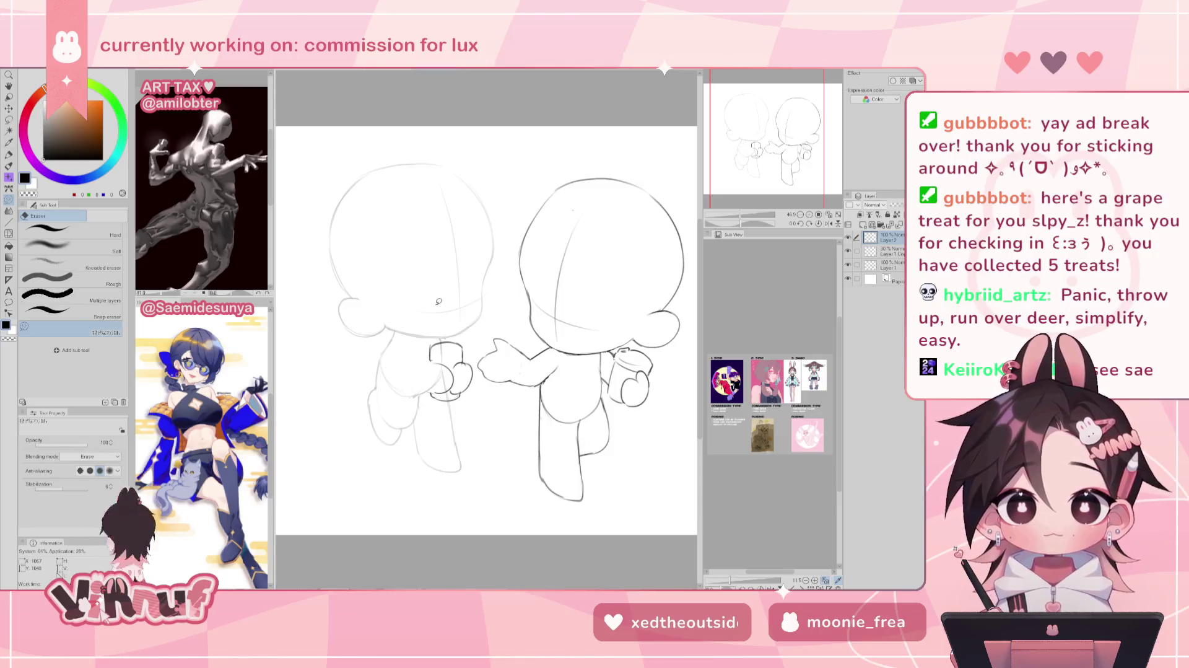
Try moving the left figure, undo it, and view the sketch mirrored horizontally.
{"action": "key", "text": "b"}
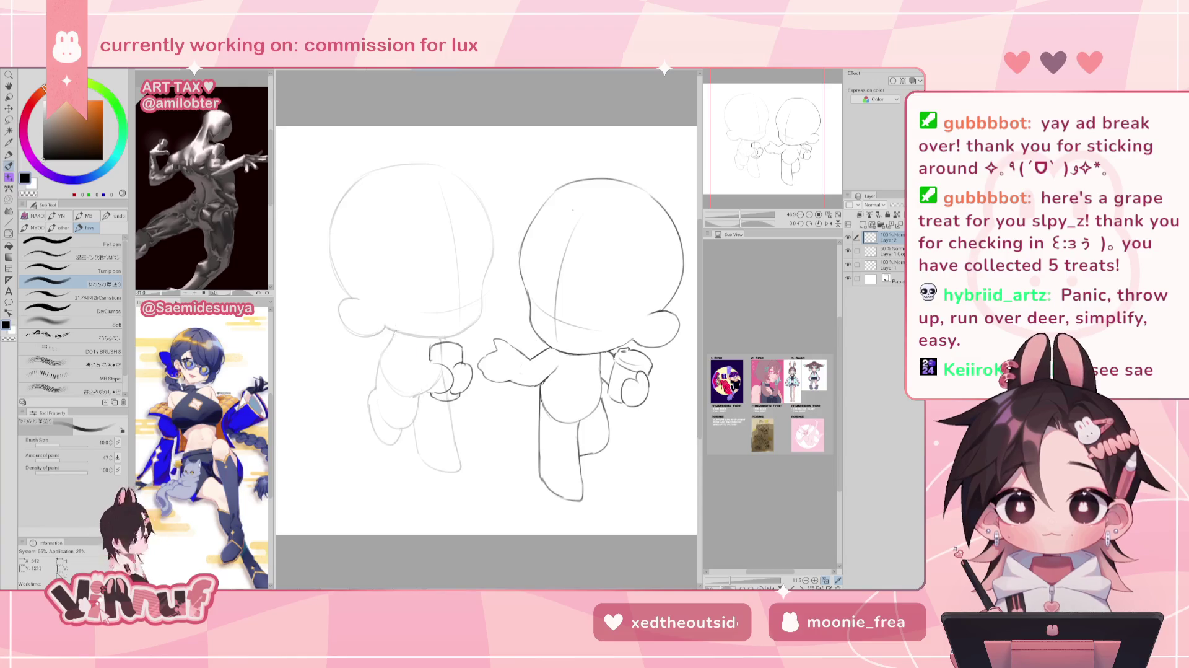
{"action": "left_click_drag", "start_coordinate": [396, 330], "coordinate": [433, 392]}
{"action": "key", "text": "ctrl+z"}
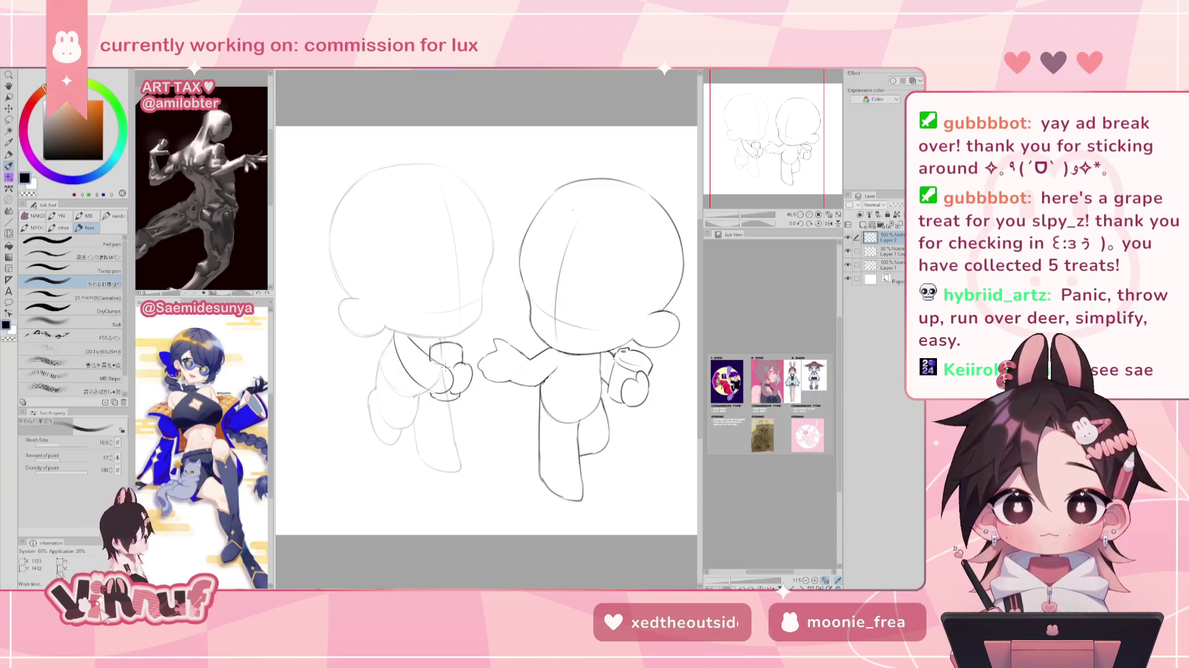
{"action": "key", "text": "h"}
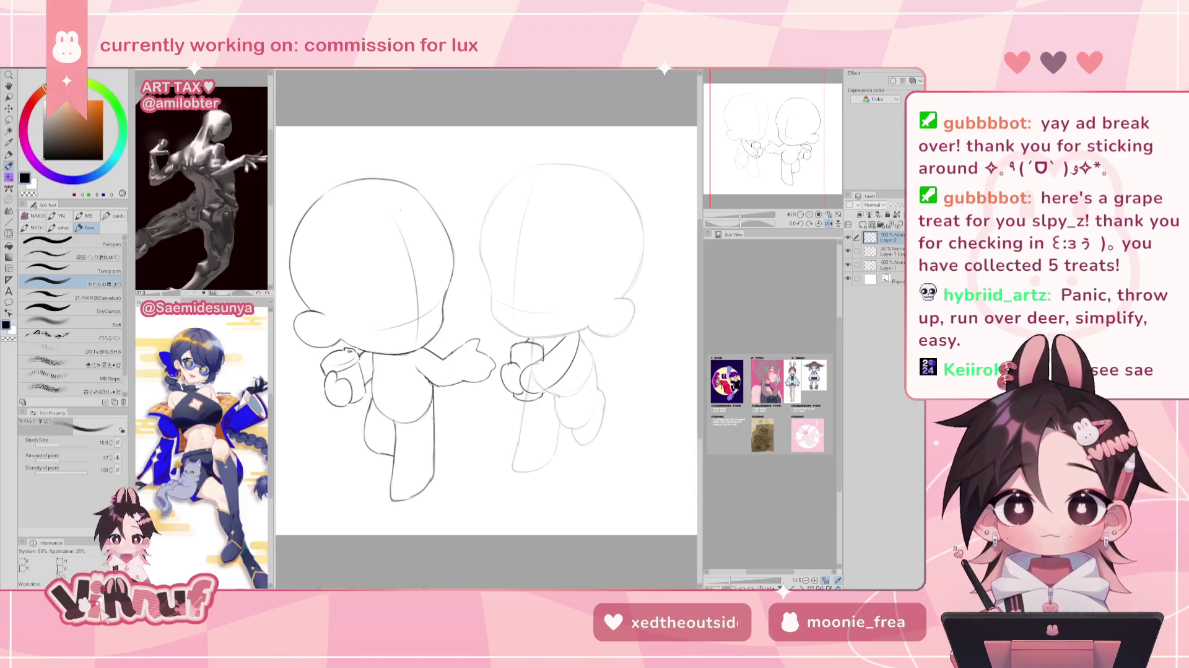
{"action": "left_click_drag", "start_coordinate": [803, 142], "coordinate": [787, 143]}
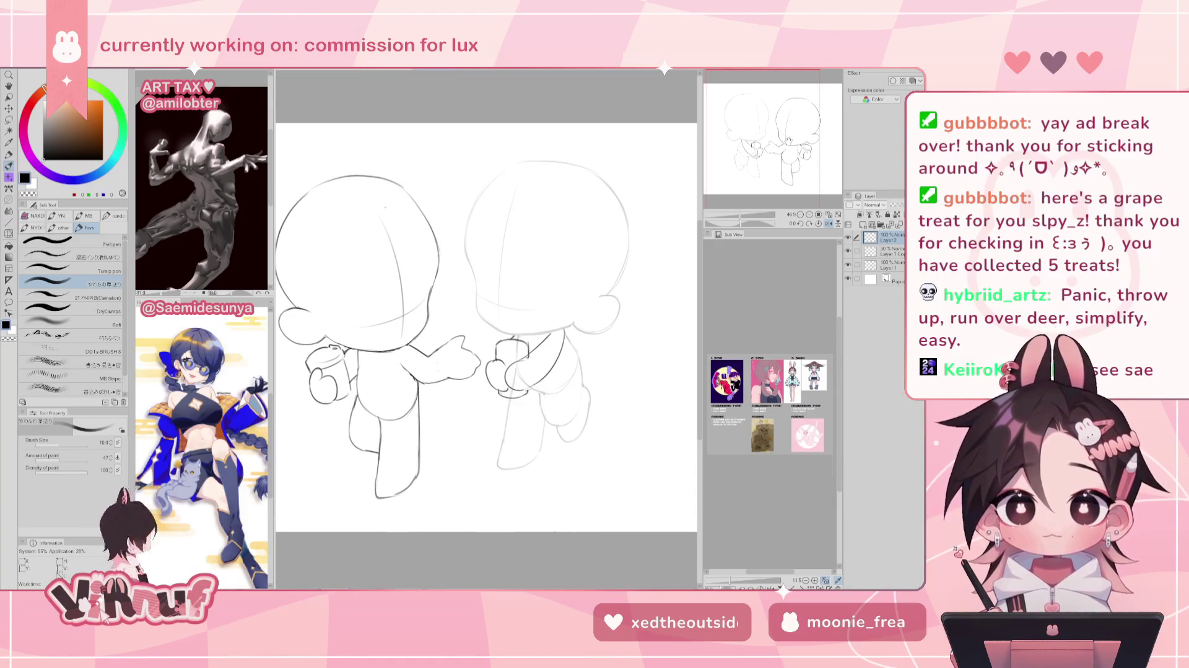
Lasso the right figure's hand and cup, rotate them to a new angle, and deselect.
{"action": "key", "text": "e"}
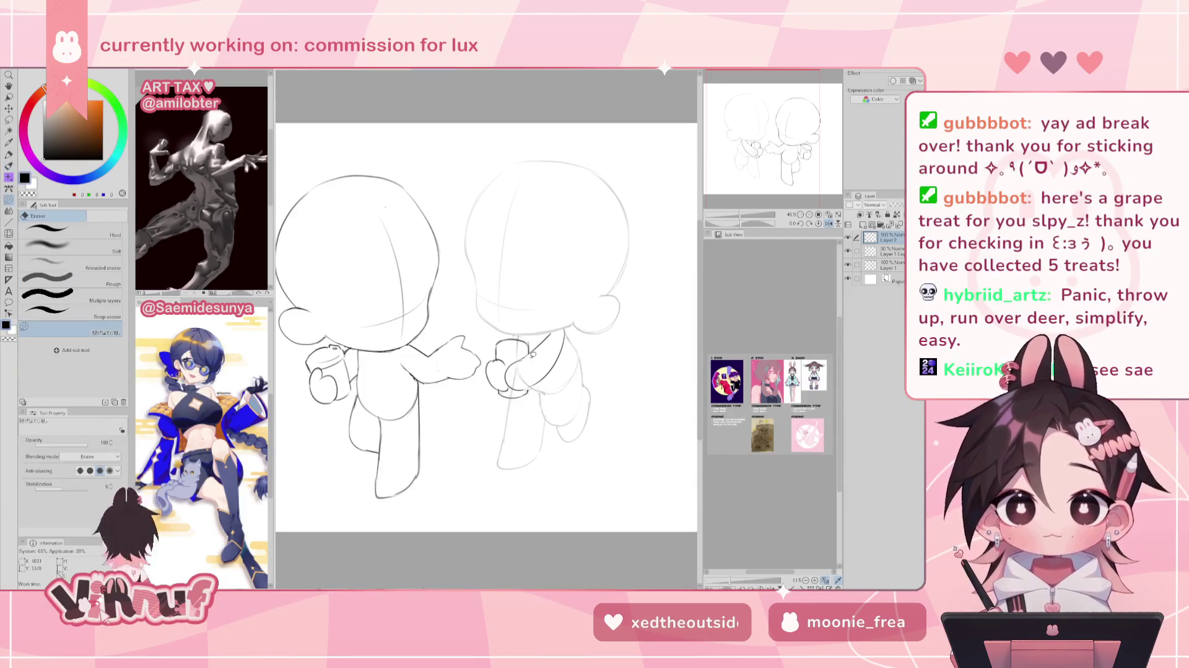
{"action": "key", "text": "m"}
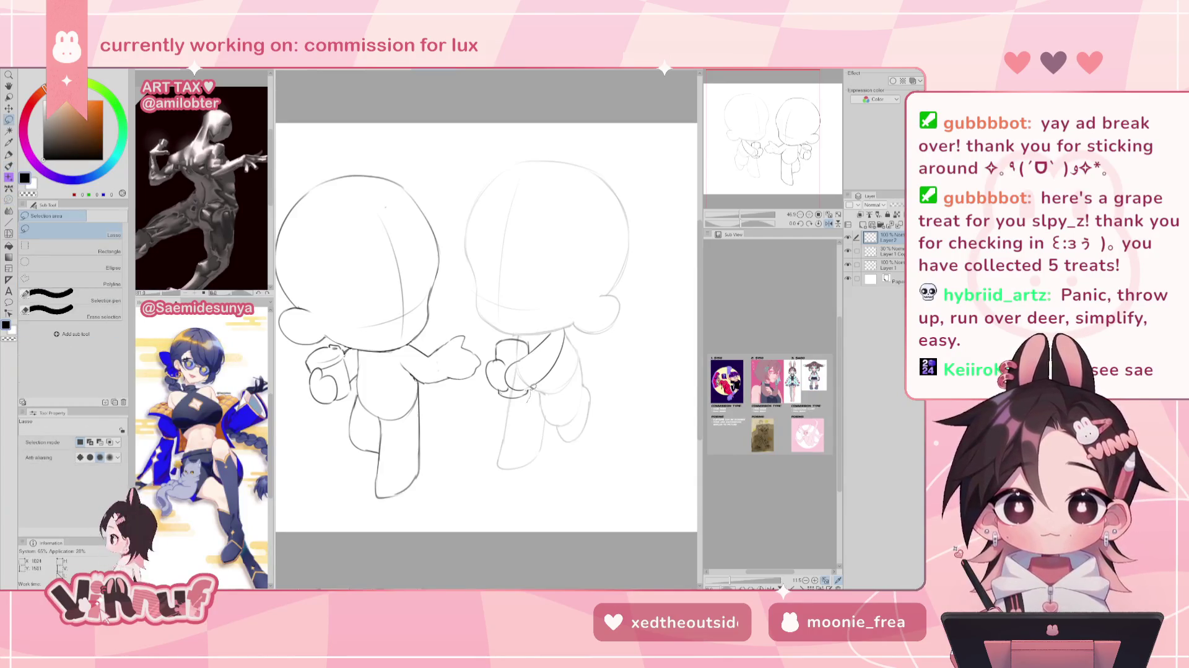
{"action": "mouse_move", "coordinate": [513, 389]}
{"action": "left_mouse_down"}
{"action": "mouse_move", "coordinate": [521, 353]}
{"action": "mouse_move", "coordinate": [505, 407]}
{"action": "left_mouse_up"}
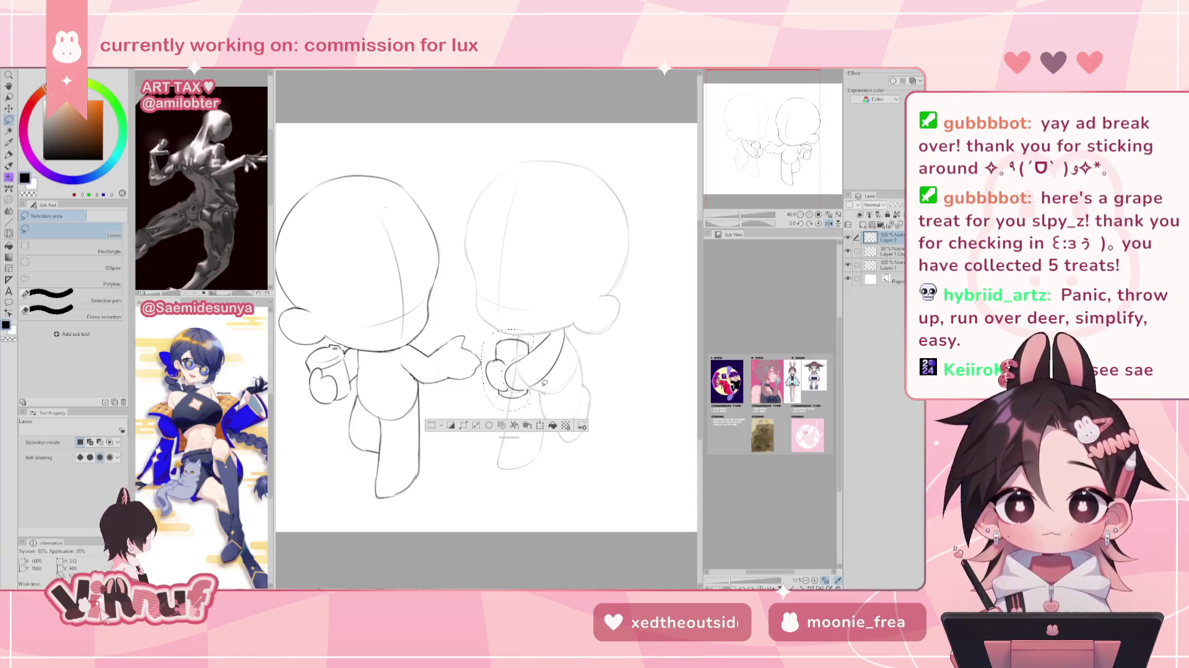
{"action": "key", "text": "ctrl+t"}
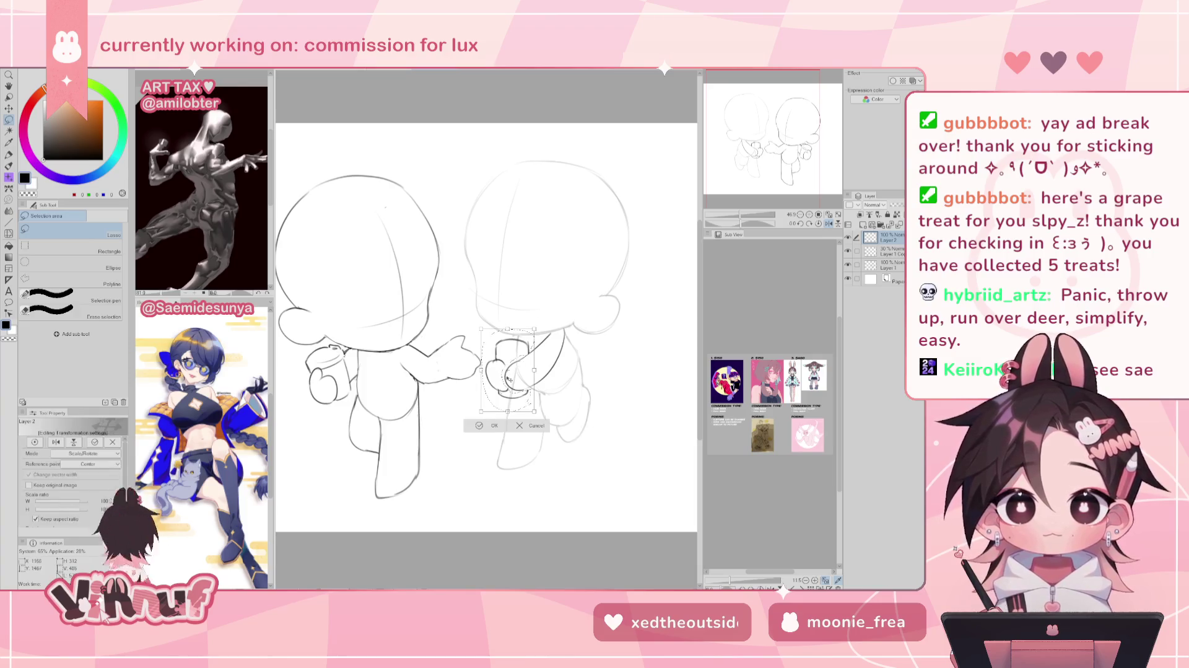
{"action": "mouse_move", "coordinate": [542, 337]}
{"action": "left_mouse_down"}
{"action": "mouse_move", "coordinate": [534, 297]}
{"action": "mouse_move", "coordinate": [530, 376]}
{"action": "mouse_move", "coordinate": [531, 366]}
{"action": "left_mouse_up"}
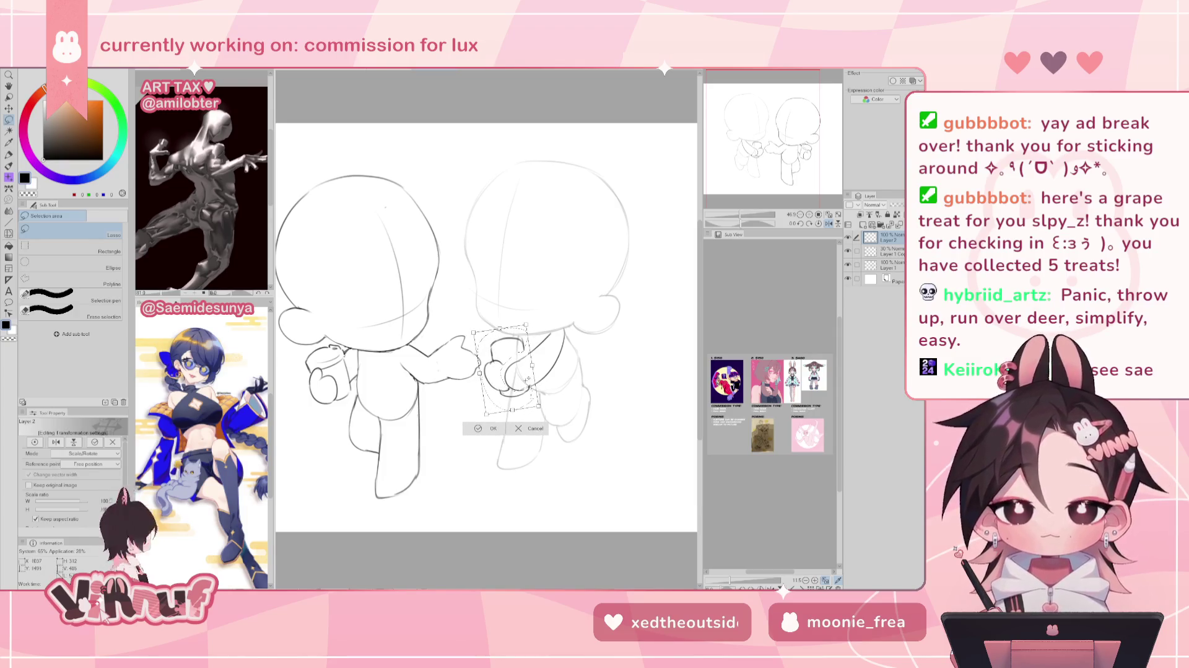
{"action": "key", "text": "Return"}
{"action": "key", "text": "ctrl+d"}
{"action": "key", "text": "e"}
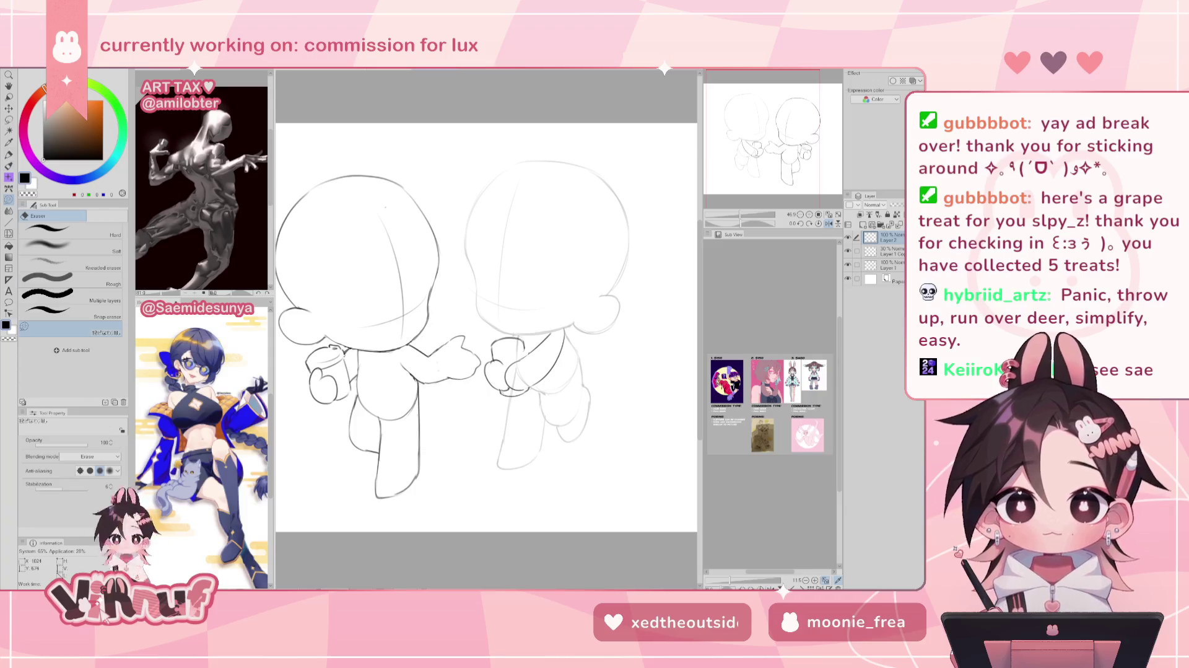
Restore the normal view and nudge the cup-holding hand until it touches the other cup.
{"action": "key", "text": "p"}
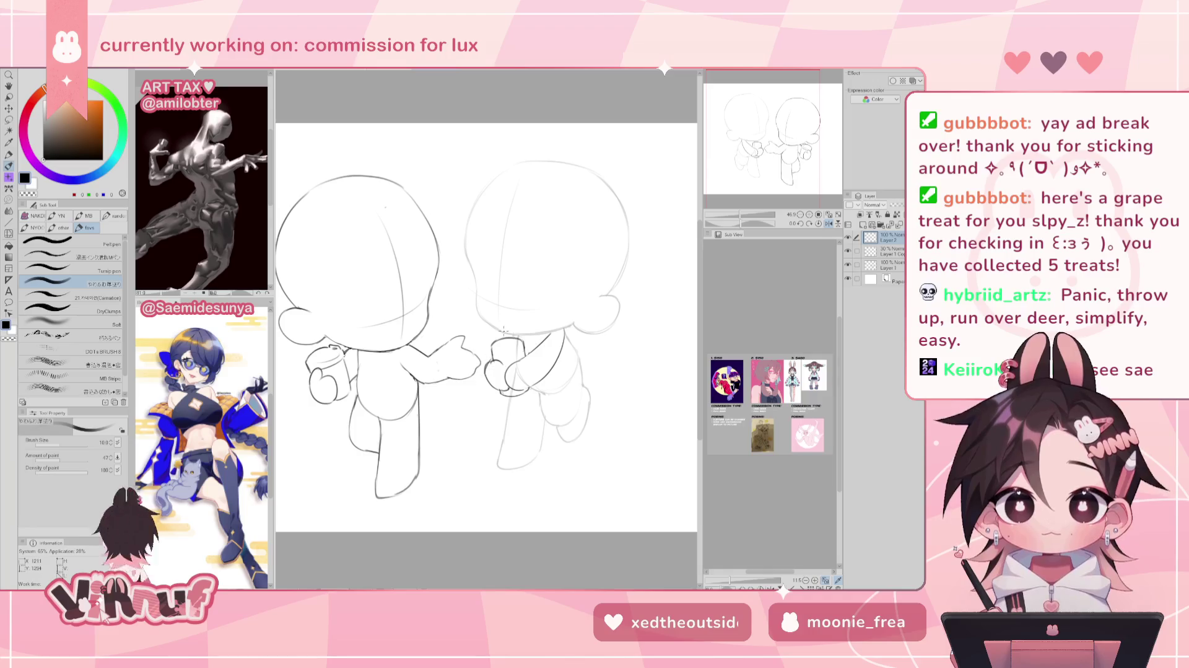
{"action": "key", "text": "h"}
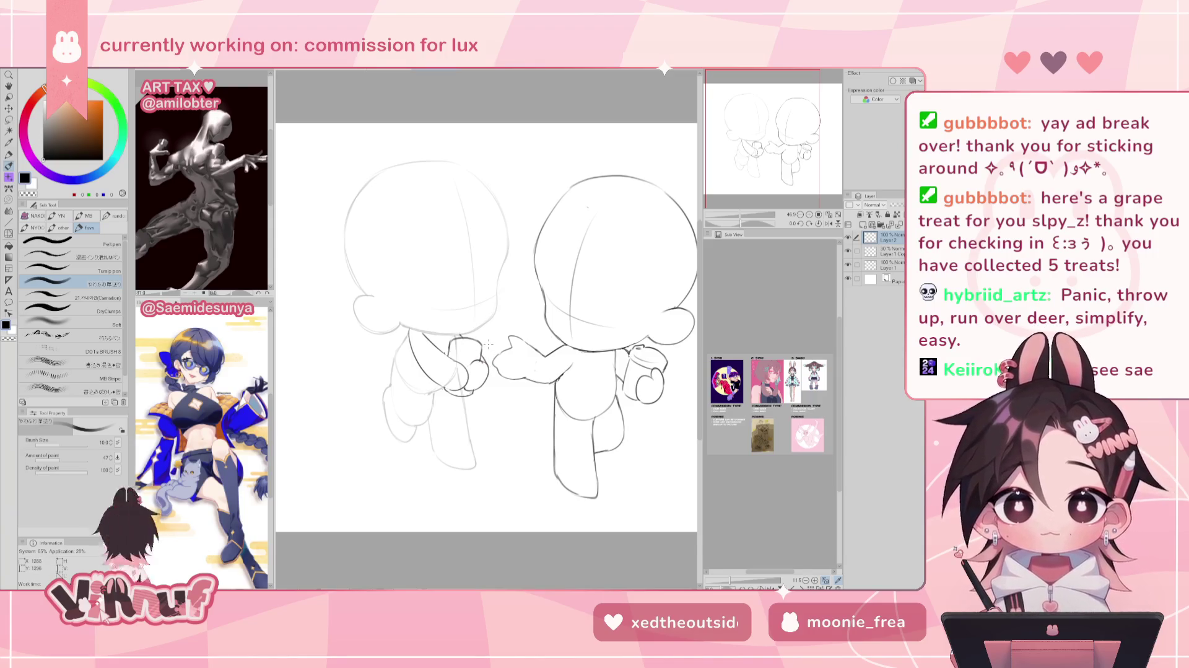
{"action": "key", "text": "m"}
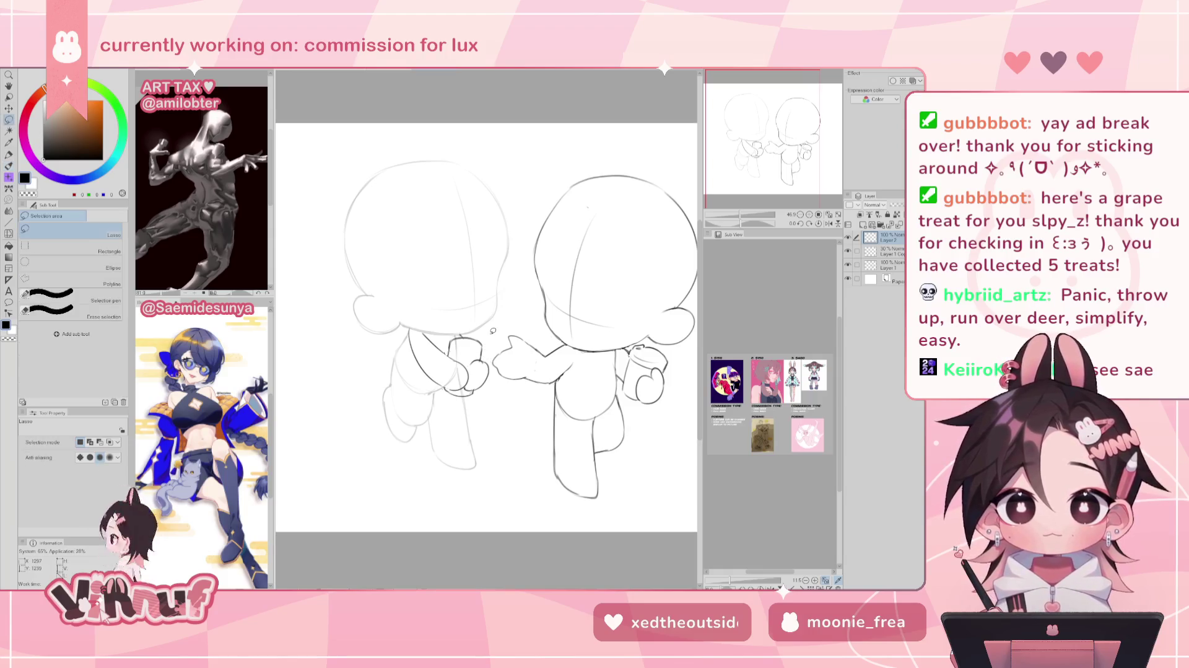
{"action": "left_click_drag", "start_coordinate": [476, 358], "coordinate": [472, 360]}
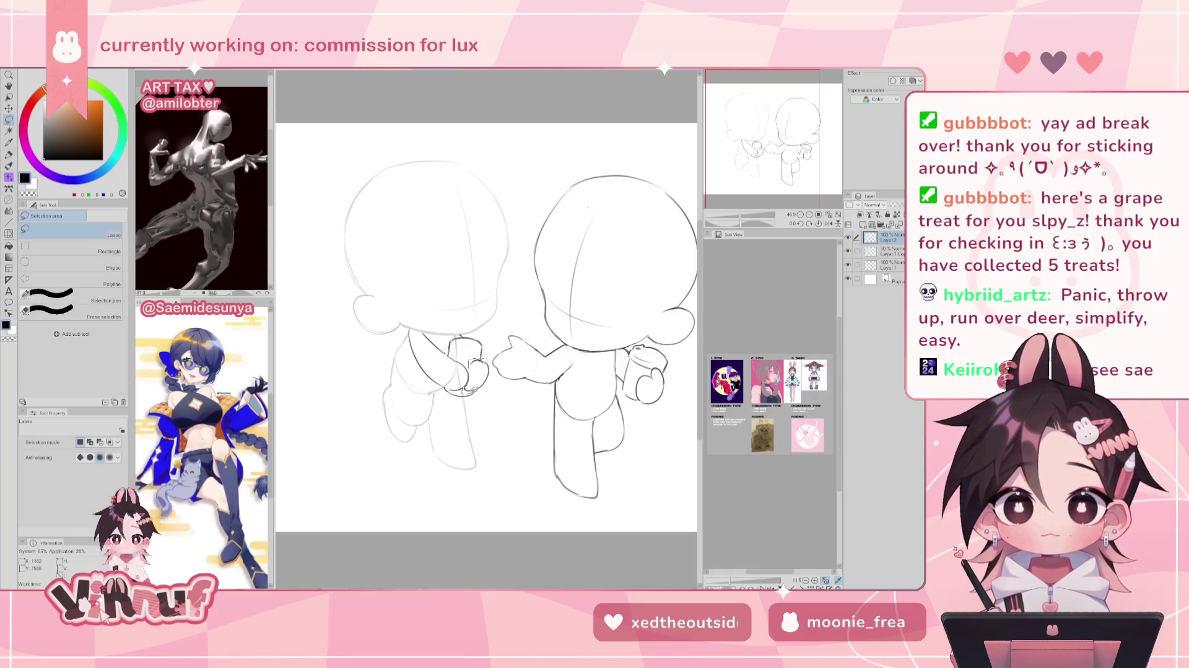
{"action": "key", "text": "ctrl+t"}
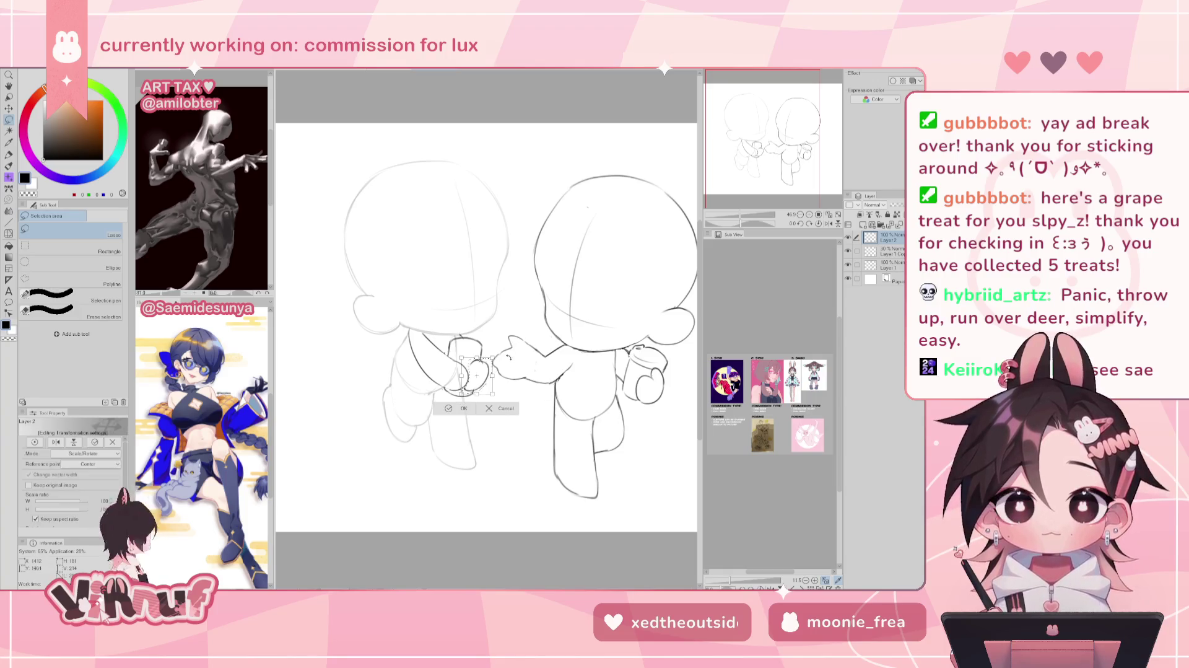
{"action": "left_click_drag", "start_coordinate": [487, 372], "coordinate": [478, 373]}
{"action": "left_click", "coordinate": [472, 407]}
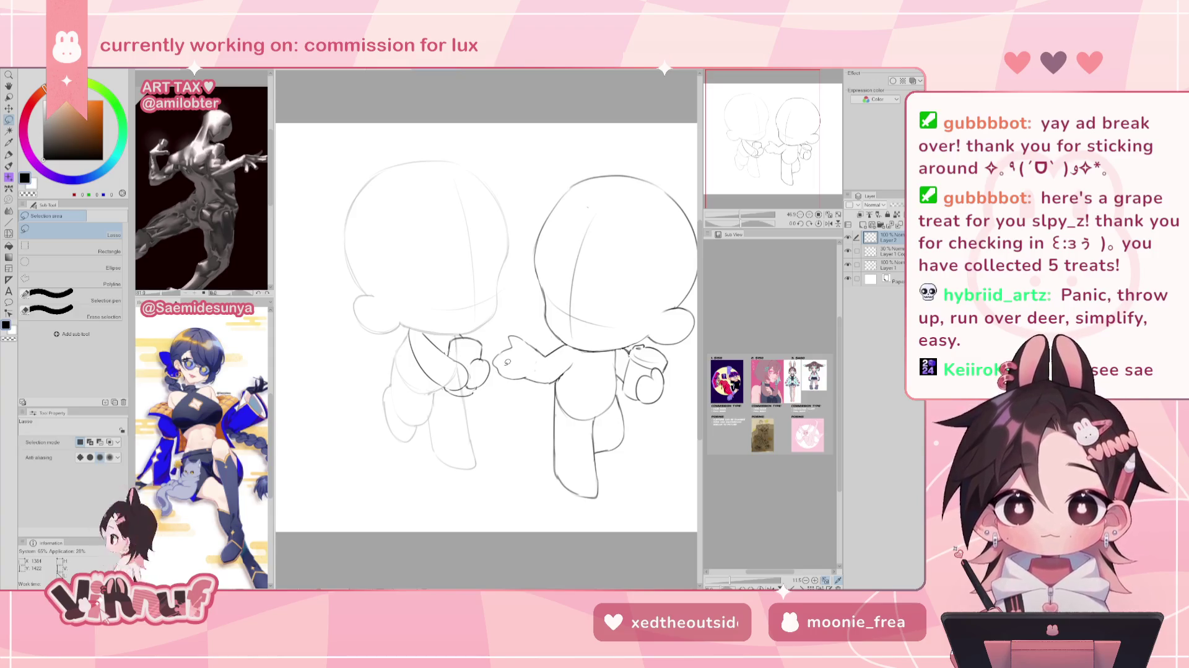
{"action": "key", "text": "e"}
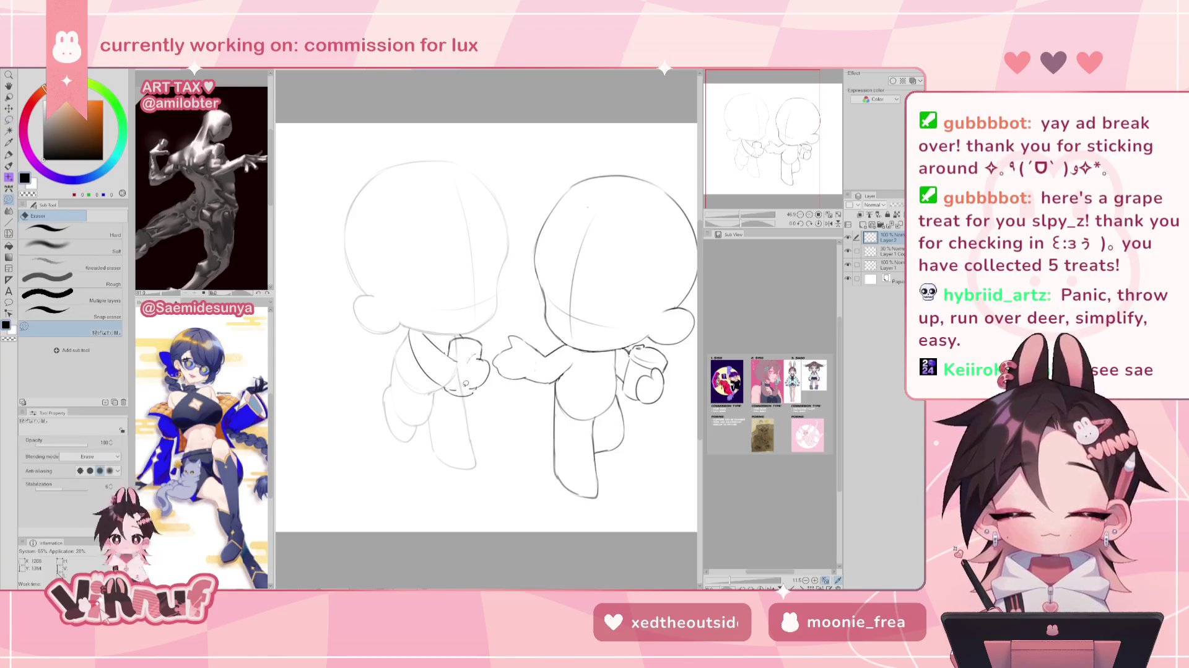
Check the sketch in mirrored and normal views, then clean up stray lines on the right figure's hand.
{"action": "key", "text": "h"}
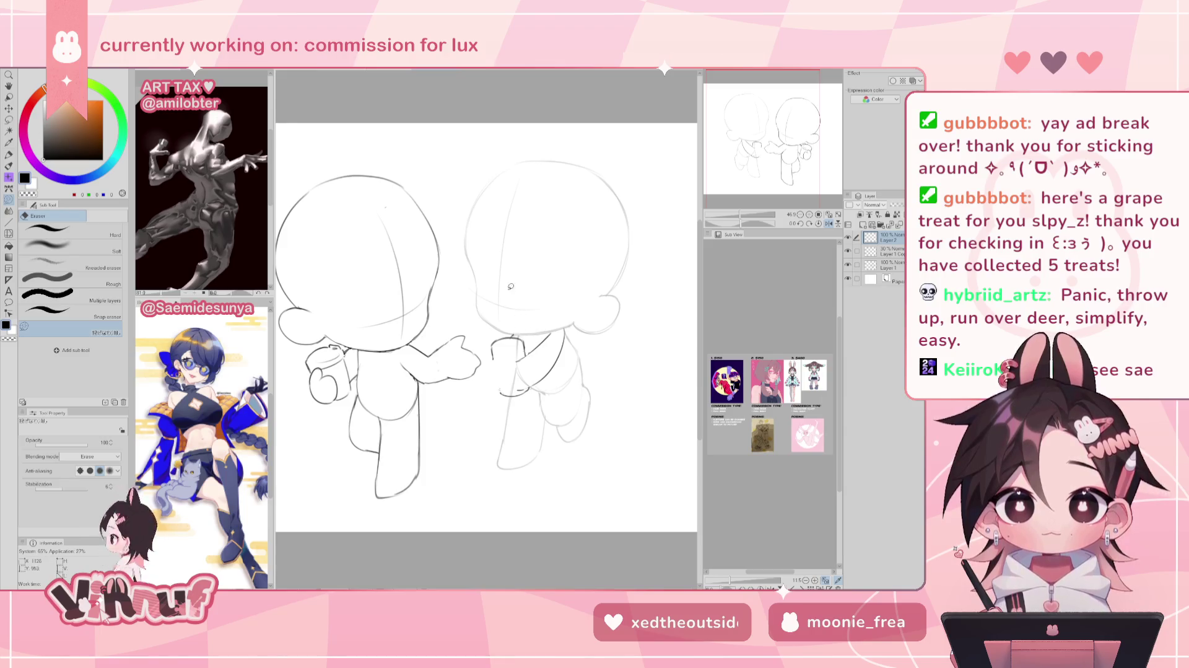
{"action": "key", "text": "p"}
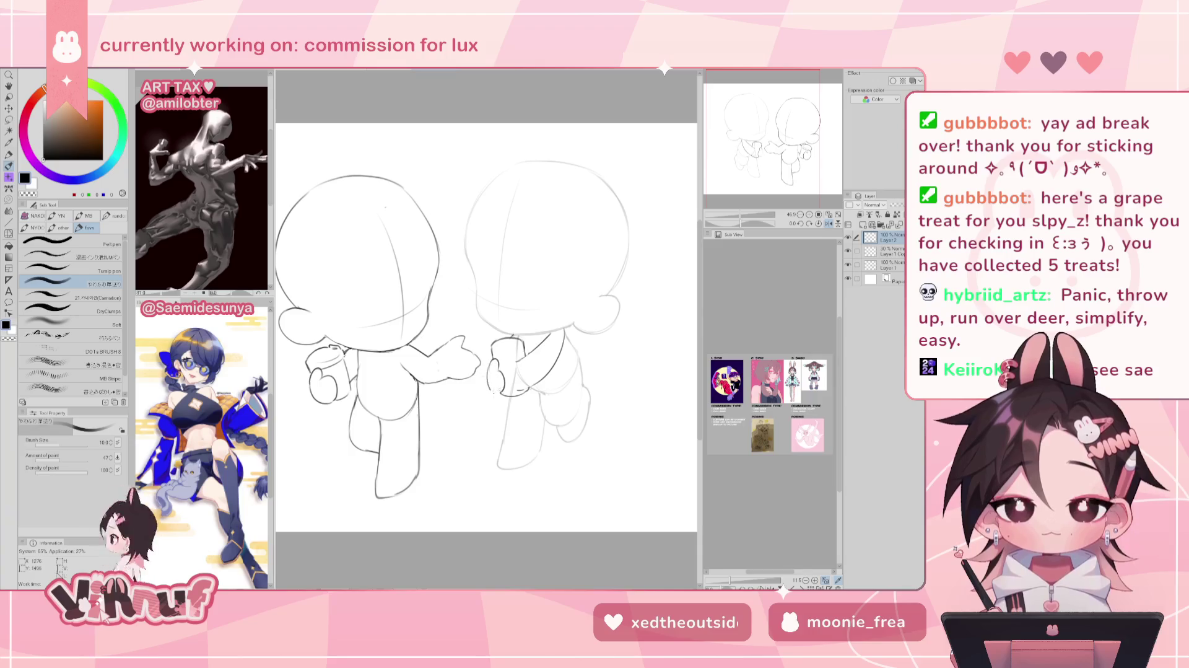
{"action": "key", "text": "h"}
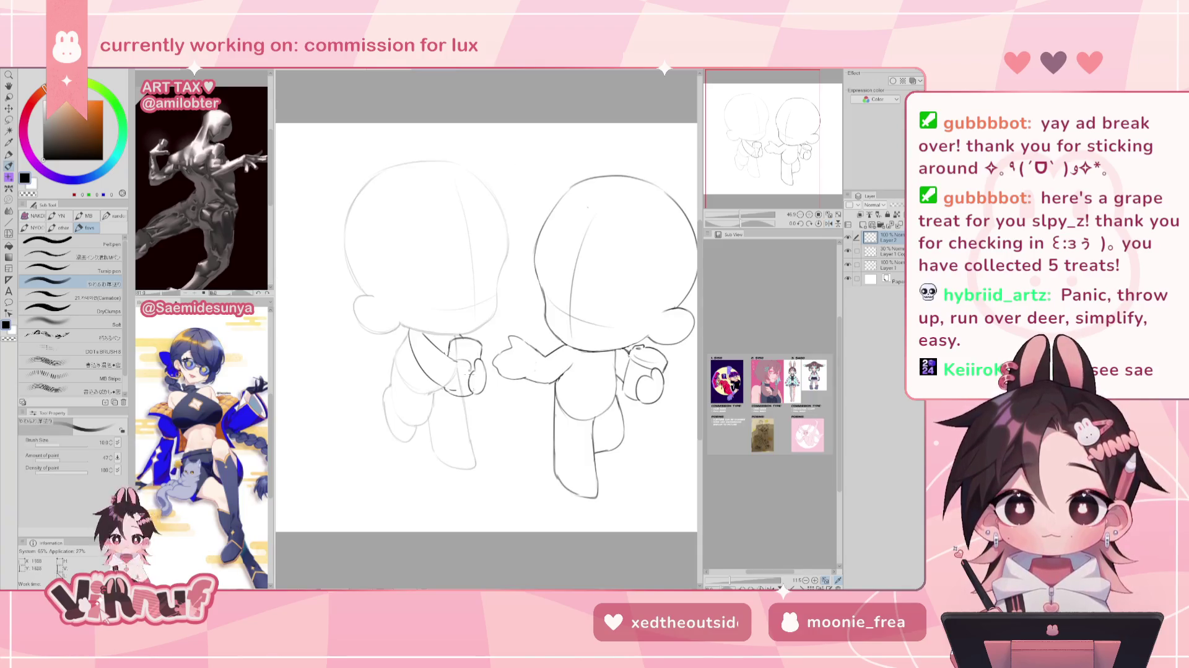
{"action": "key", "text": "h"}
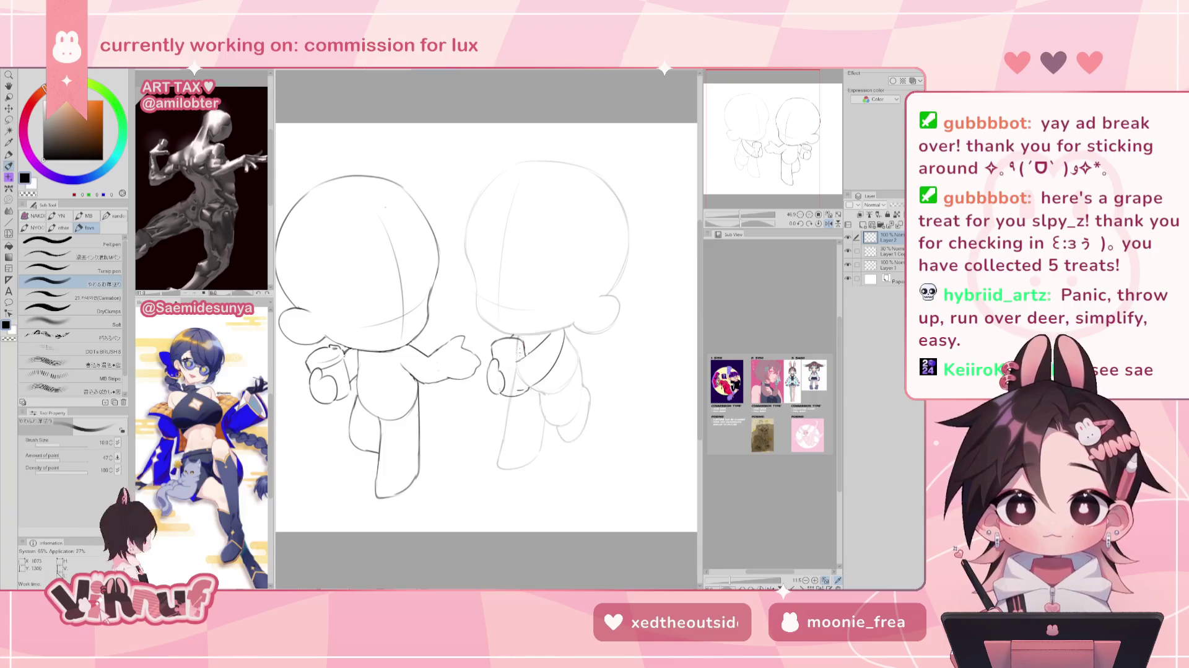
{"action": "key", "text": "h"}
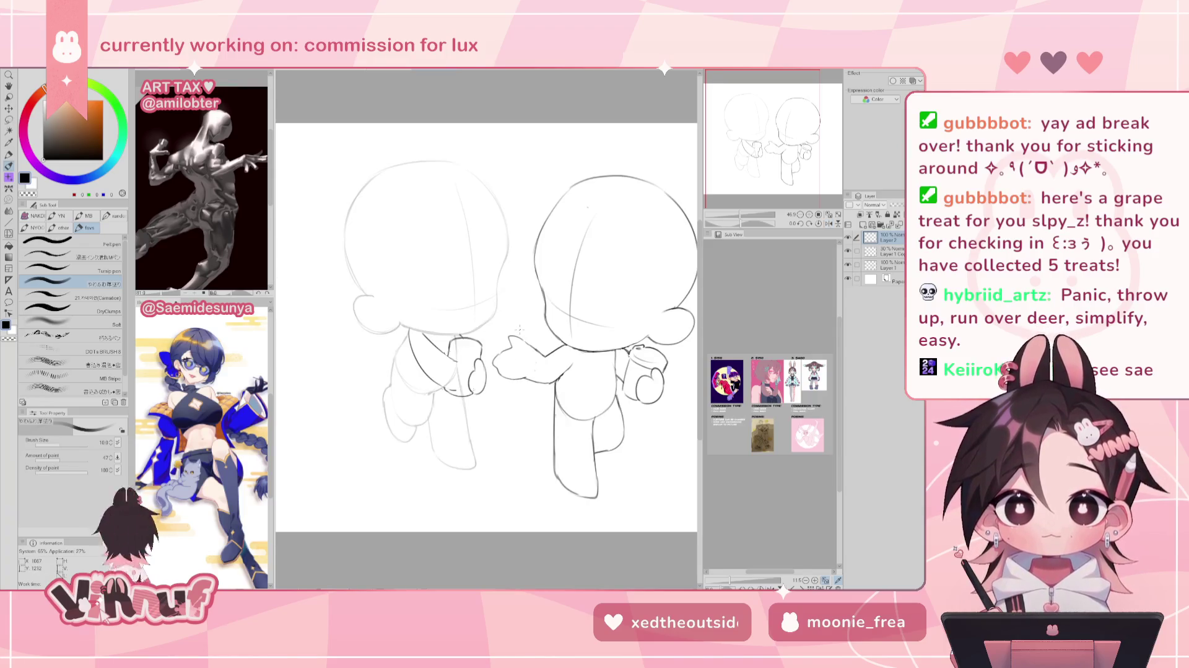
{"action": "key", "text": "h"}
{"action": "left_click_drag", "start_coordinate": [489, 388], "coordinate": [499, 394]}
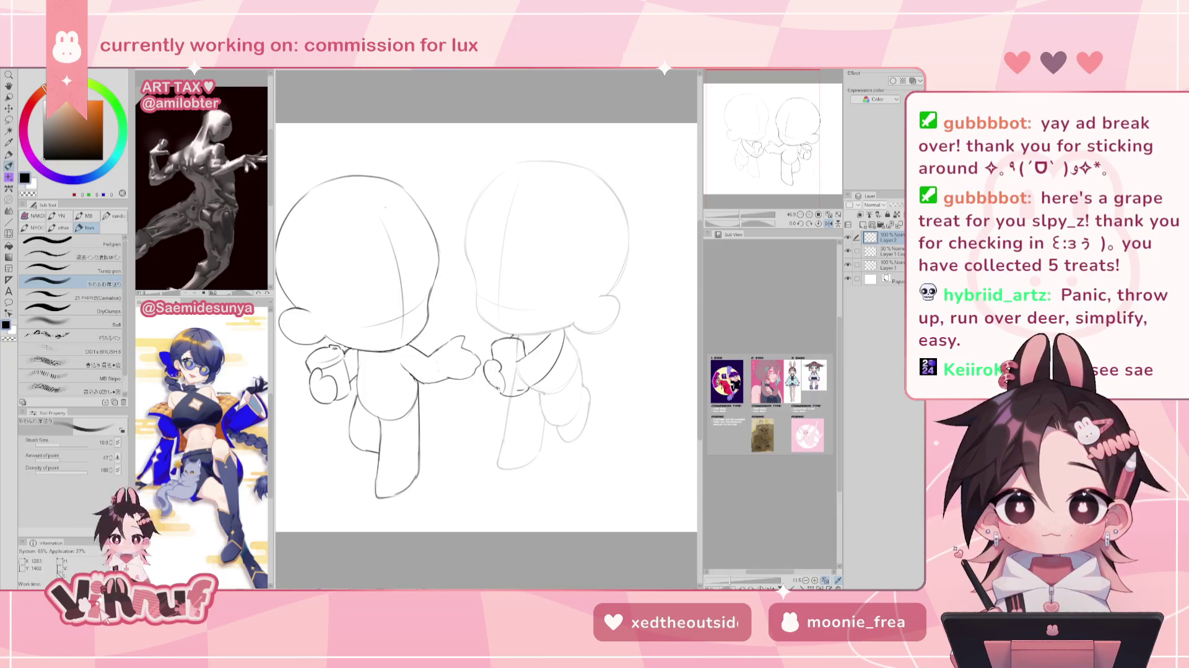
Compare the mirrored and normal views again, then tilt the canvas view for drawing.
{"action": "key", "text": "e"}
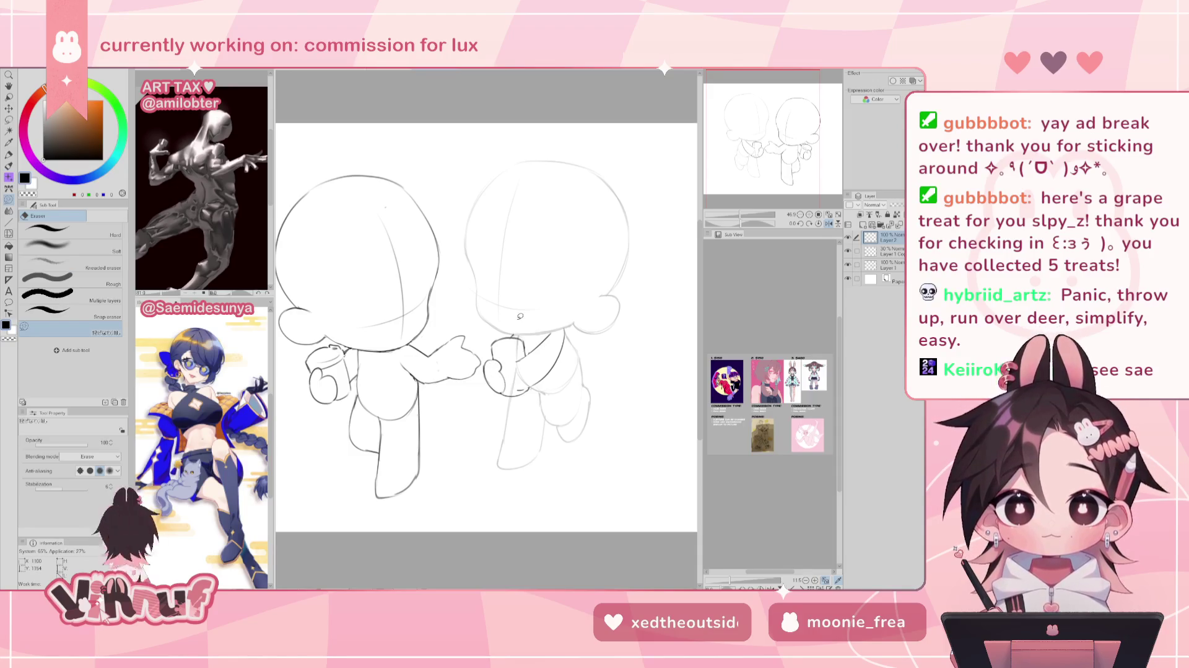
{"action": "key", "text": "p"}
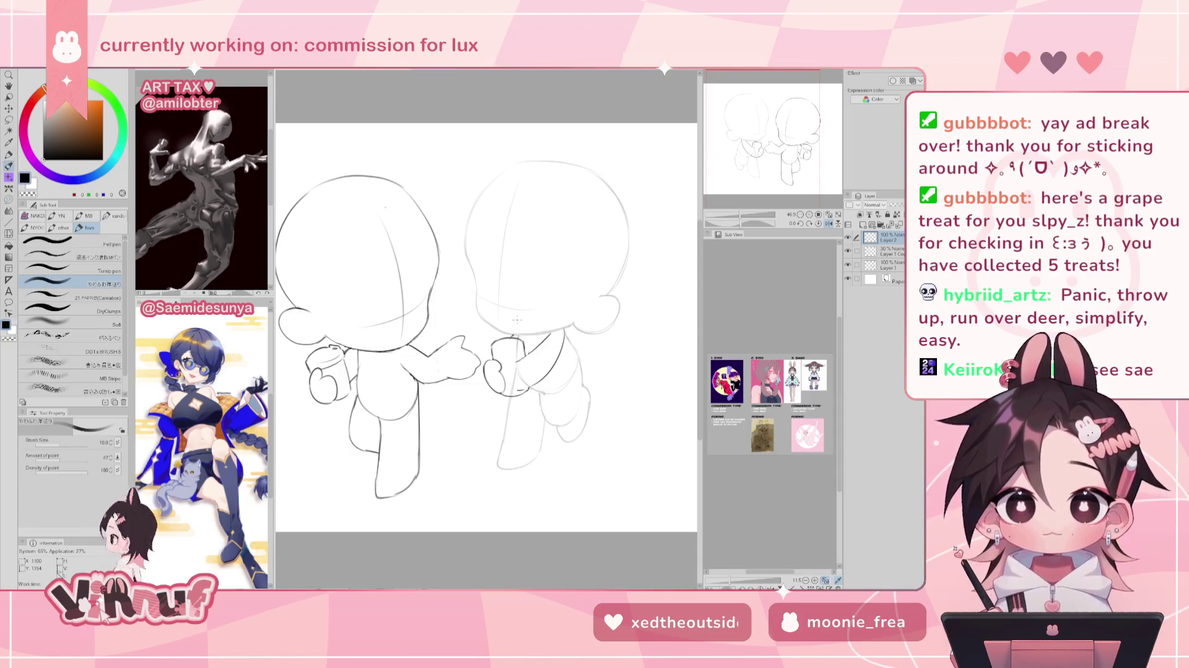
{"action": "key", "text": "h"}
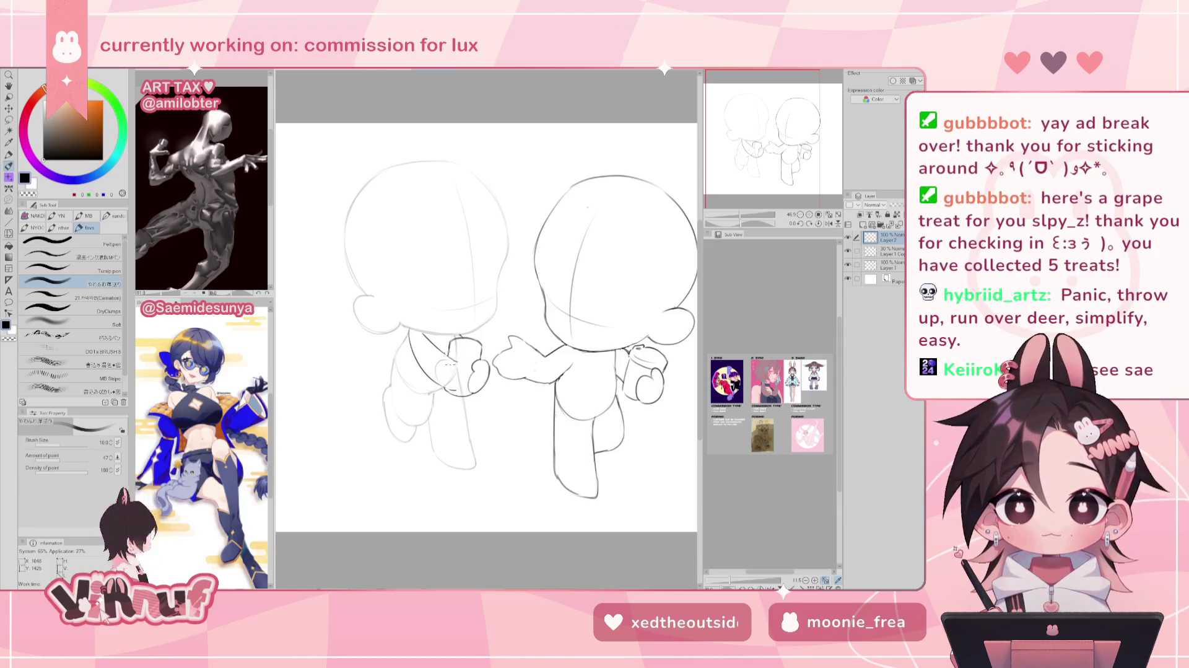
{"action": "key", "text": "h"}
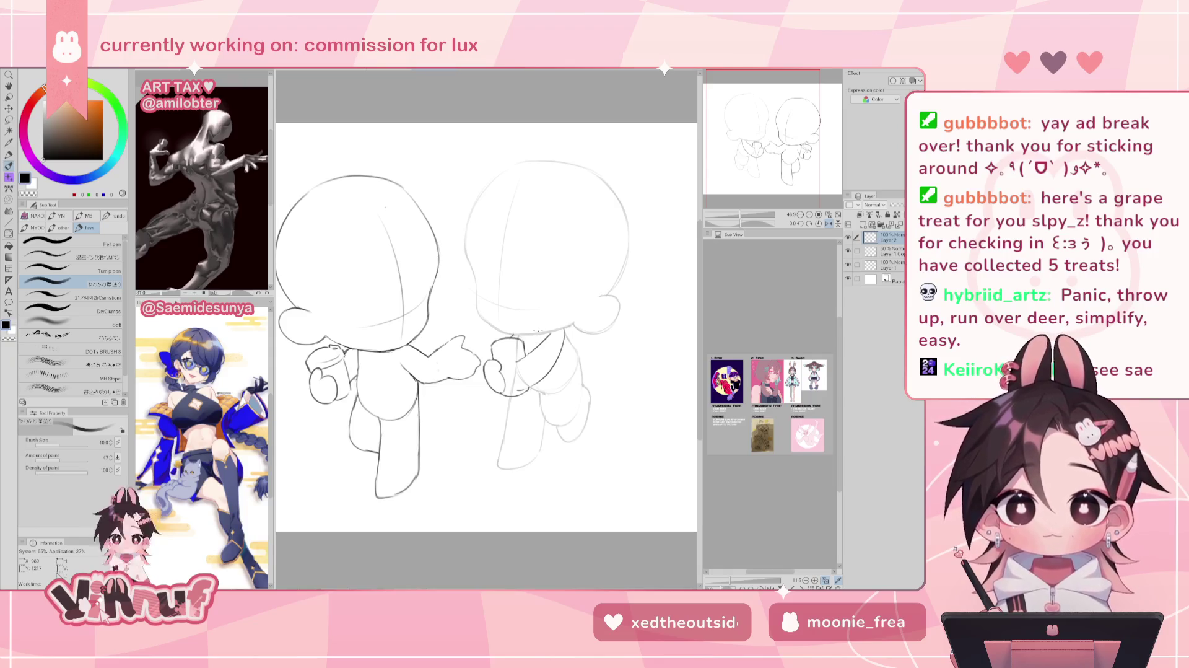
{"action": "key", "text": "h"}
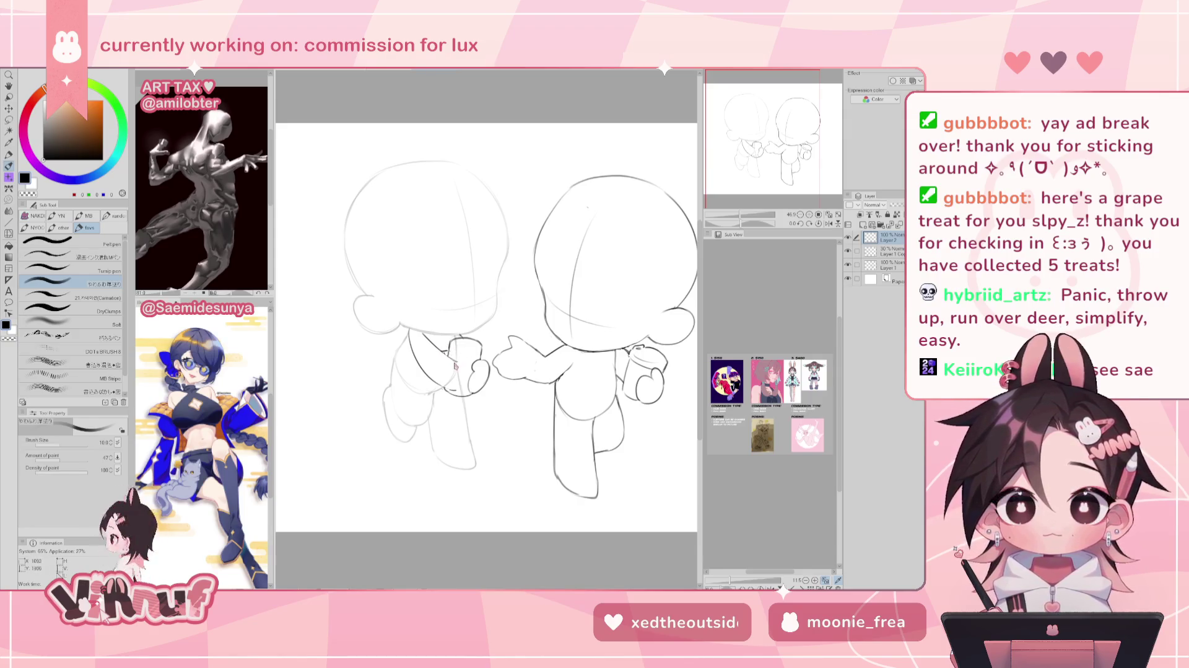
{"action": "left_click_drag", "start_coordinate": [741, 223], "coordinate": [718, 223]}
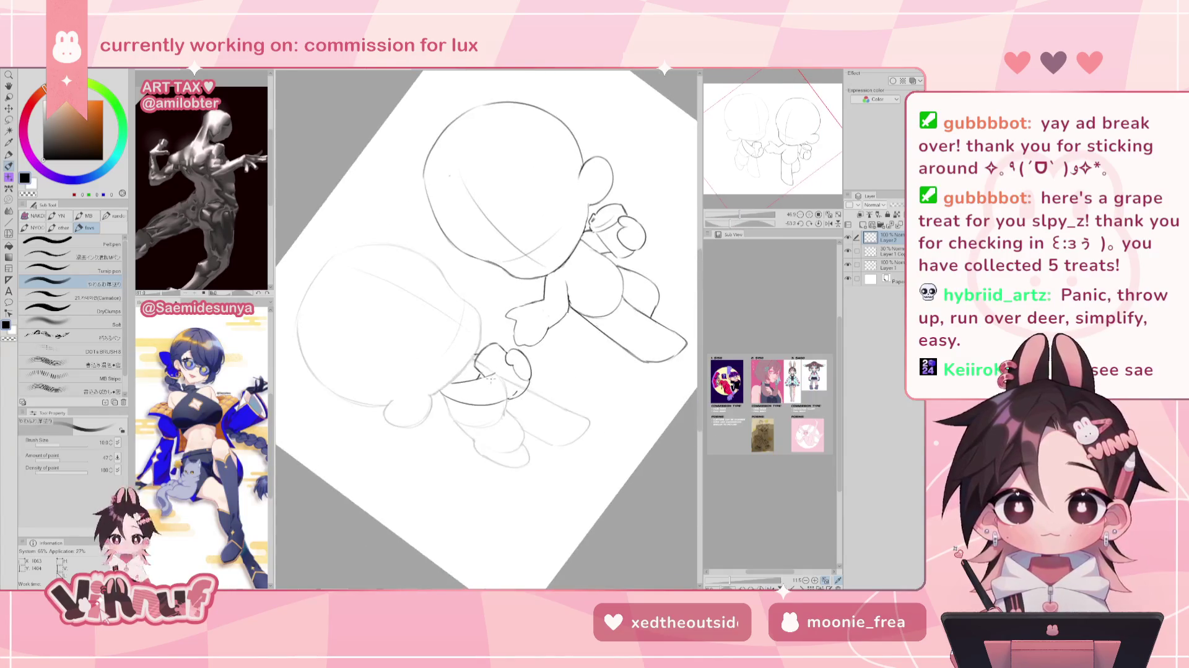
Reset the canvas rotation to 0° so both chibis stand upright.
{"action": "key", "text": "e"}
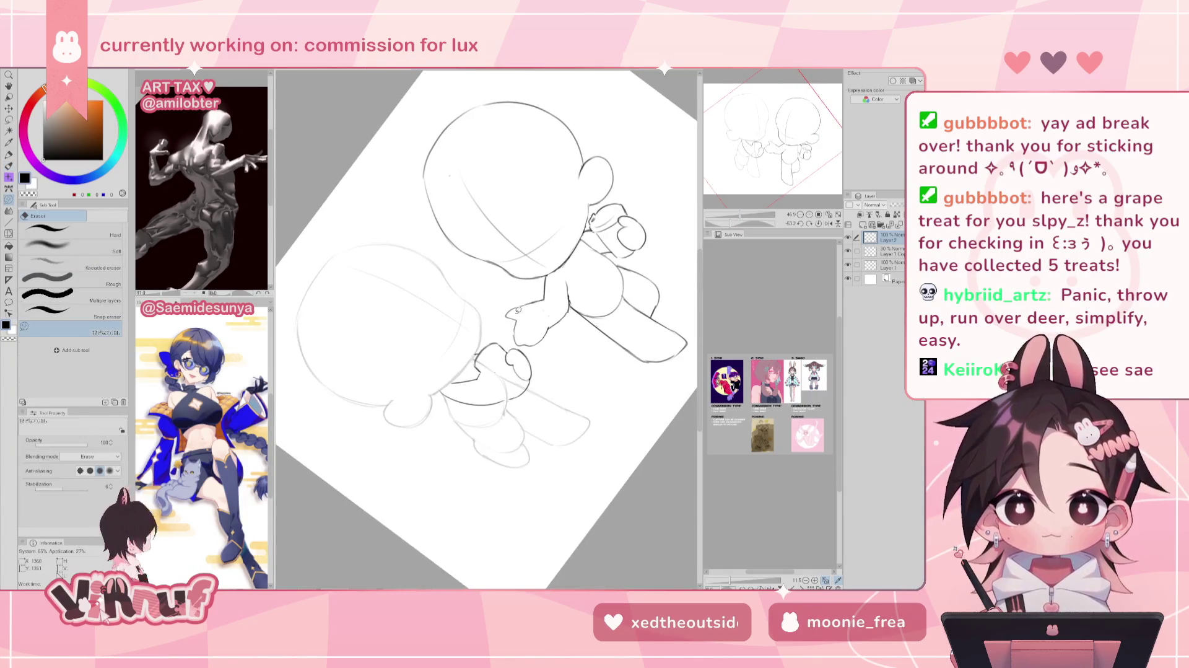
{"action": "key", "text": "p"}
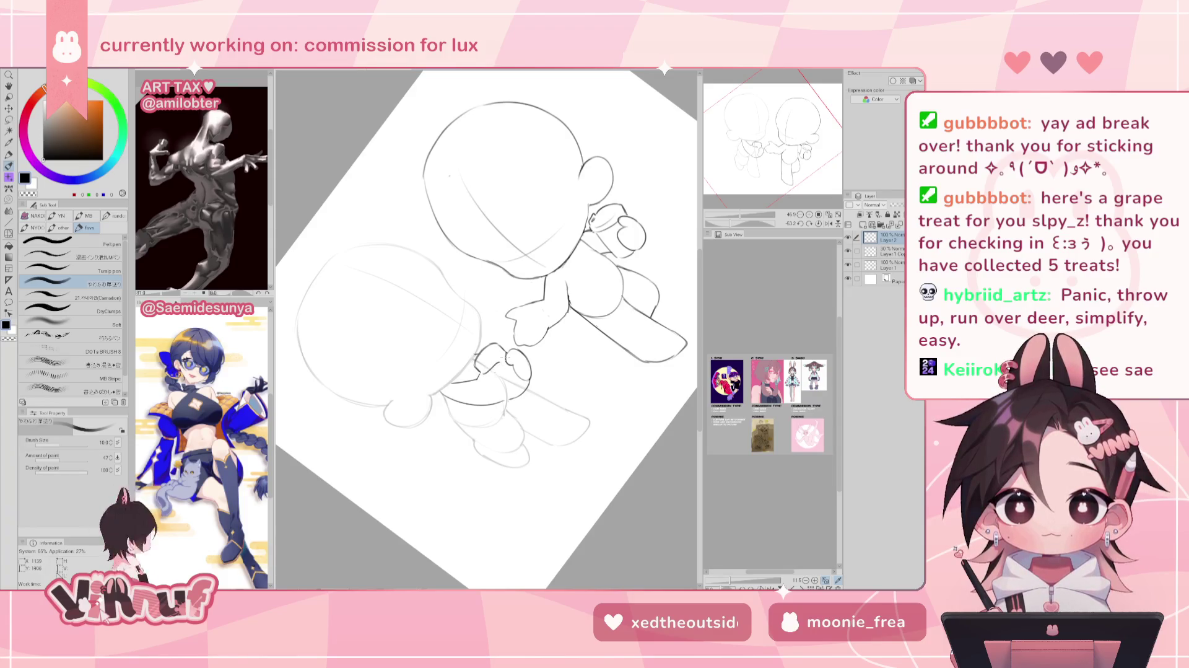
{"action": "left_click", "coordinate": [818, 223]}
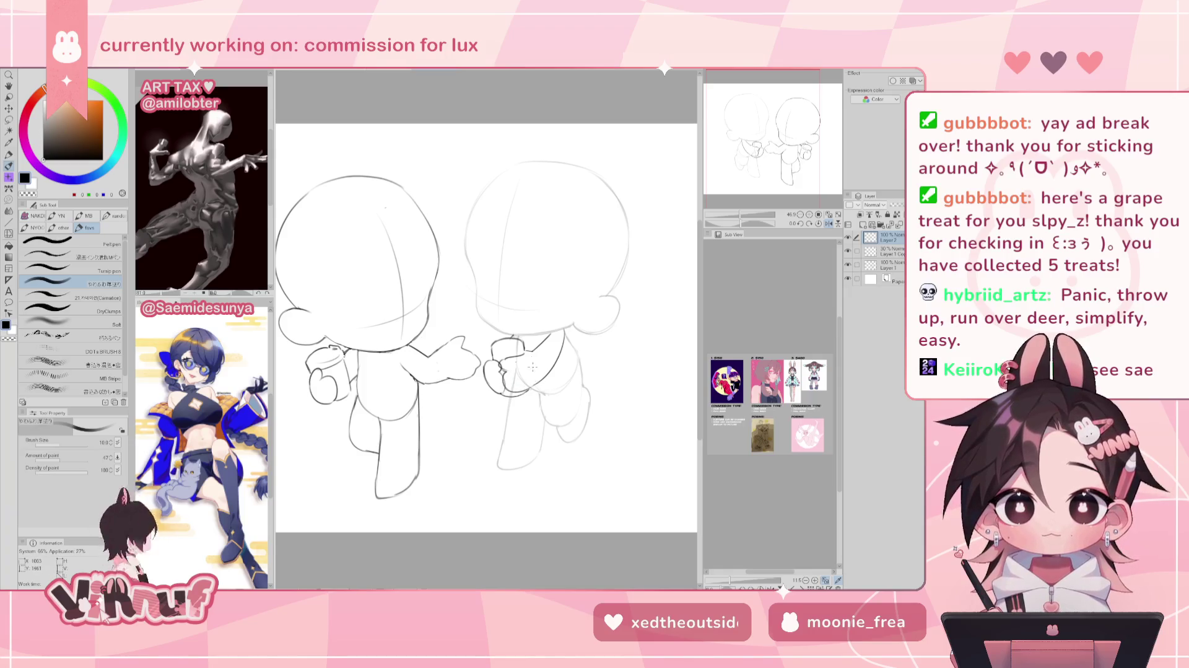
Undo and redo recent strokes around the left hand while checking the mirrored view.
{"action": "key", "text": "h"}
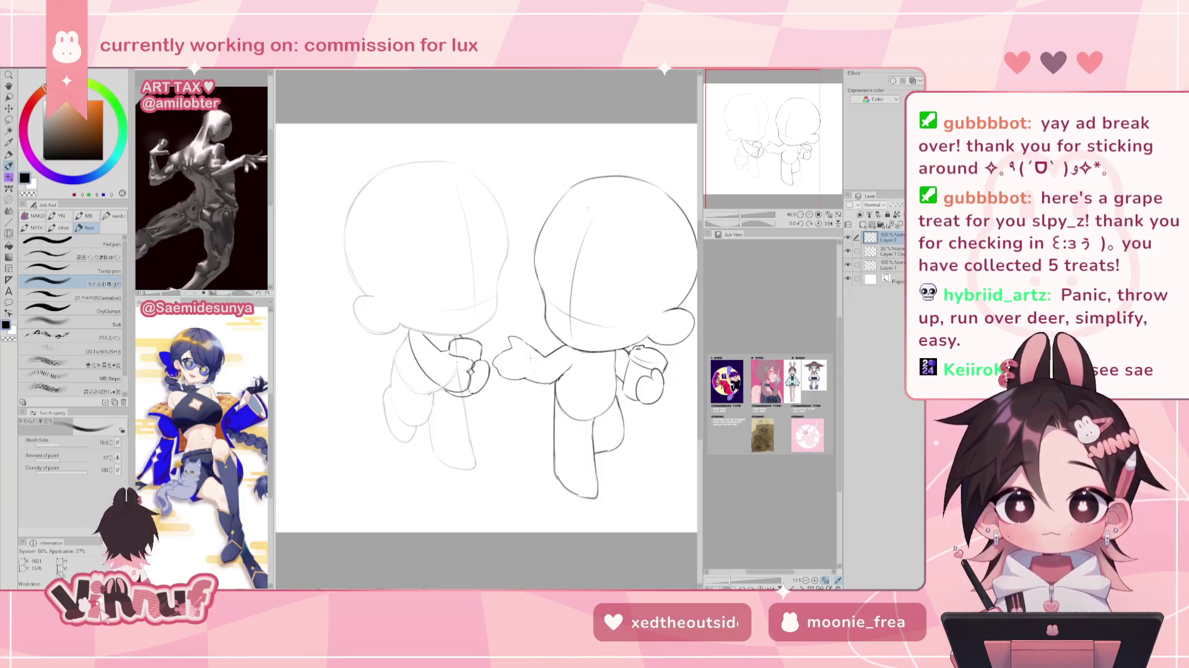
{"action": "key", "text": "ctrl+z"}
{"action": "key", "text": "ctrl+z"}
{"action": "key", "text": "ctrl+z"}
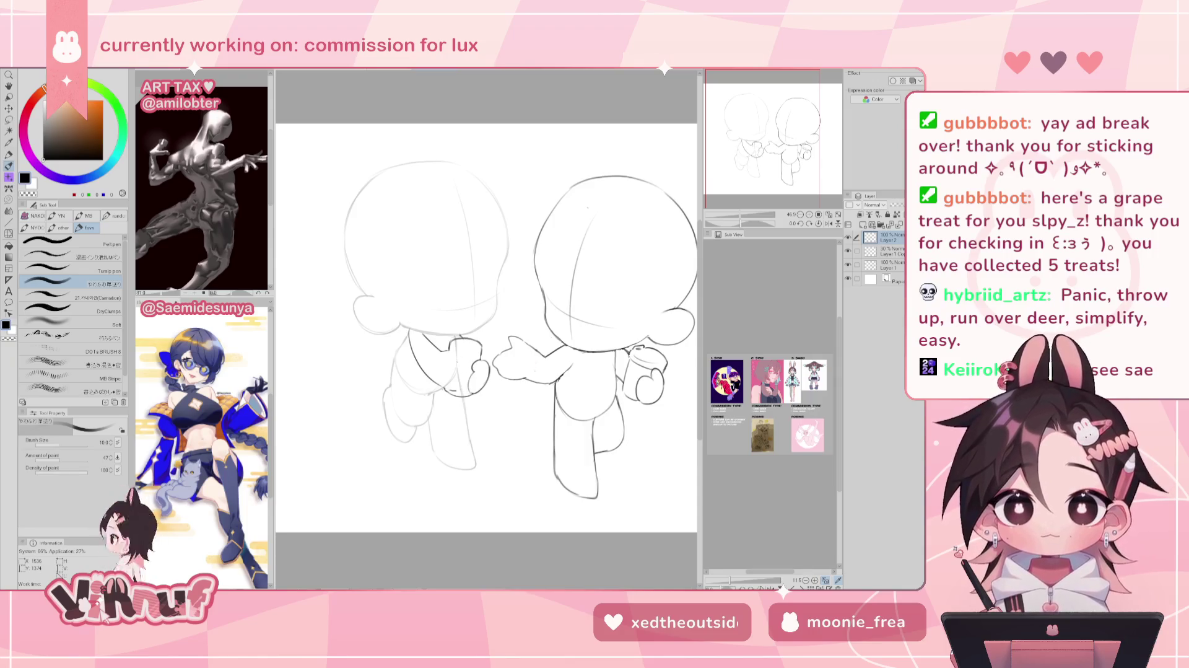
{"action": "key", "text": "ctrl+y"}
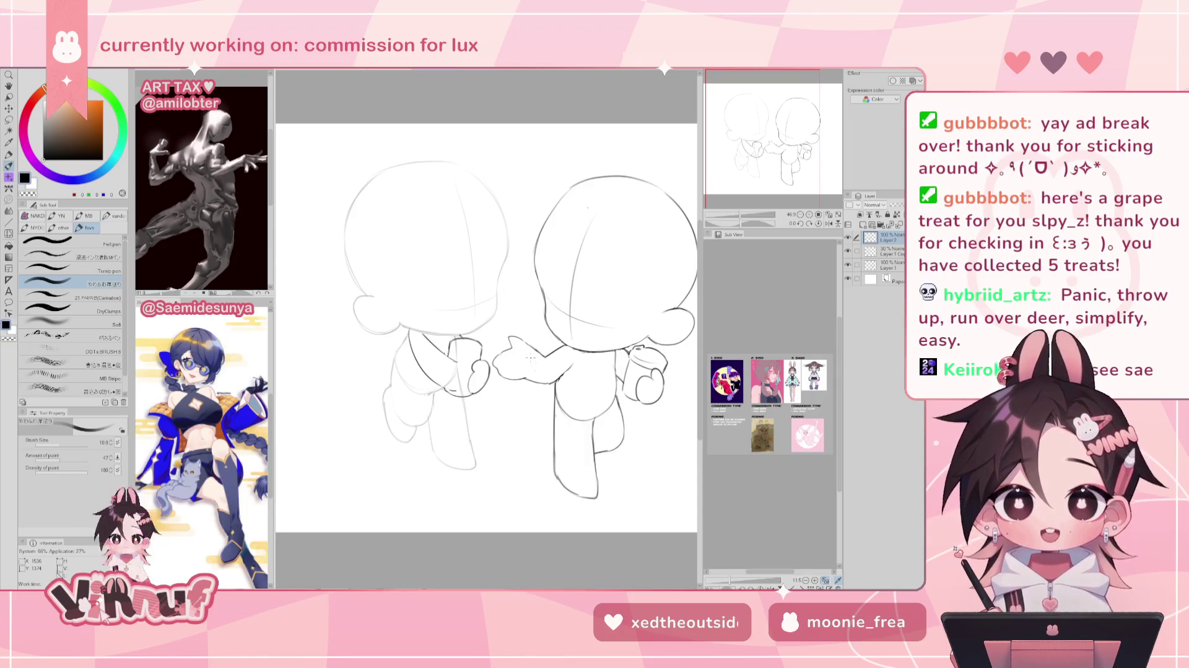
{"action": "key", "text": "h"}
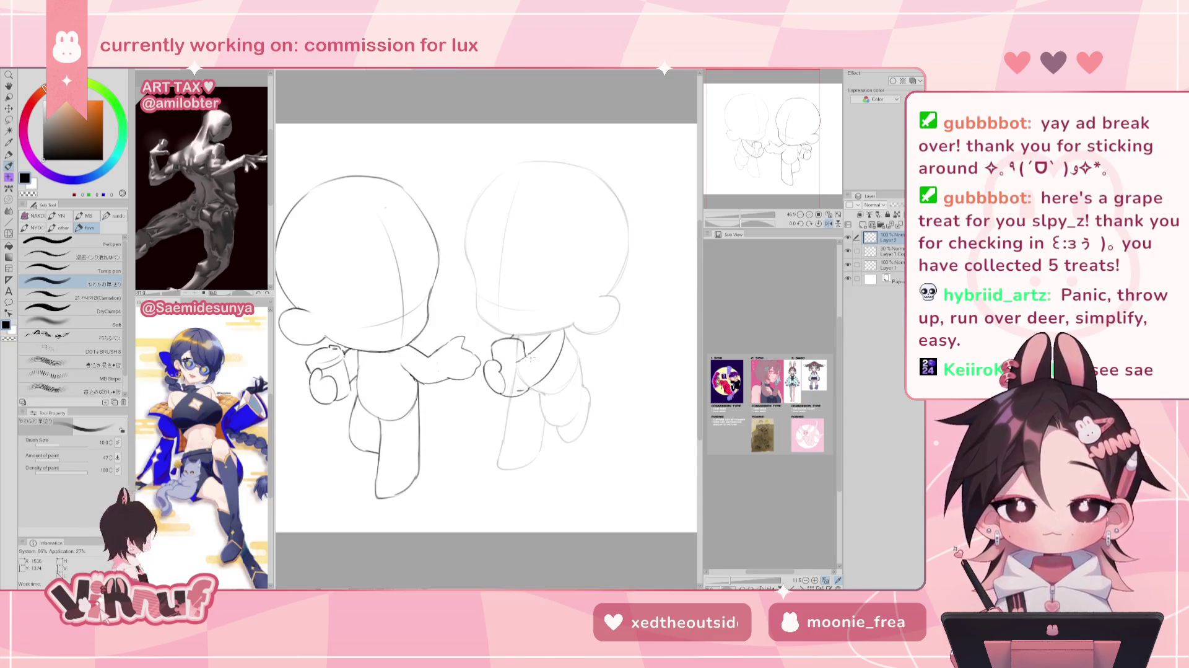
{"action": "key", "text": "h"}
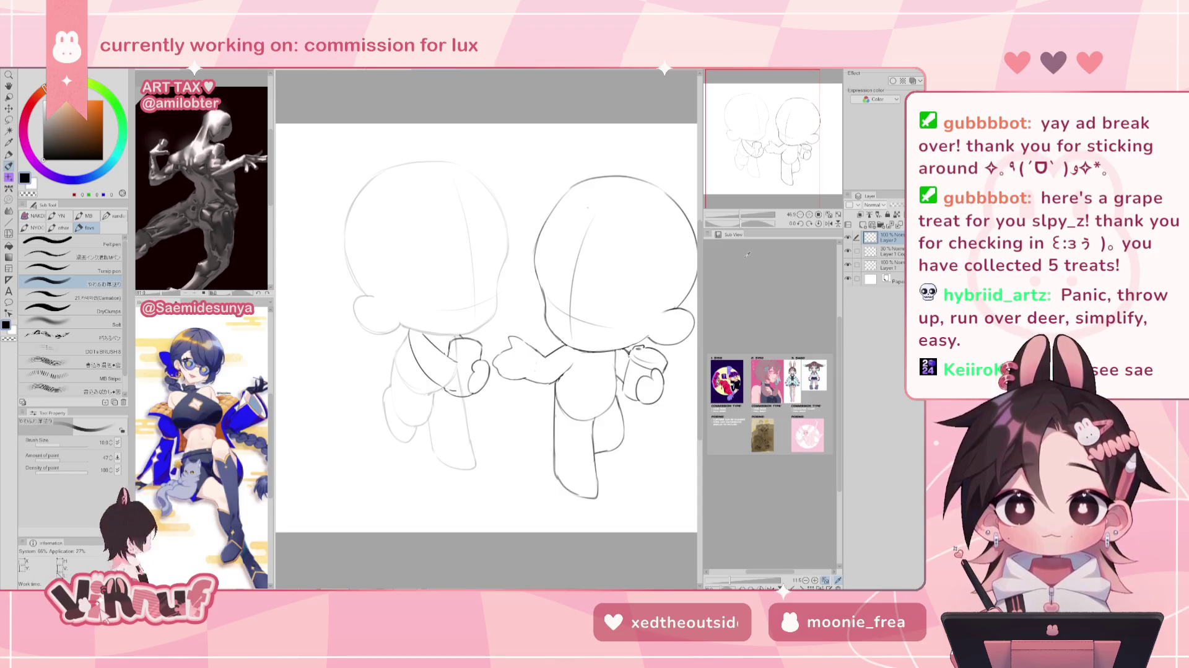
Erase the left figure's hand and cup lines and sketch a new hand on its torso.
{"action": "key", "text": "e"}
{"action": "left_click_drag", "start_coordinate": [471, 384], "coordinate": [481, 331]}
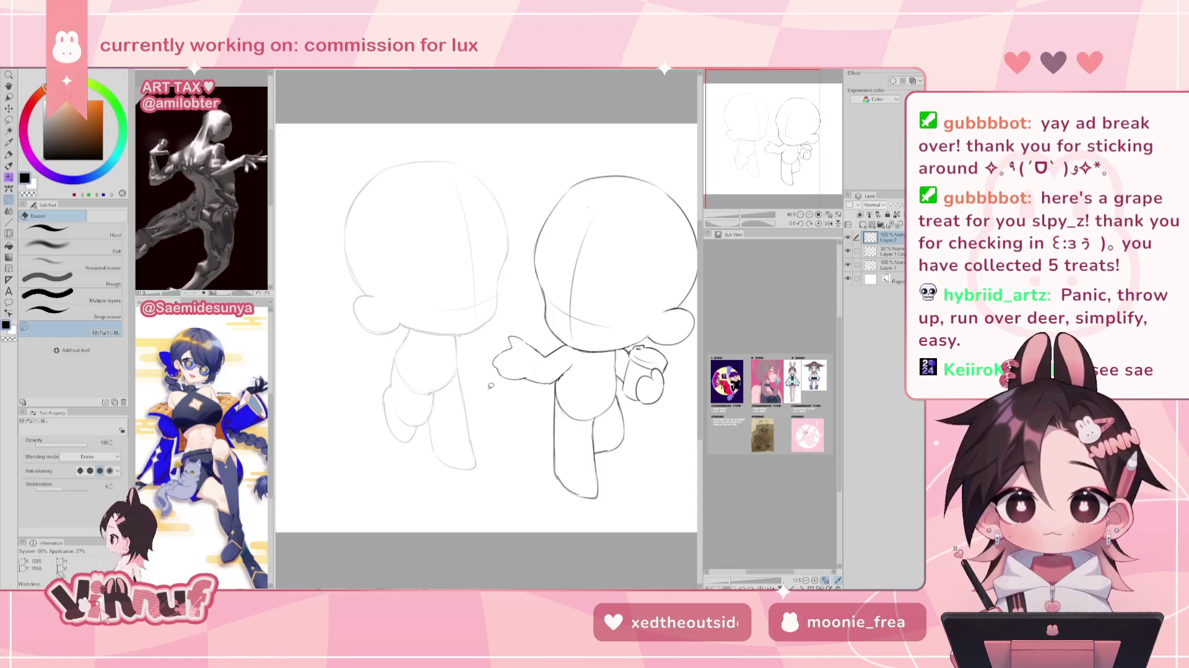
{"action": "key", "text": "p"}
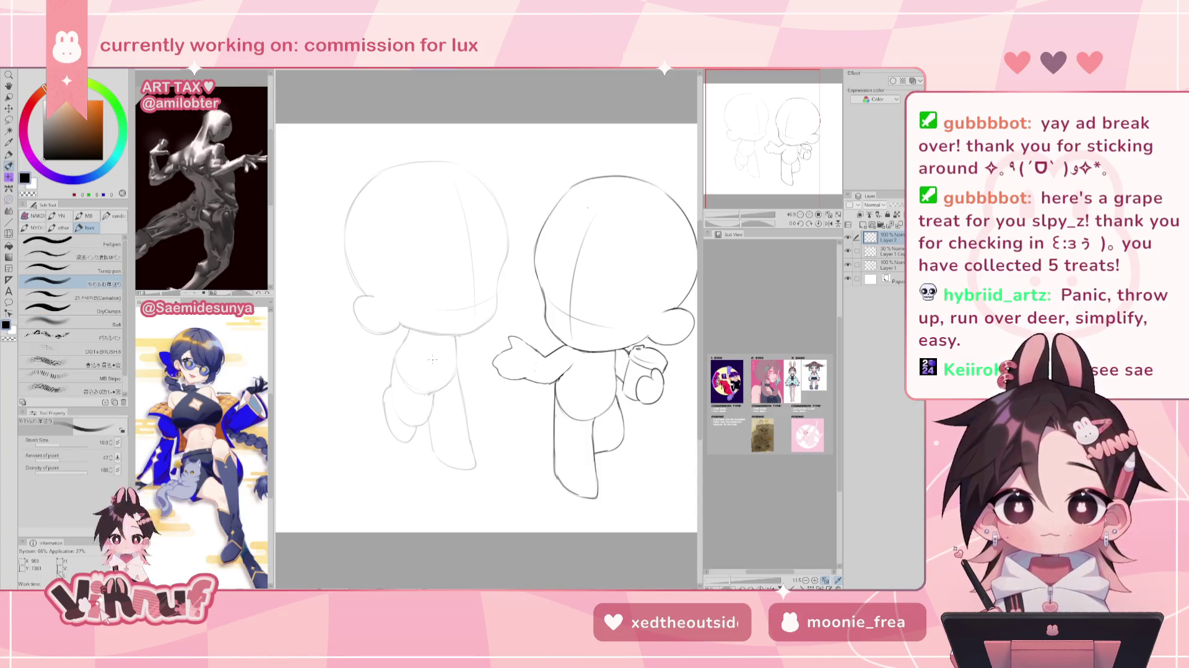
{"action": "left_click_drag", "start_coordinate": [416, 347], "coordinate": [424, 387]}
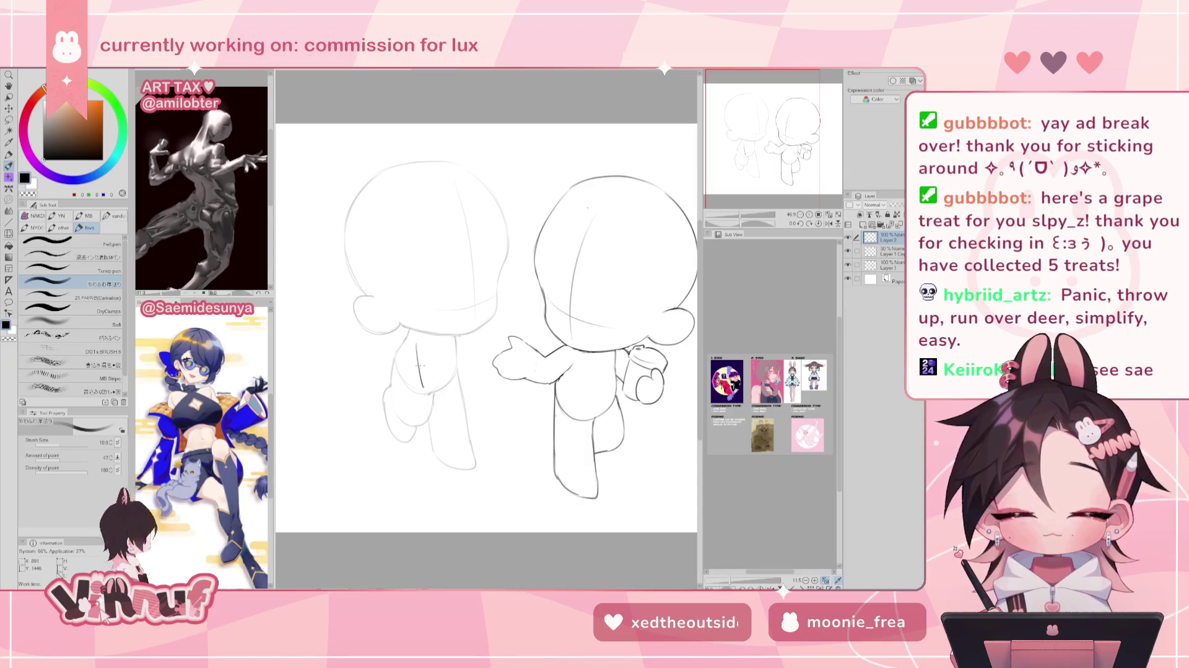
{"action": "key", "text": "ctrl+z"}
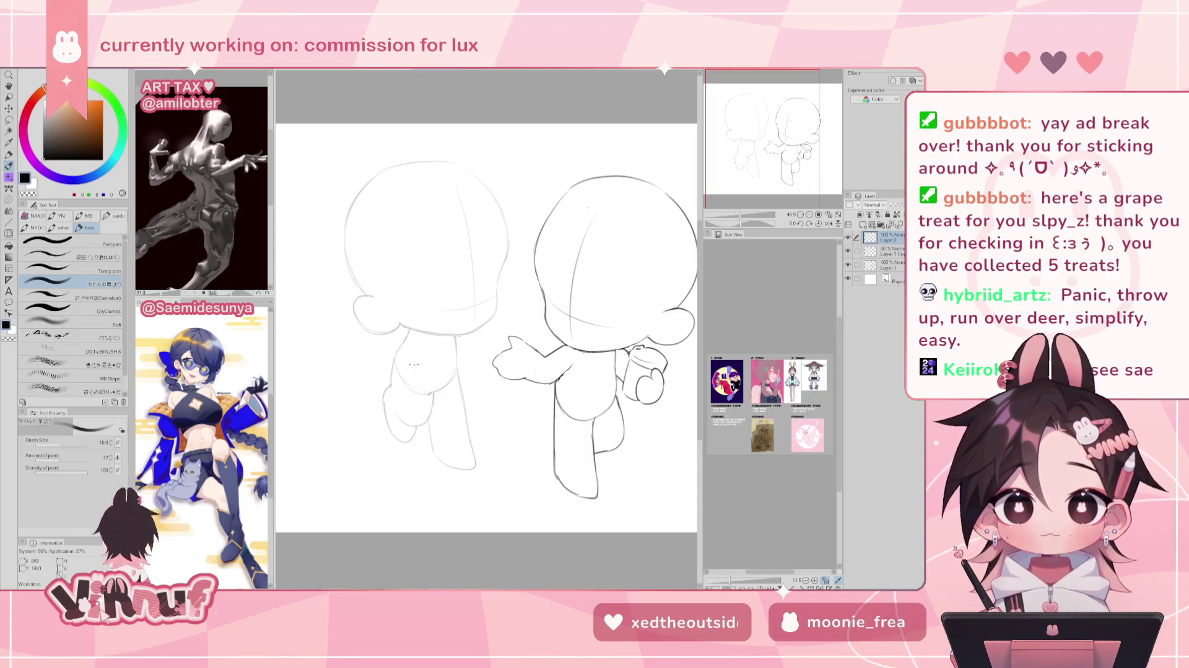
{"action": "left_click_drag", "start_coordinate": [415, 359], "coordinate": [419, 364]}
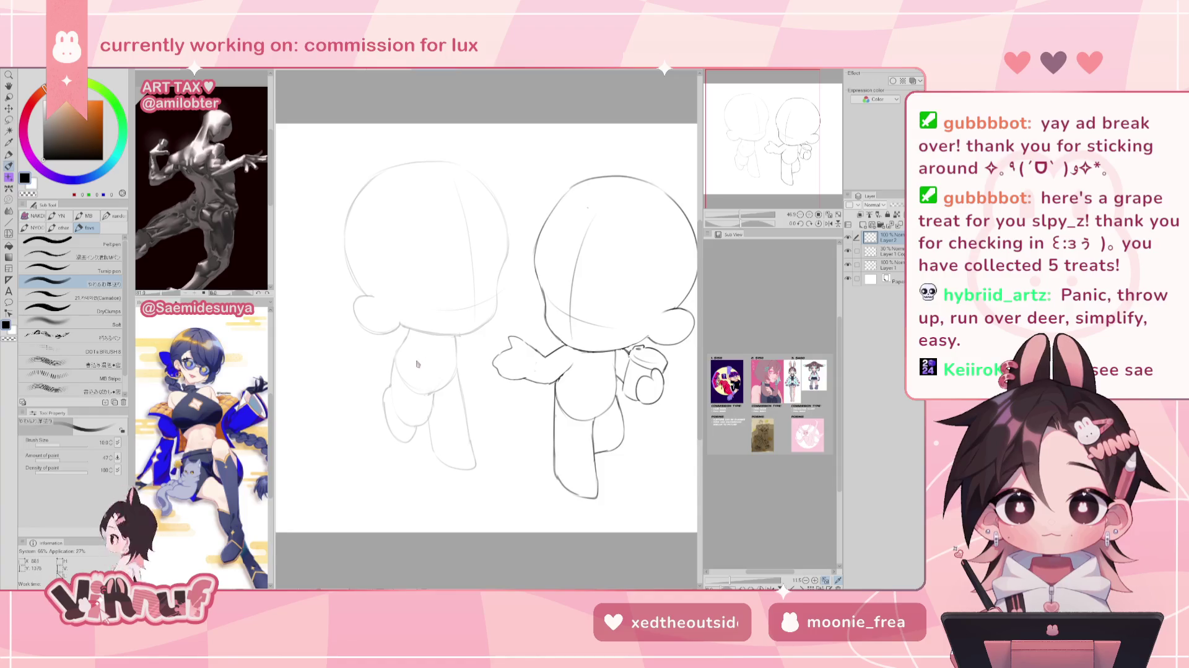
{"action": "left_click_drag", "start_coordinate": [410, 361], "coordinate": [424, 362]}
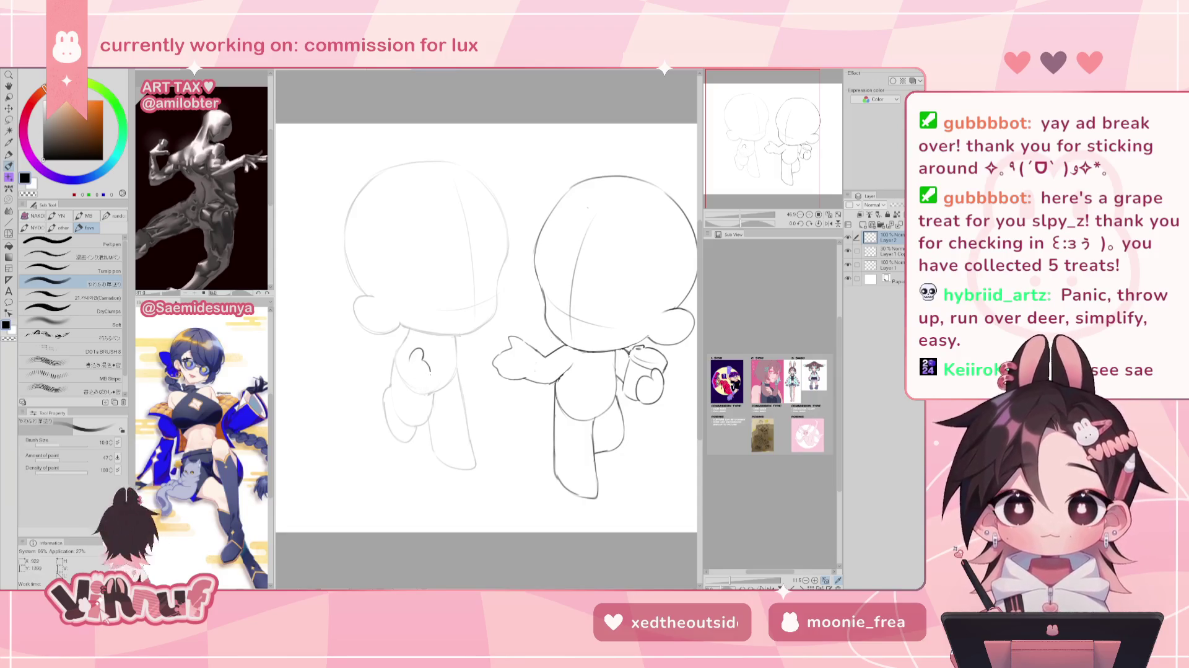
{"action": "left_click_drag", "start_coordinate": [408, 340], "coordinate": [414, 354]}
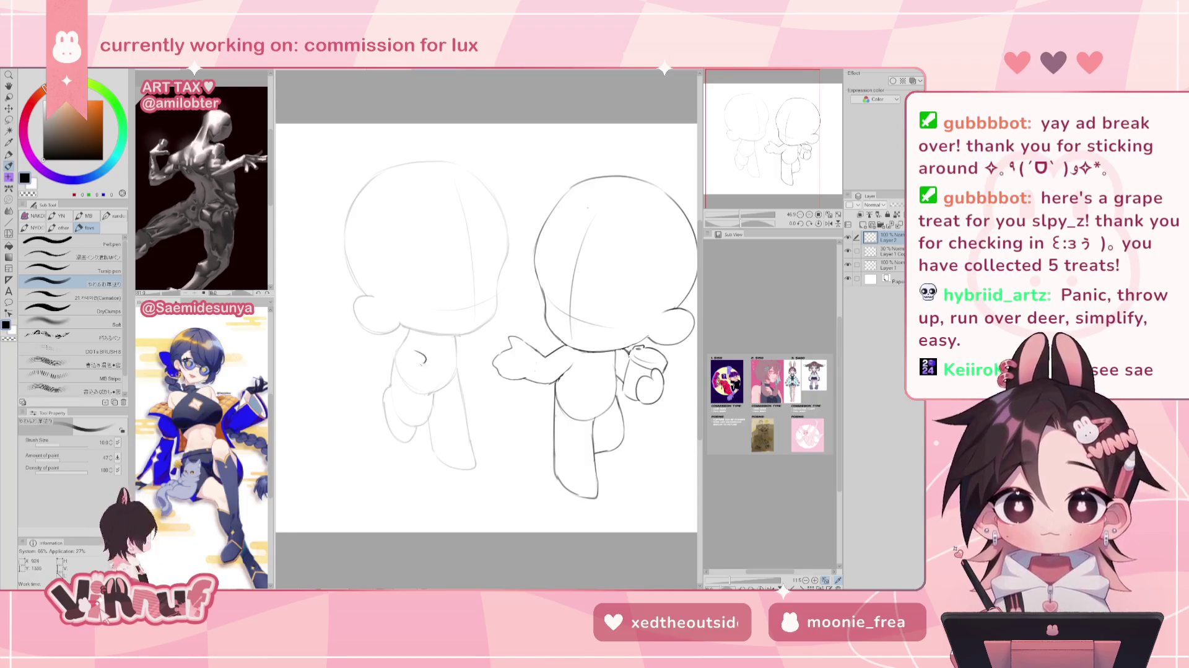
{"action": "left_click_drag", "start_coordinate": [416, 353], "coordinate": [412, 379]}
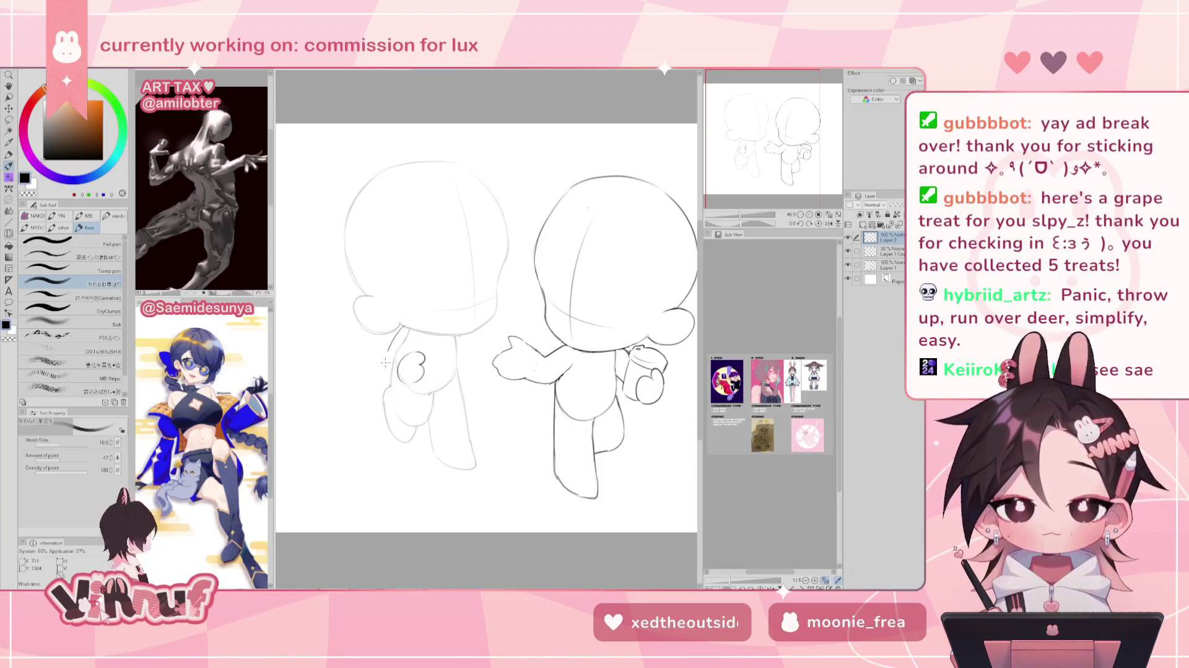
Discard the faint arm line and nudge the new hand slightly to the right.
{"action": "left_click_drag", "start_coordinate": [392, 358], "coordinate": [396, 379]}
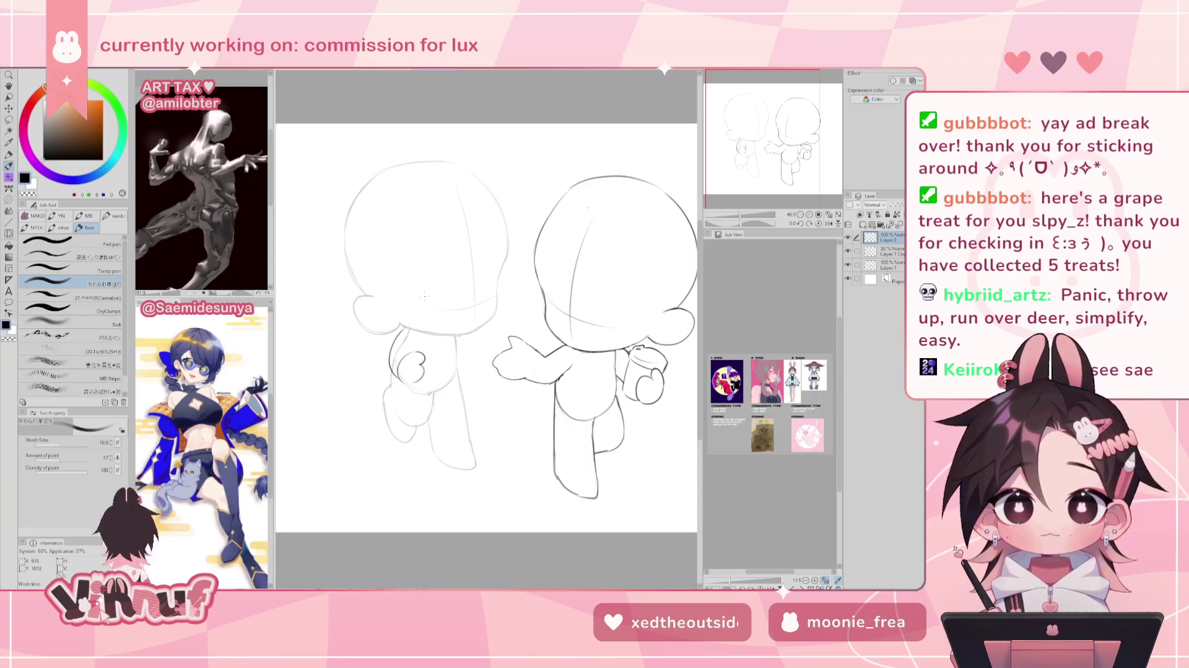
{"action": "key", "text": "ctrl+z"}
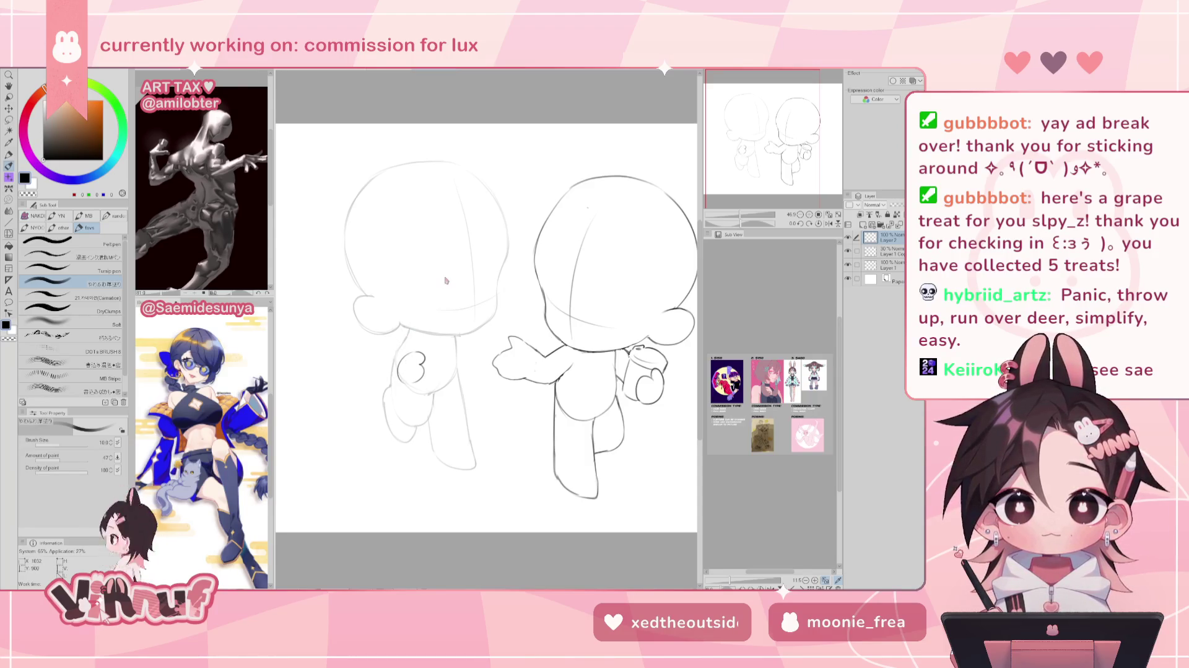
{"action": "key", "text": "ctrl+t"}
{"action": "left_click_drag", "start_coordinate": [419, 368], "coordinate": [423, 365]}
{"action": "key", "text": "Return"}
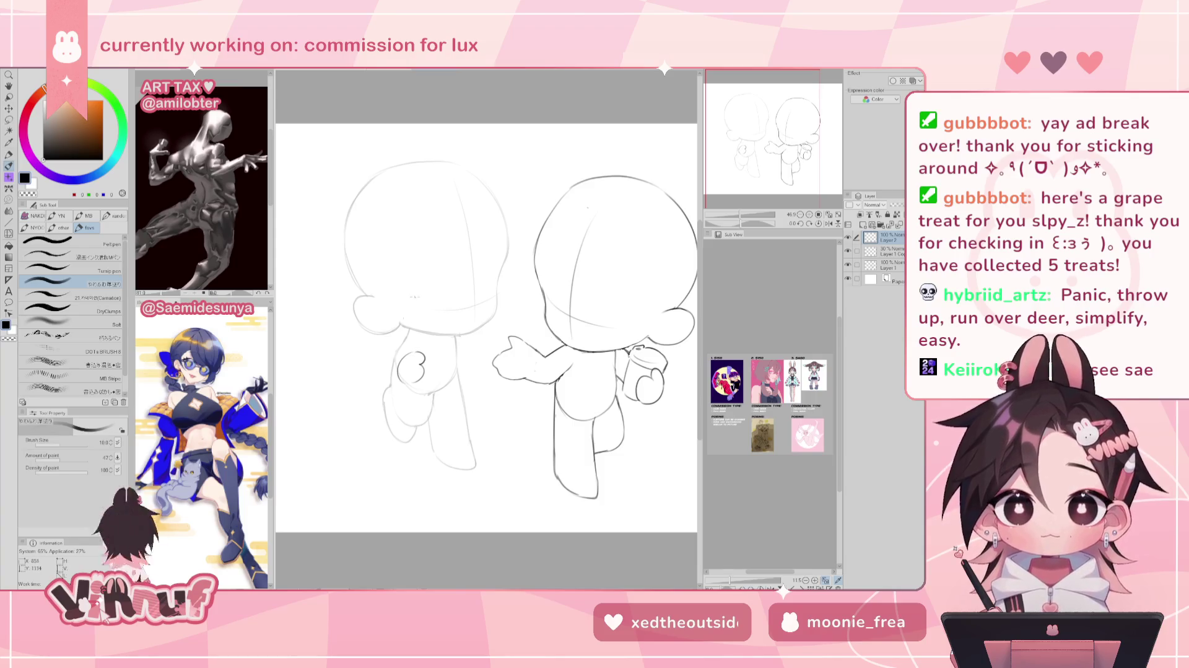
Redraw a darker arm outline on the left figure and try its back line.
{"action": "left_click_drag", "start_coordinate": [394, 358], "coordinate": [390, 381]}
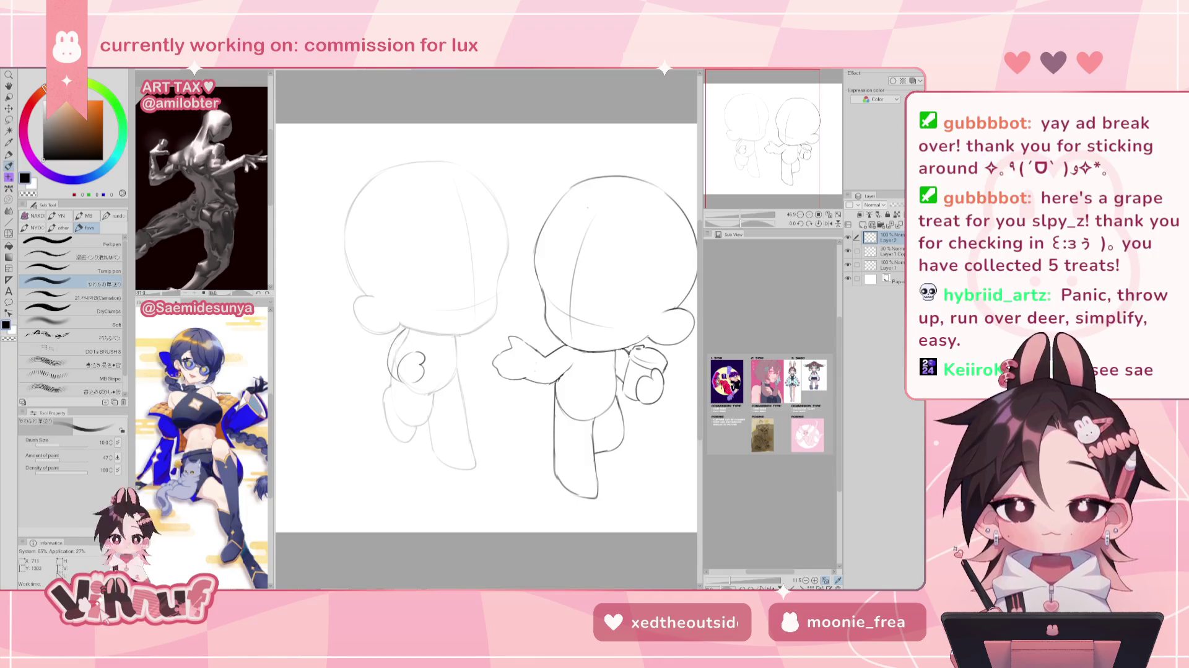
{"action": "key", "text": "ctrl+z"}
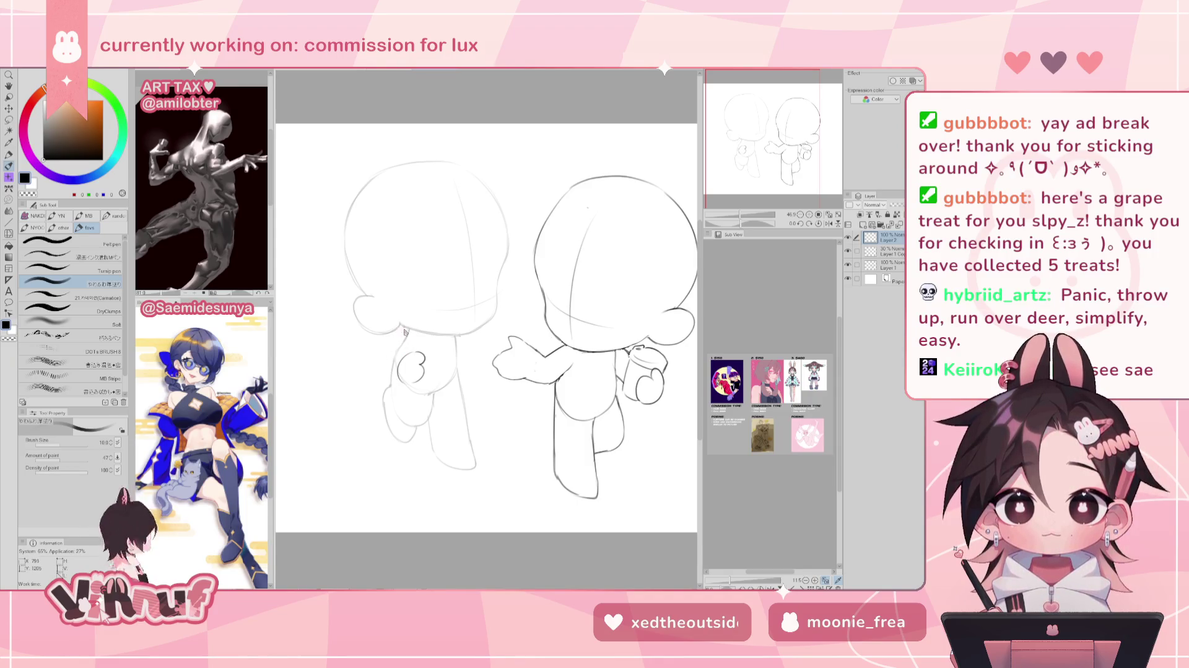
{"action": "left_click_drag", "start_coordinate": [394, 357], "coordinate": [385, 384]}
{"action": "key", "text": "ctrl+z"}
{"action": "key", "text": "ctrl+z"}
{"action": "key", "text": "ctrl+z"}
{"action": "left_click_drag", "start_coordinate": [400, 333], "coordinate": [386, 383]}
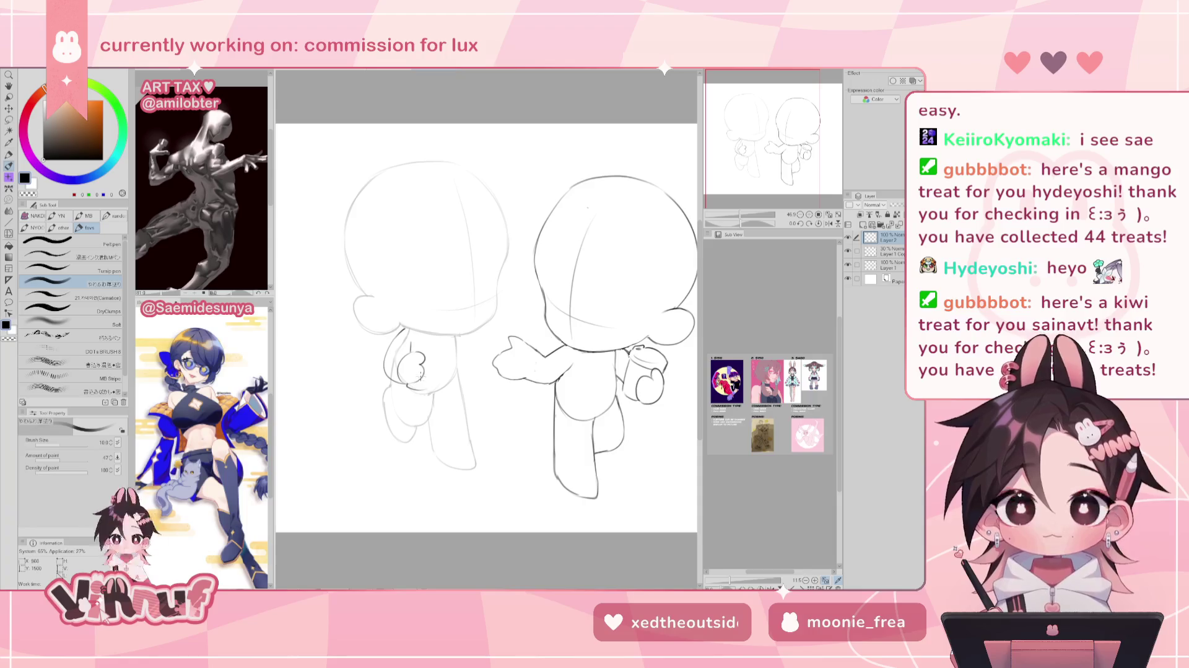
{"action": "mouse_move", "coordinate": [413, 338]}
{"action": "left_mouse_down"}
{"action": "mouse_move", "coordinate": [438, 344]}
{"action": "mouse_move", "coordinate": [434, 387]}
{"action": "left_mouse_up"}
{"action": "key", "text": "ctrl+z"}
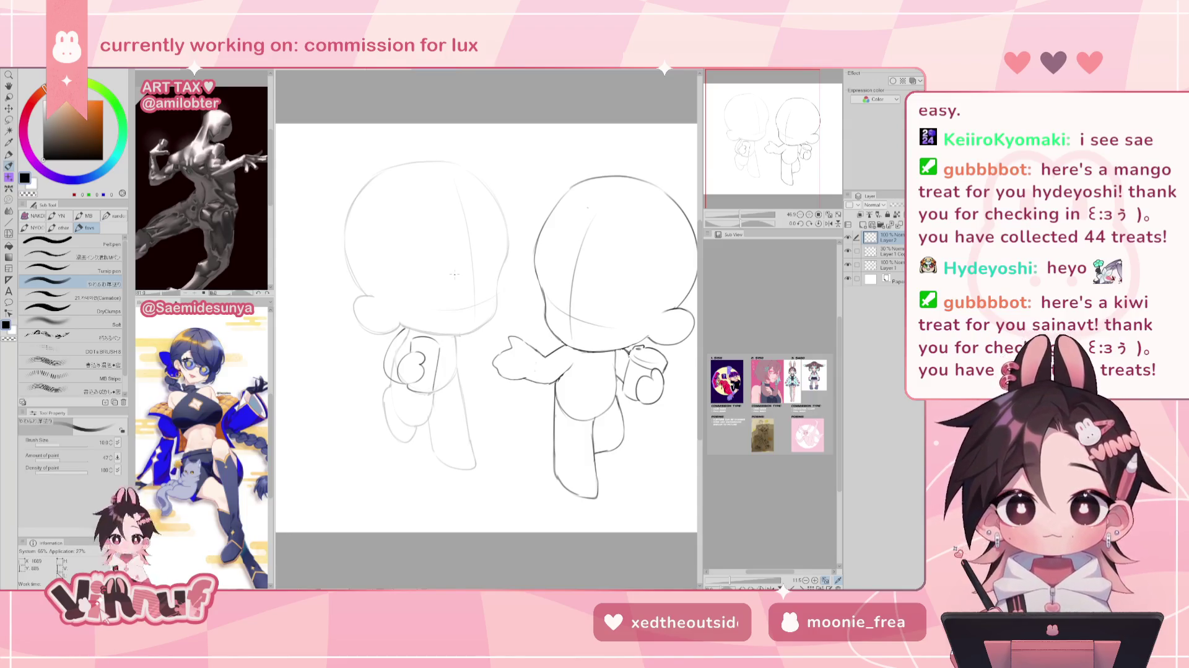
Check the mirrored view, adjust the canvas view, and erase the left figure's arm and hand lines.
{"action": "key", "text": "h"}
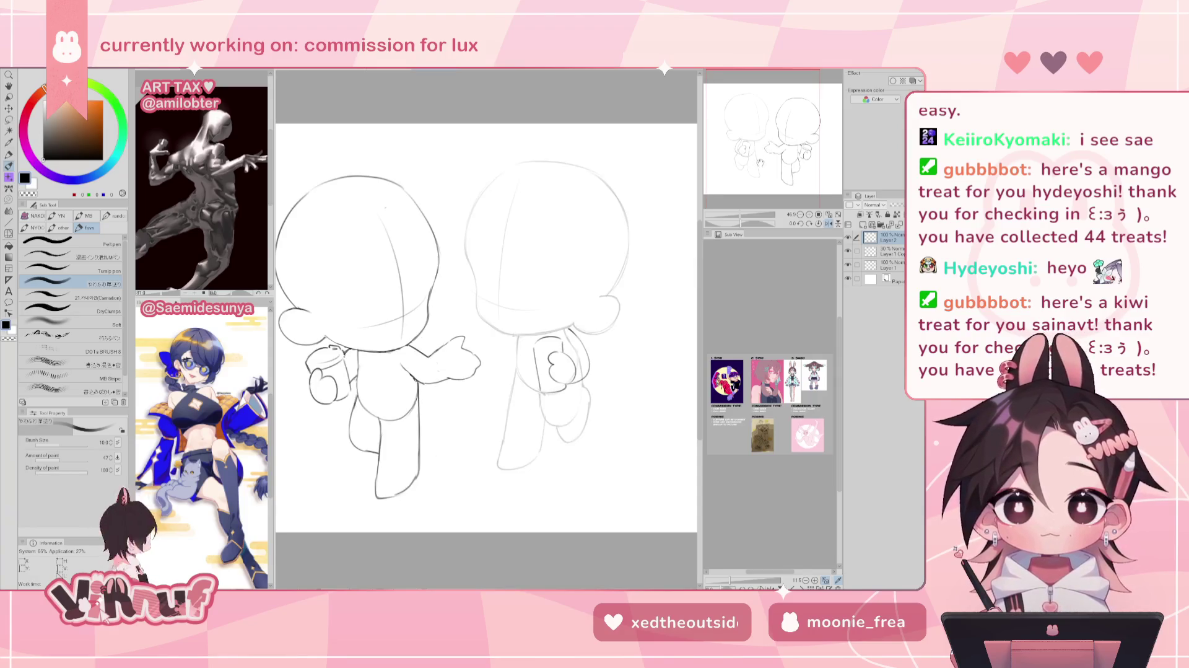
{"action": "key", "text": "h"}
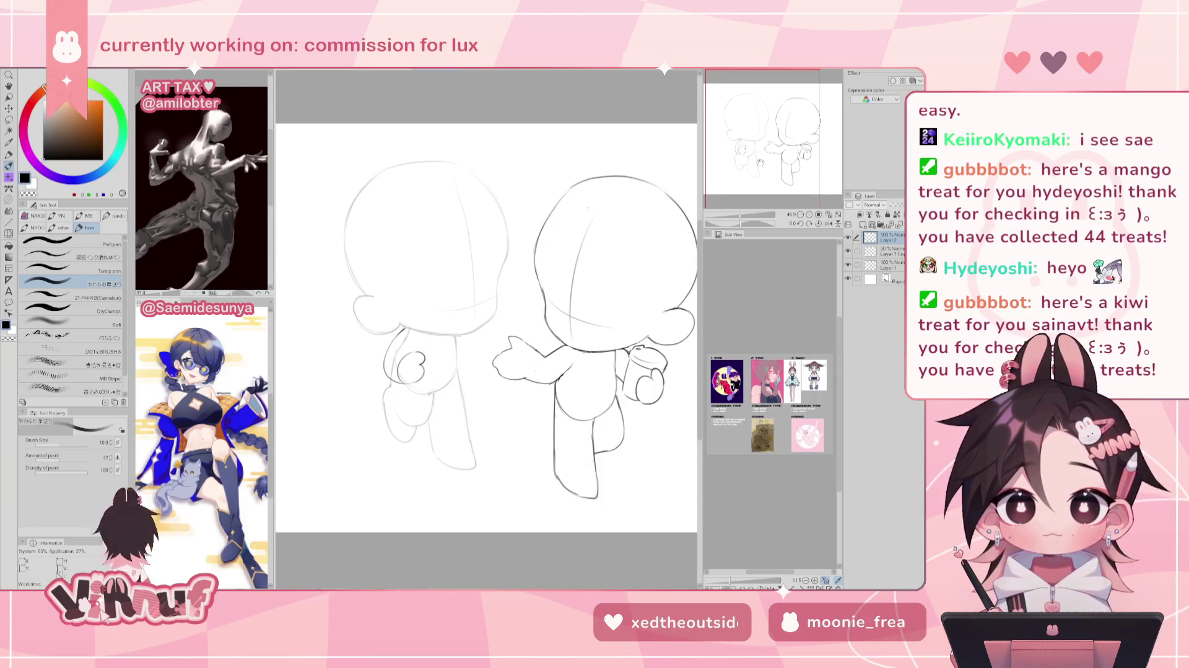
{"action": "scroll", "coordinate": [759, 163], "scroll_direction": "down", "scroll_amount": 2}
{"action": "scroll", "coordinate": [743, 185], "scroll_direction": "up", "scroll_amount": 2}
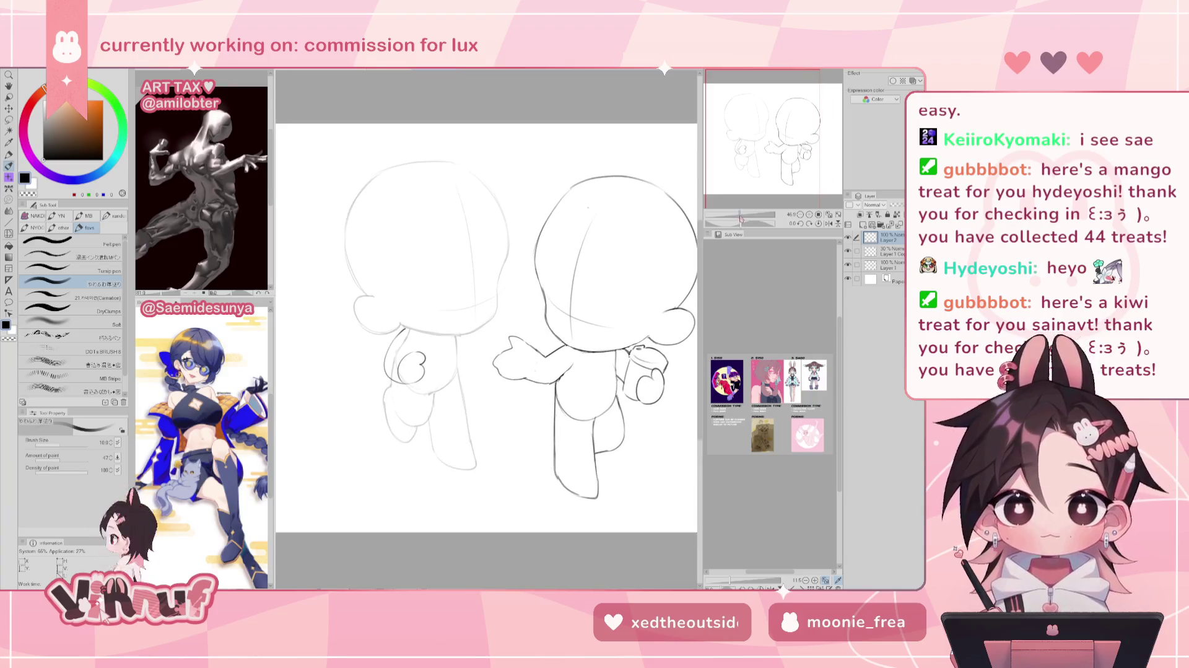
{"action": "left_click_drag", "start_coordinate": [663, 304], "coordinate": [638, 296]}
{"action": "mouse_move", "coordinate": [384, 373]}
{"action": "left_mouse_down"}
{"action": "mouse_move", "coordinate": [362, 331]}
{"action": "mouse_move", "coordinate": [379, 331]}
{"action": "mouse_move", "coordinate": [400, 372]}
{"action": "left_mouse_up"}
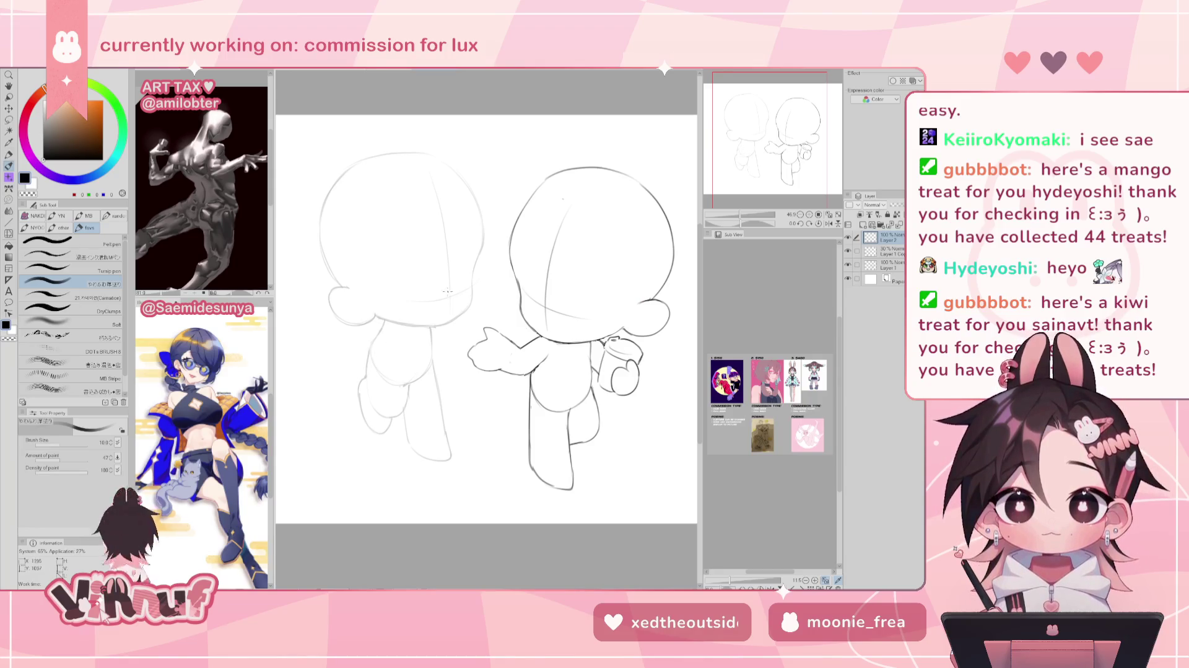
Try new lines on the left figure's torso, undoing them after a mirrored check.
{"action": "mouse_move", "coordinate": [421, 338]}
{"action": "left_mouse_down"}
{"action": "mouse_move", "coordinate": [441, 367]}
{"action": "mouse_move", "coordinate": [421, 381]}
{"action": "left_mouse_up"}
{"action": "key", "text": "ctrl+z"}
{"action": "key", "text": "ctrl+z"}
{"action": "mouse_move", "coordinate": [421, 339]}
{"action": "left_mouse_down"}
{"action": "mouse_move", "coordinate": [434, 381]}
{"action": "mouse_move", "coordinate": [446, 334]}
{"action": "mouse_move", "coordinate": [446, 378]}
{"action": "left_mouse_up"}
{"action": "key", "text": "ctrl+z"}
{"action": "key", "text": "ctrl+z"}
{"action": "key", "text": "ctrl+z"}
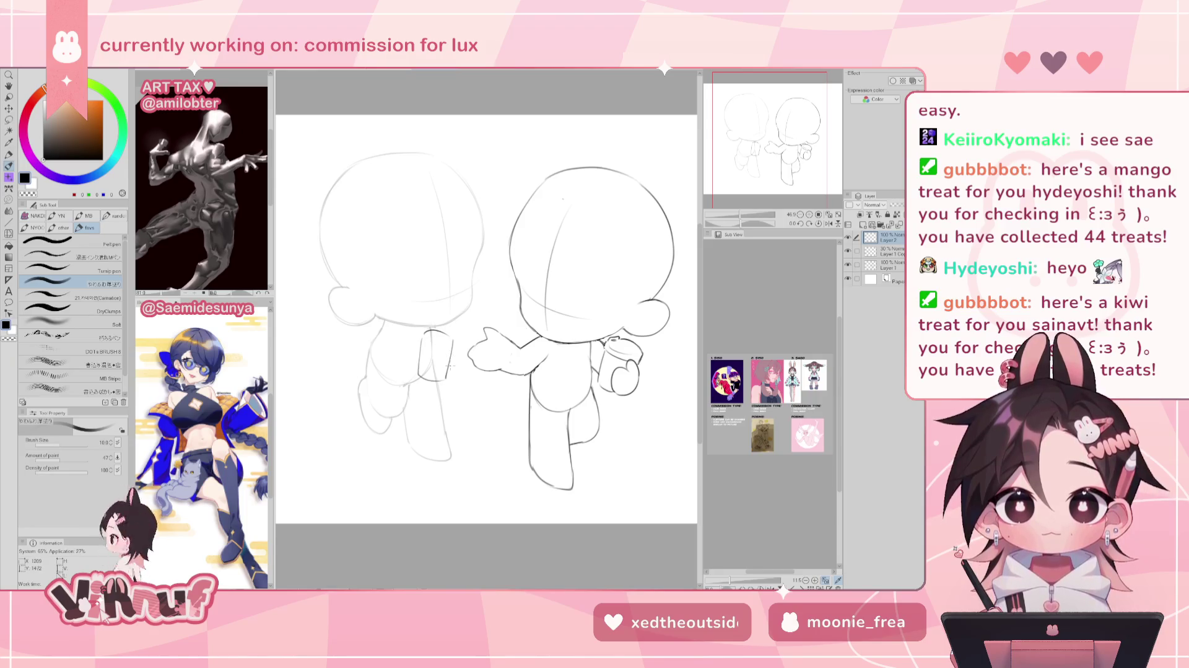
{"action": "key", "text": "h"}
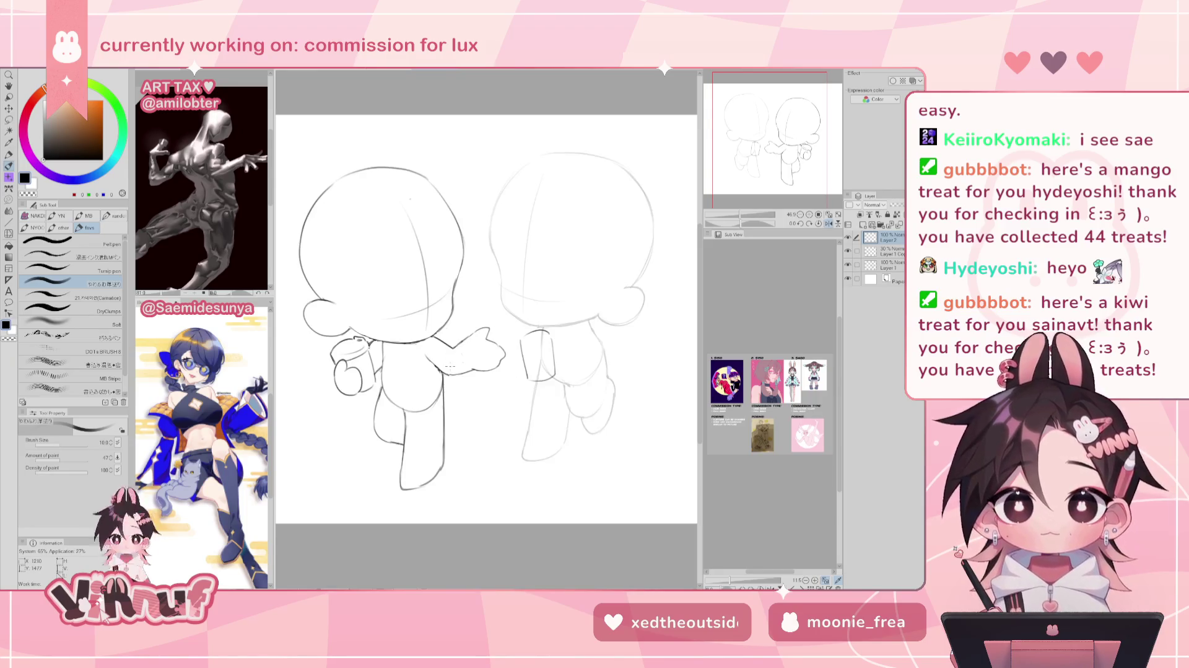
{"action": "key", "text": "h"}
{"action": "key", "text": "ctrl+z"}
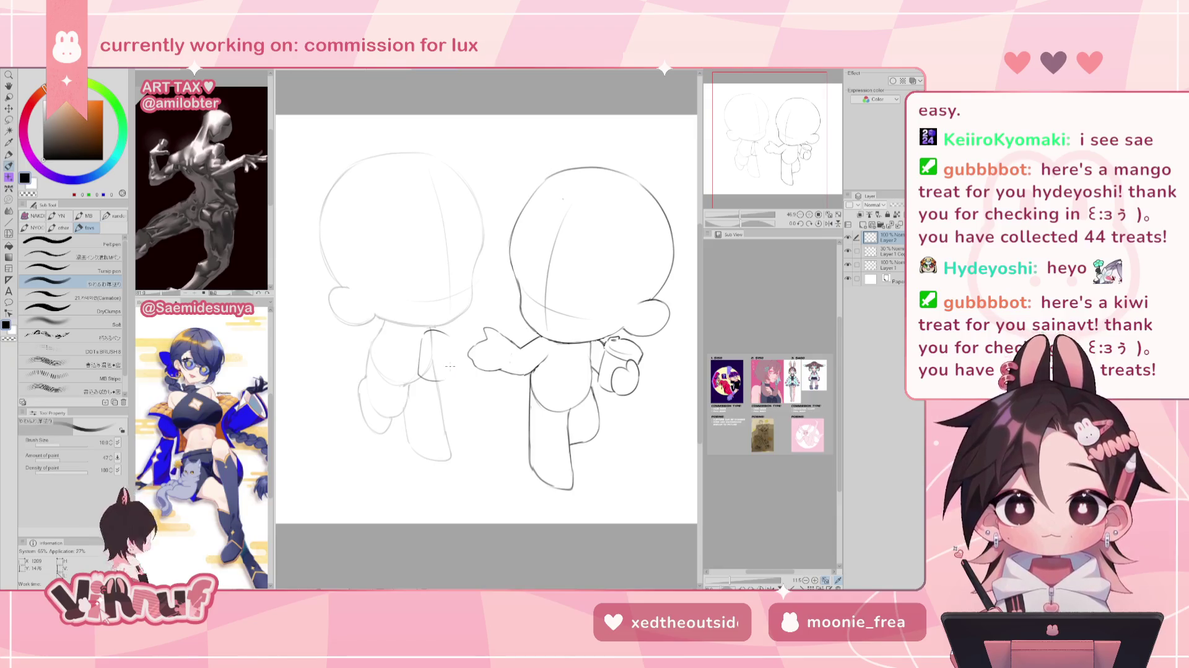
{"action": "key", "text": "ctrl+z"}
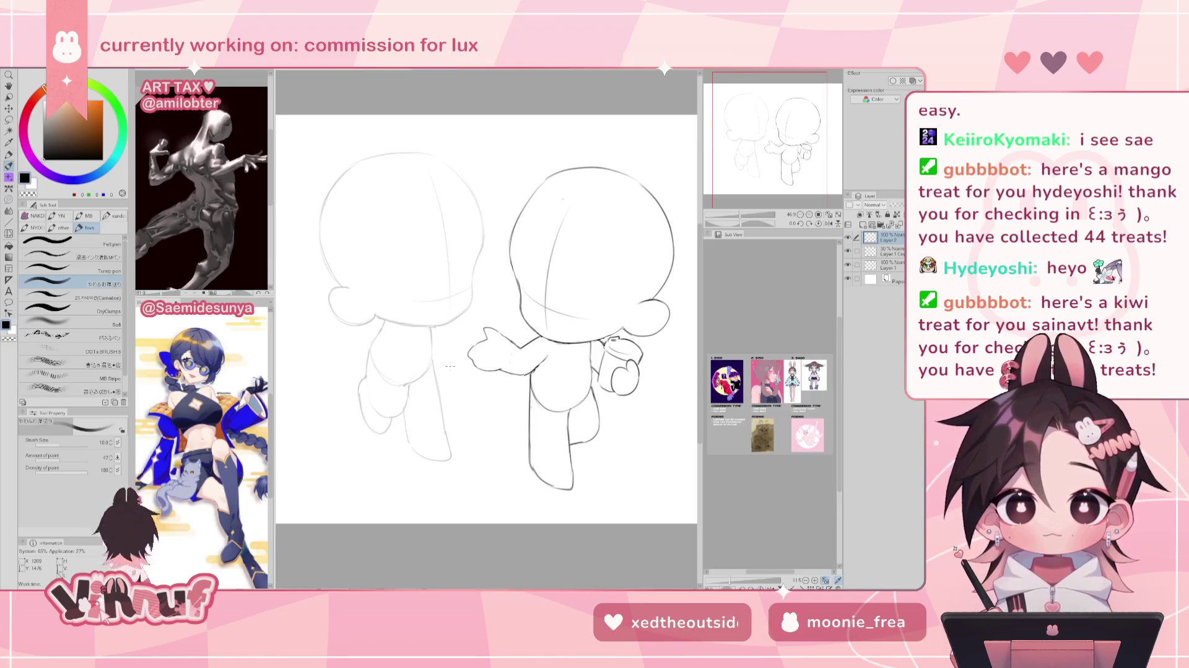
Test arm and fist strokes, ending with a short hooked arm stroke across the torso.
{"action": "left_click_drag", "start_coordinate": [410, 364], "coordinate": [433, 373]}
{"action": "key", "text": "ctrl+z"}
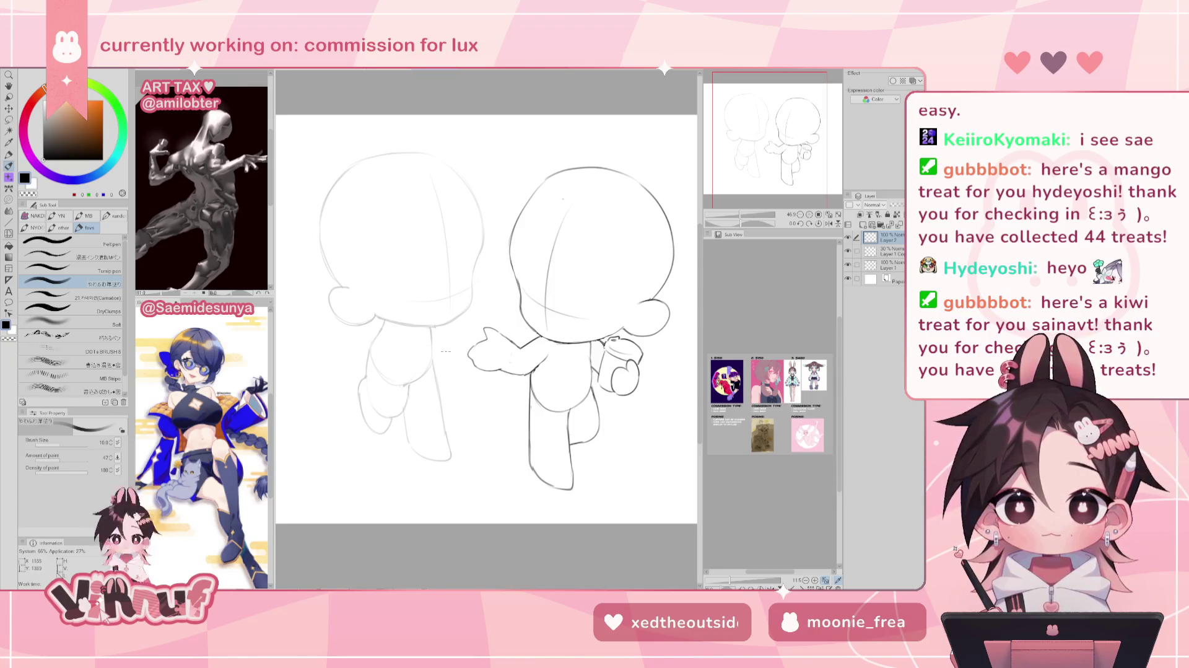
{"action": "mouse_move", "coordinate": [439, 337]}
{"action": "left_mouse_down"}
{"action": "mouse_move", "coordinate": [402, 354]}
{"action": "mouse_move", "coordinate": [420, 384]}
{"action": "mouse_move", "coordinate": [401, 353]}
{"action": "left_mouse_up"}
{"action": "key", "text": "ctrl+z"}
{"action": "key", "text": "ctrl+z"}
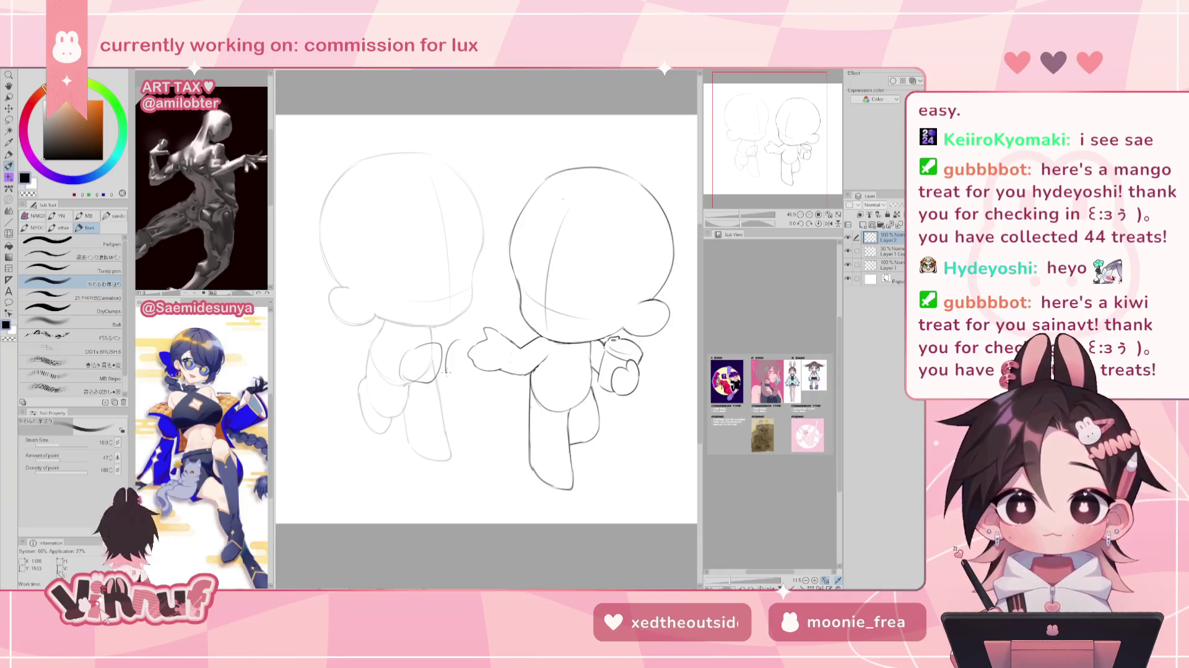
{"action": "key", "text": "ctrl+z"}
{"action": "key", "text": "ctrl+z"}
{"action": "mouse_move", "coordinate": [437, 342]}
{"action": "left_mouse_down"}
{"action": "mouse_move", "coordinate": [406, 350]}
{"action": "mouse_move", "coordinate": [434, 369]}
{"action": "mouse_move", "coordinate": [431, 355]}
{"action": "mouse_move", "coordinate": [433, 370]}
{"action": "mouse_move", "coordinate": [402, 372]}
{"action": "mouse_move", "coordinate": [422, 381]}
{"action": "left_mouse_up"}
{"action": "key", "text": "ctrl+z"}
{"action": "key", "text": "ctrl+z"}
{"action": "key", "text": "ctrl+z"}
{"action": "key", "text": "ctrl+z"}
{"action": "key", "text": "ctrl+z"}
{"action": "key", "text": "ctrl+z"}
{"action": "key", "text": "ctrl+z"}
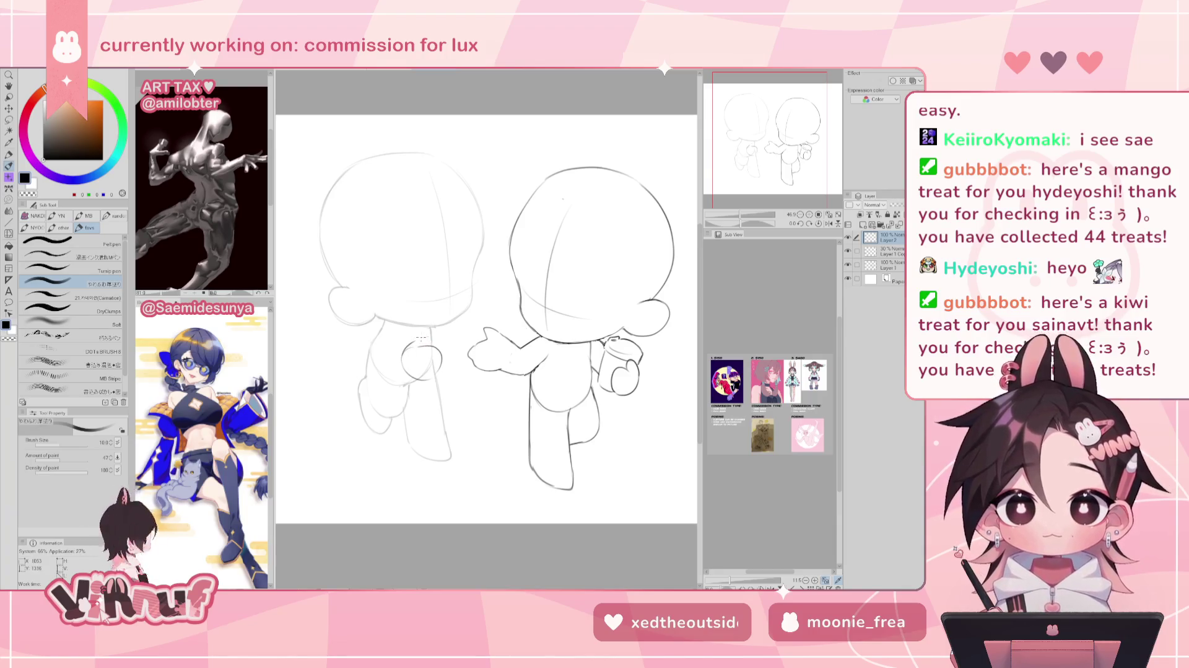
Undo the short arm stroke, check the pose mirrored, and attempt a curved arm down the torso.
{"action": "key", "text": "ctrl+z"}
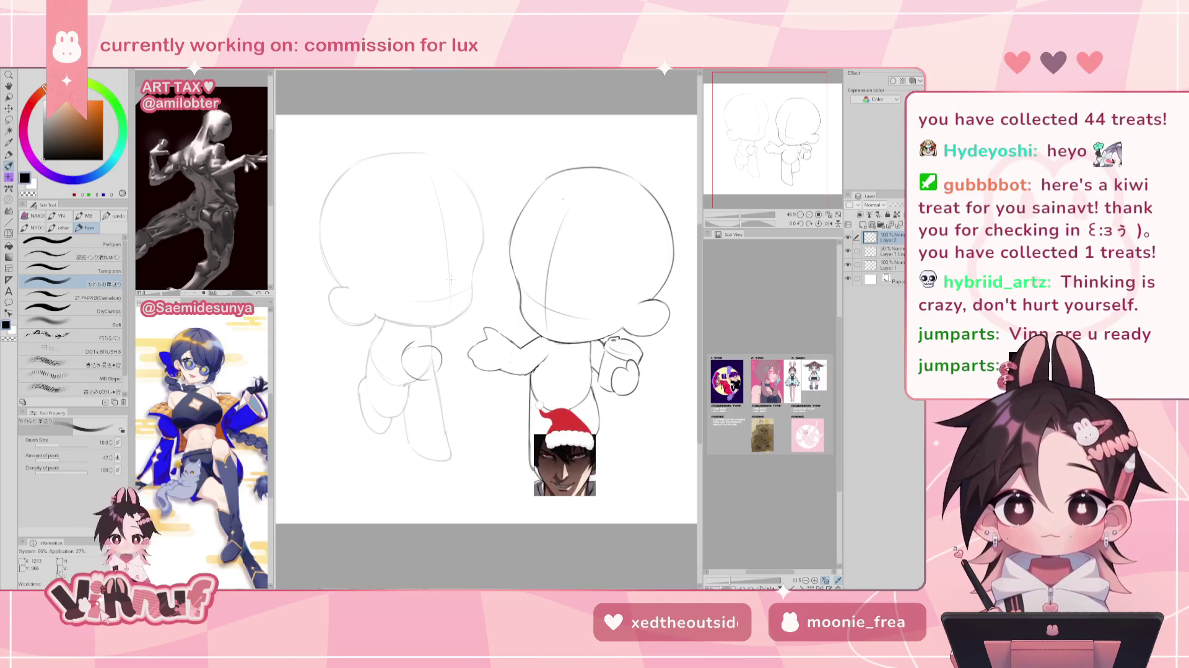
{"action": "key", "text": "h"}
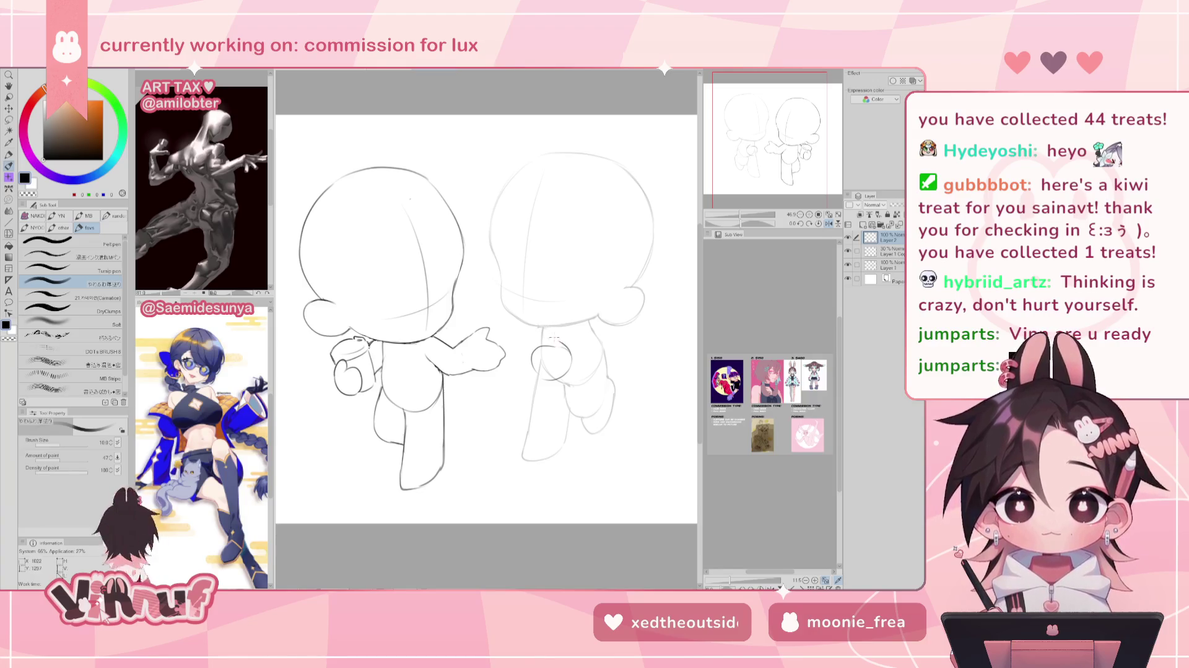
{"action": "key", "text": "h"}
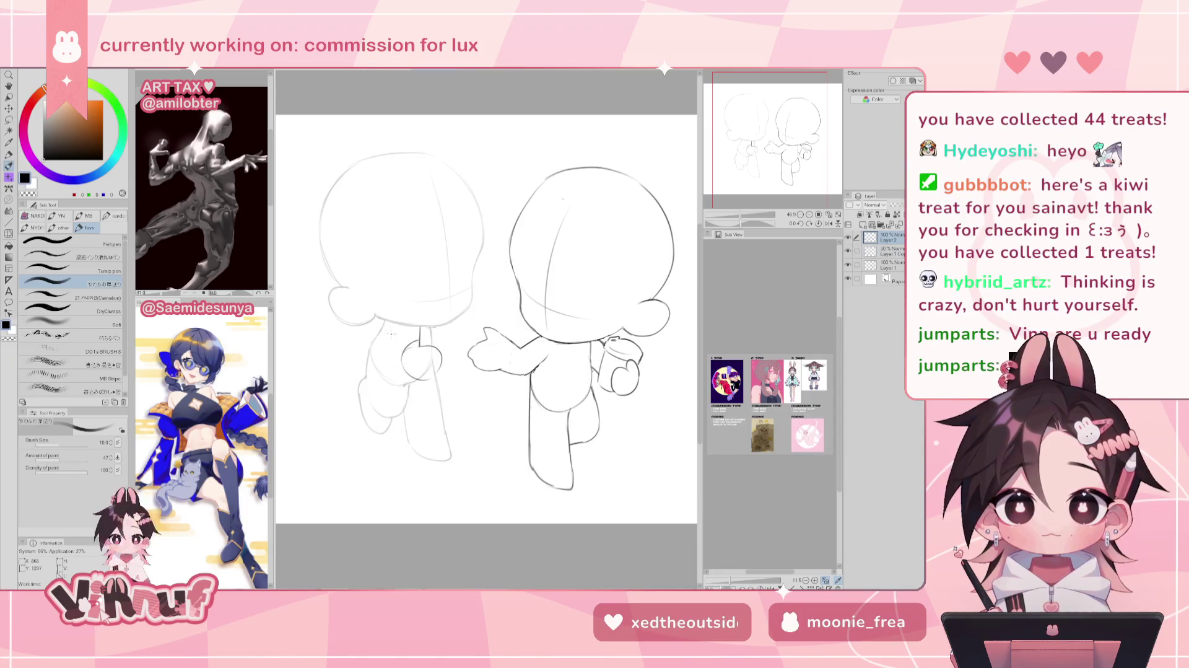
{"action": "left_click_drag", "start_coordinate": [382, 322], "coordinate": [406, 366]}
{"action": "key", "text": "ctrl+z"}
Retry the arm curve several times, settling on a darker stroke bending down the torso.
{"action": "left_click_drag", "start_coordinate": [382, 323], "coordinate": [406, 372]}
{"action": "key", "text": "ctrl+z"}
{"action": "left_click_drag", "start_coordinate": [382, 322], "coordinate": [406, 372]}
{"action": "key", "text": "ctrl+z"}
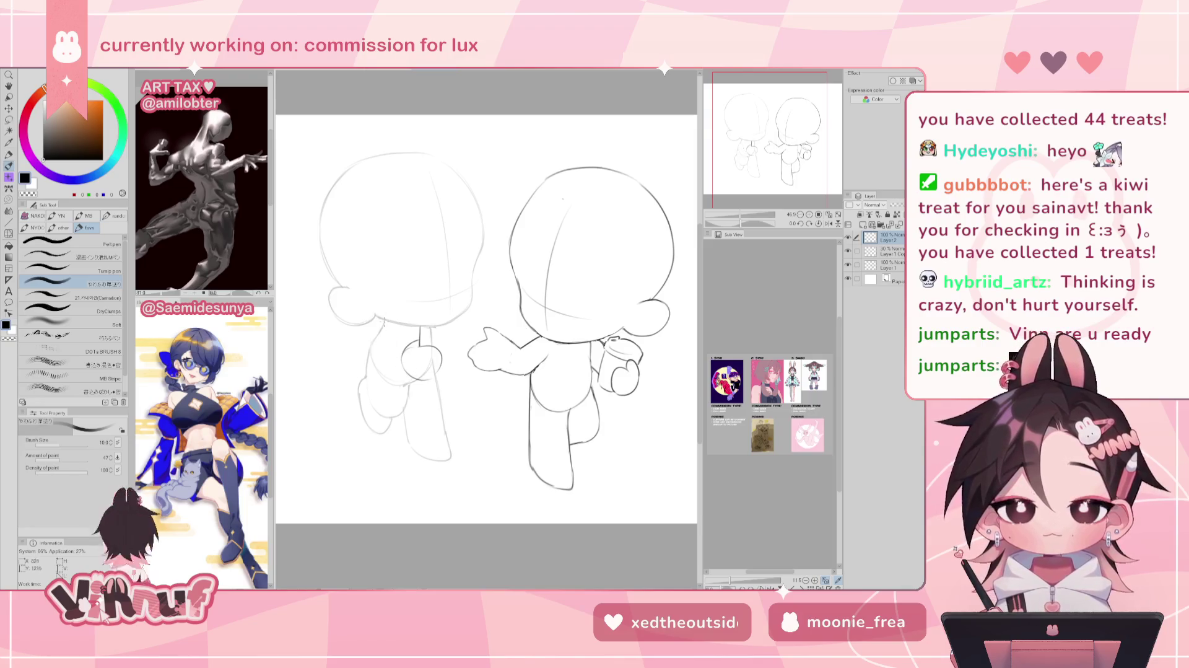
{"action": "key", "text": "ctrl+z"}
{"action": "left_click_drag", "start_coordinate": [384, 322], "coordinate": [402, 372]}
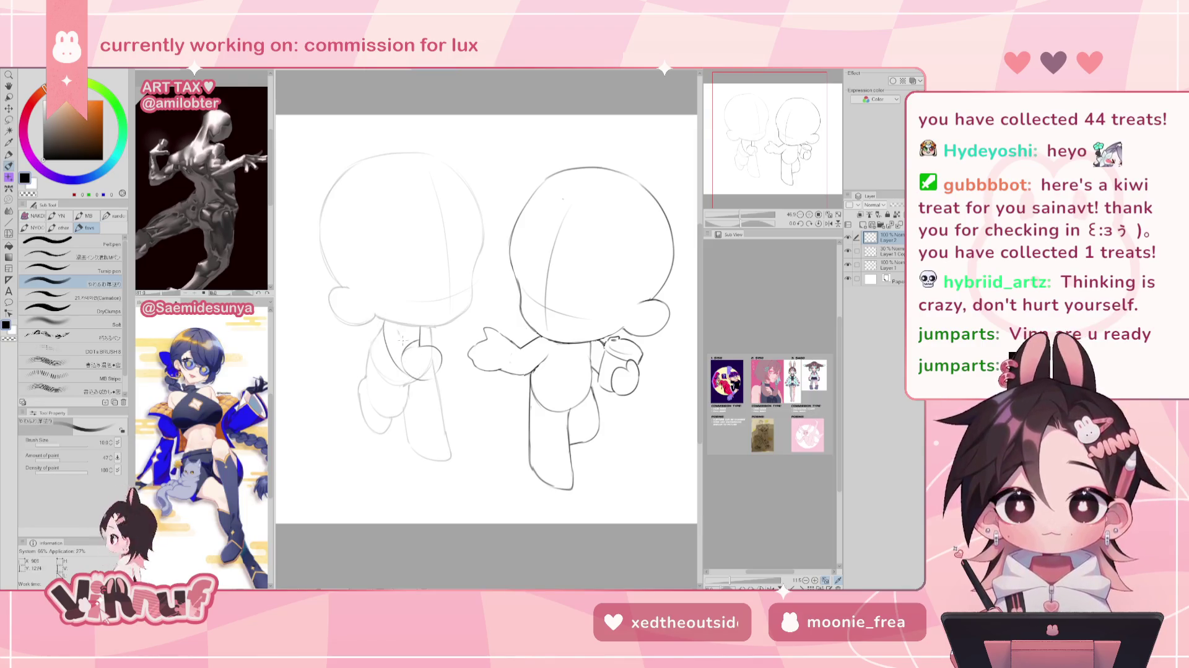
{"action": "key", "text": "h"}
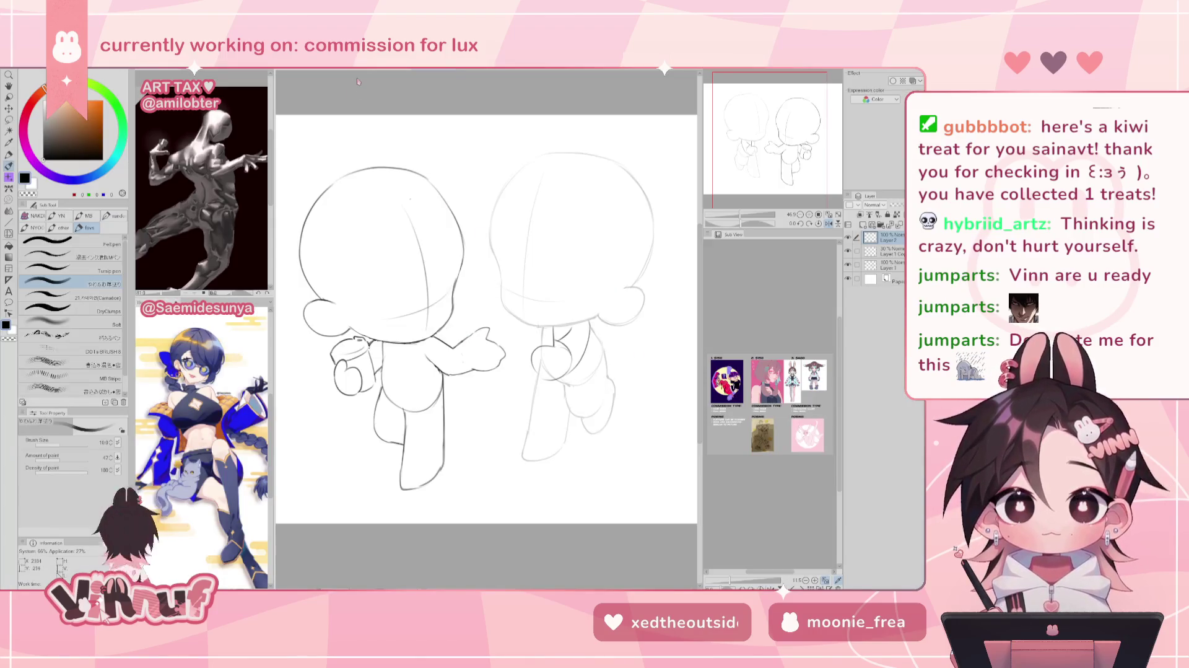
Pan the canvas view slightly in the Navigator.
{"action": "left_click_drag", "start_coordinate": [784, 142], "coordinate": [789, 141]}
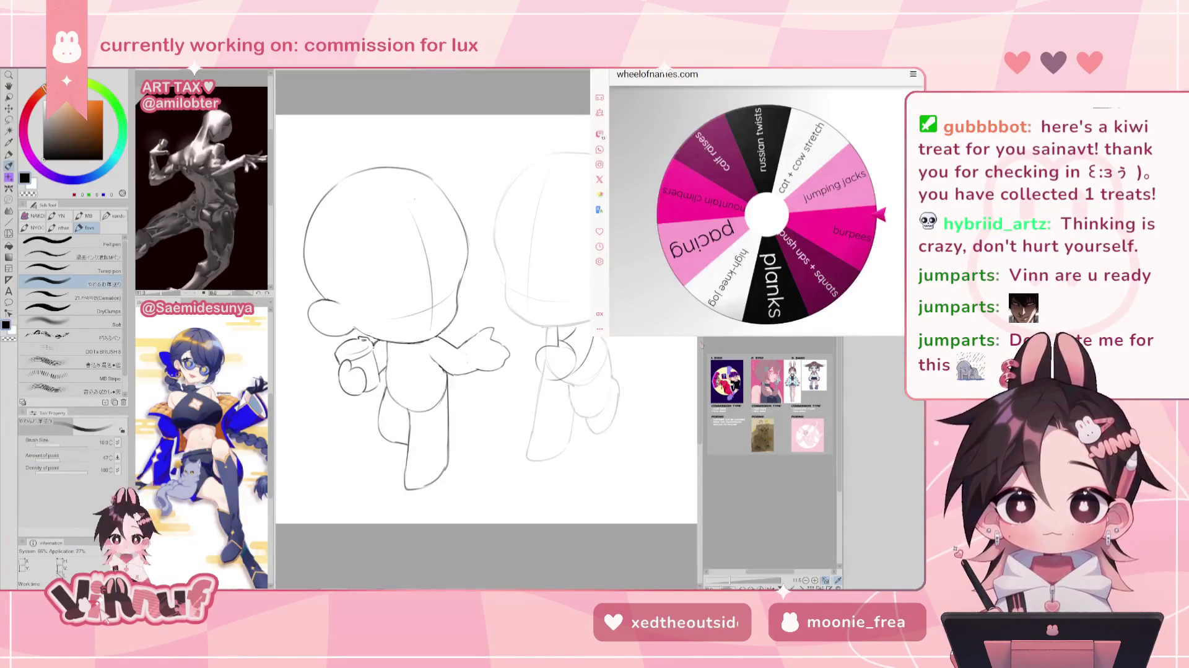
Spin the exercise wheel to pick high-knee jog, then bring up the countdown timer.
{"action": "left_click", "coordinate": [789, 199]}
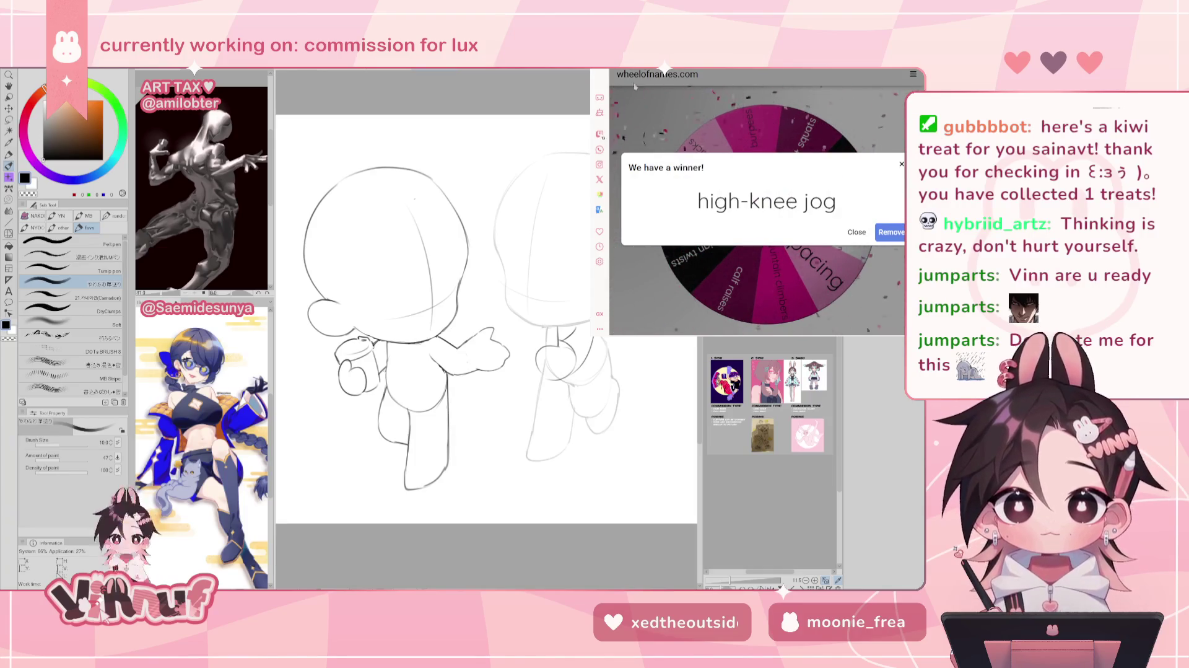
{"action": "key", "text": "ctrl+Tab"}
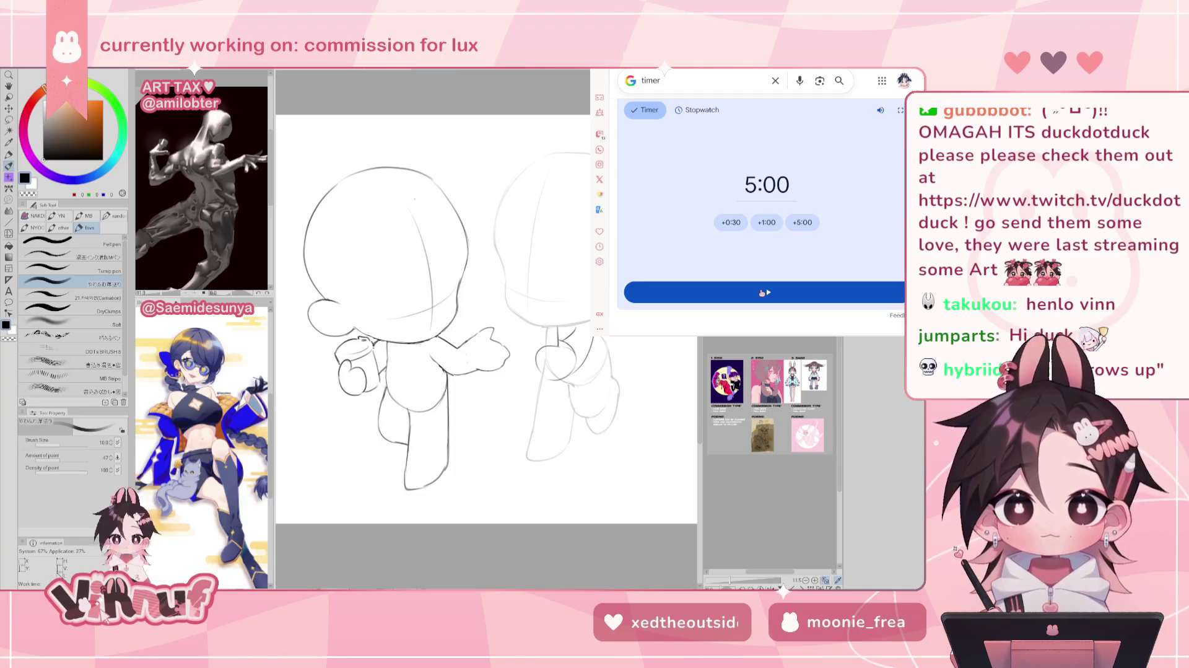
Start the 5:00 Google countdown, then return to Wheel of Names and dismiss the high-knee jog result.
{"action": "left_click", "coordinate": [762, 292]}
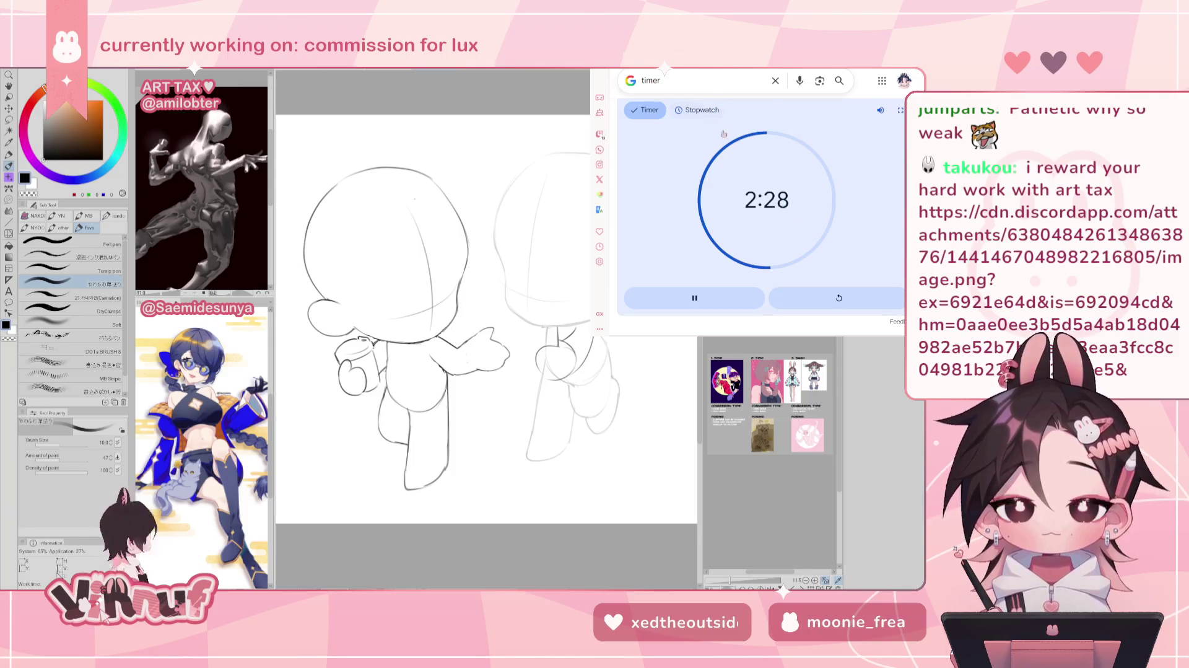
{"action": "key", "text": "alt+Tab"}
{"action": "left_click", "coordinate": [853, 232]}
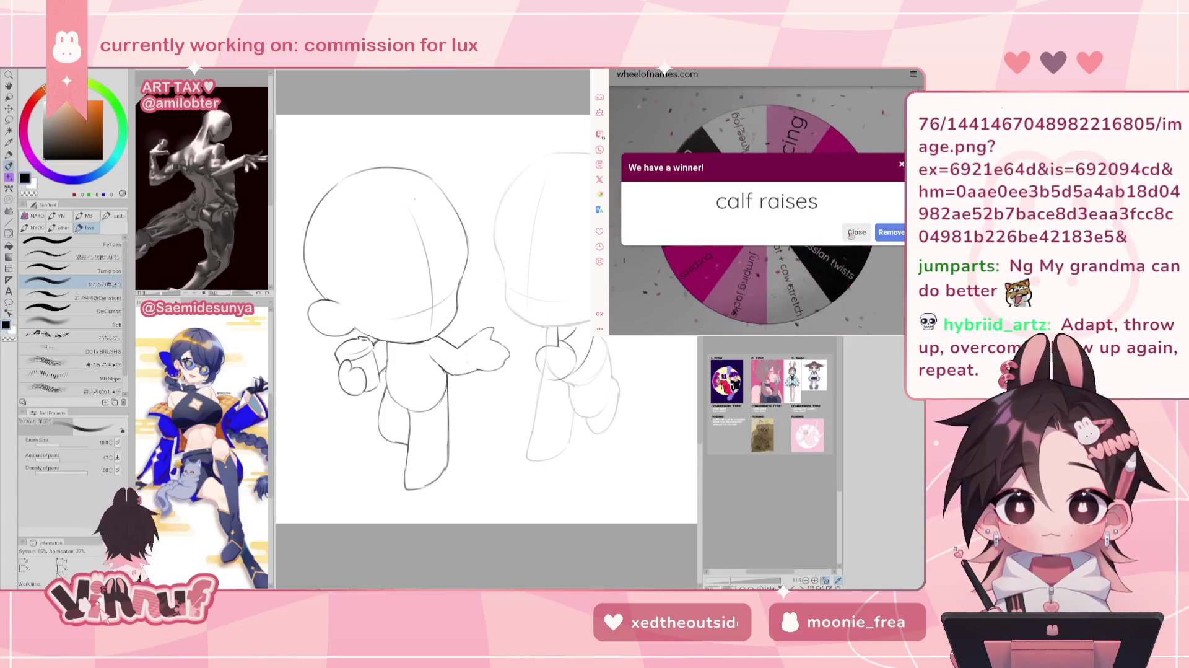
Dismiss the calf raises winner popup on the exercise wheel.
{"action": "left_click", "coordinate": [852, 233]}
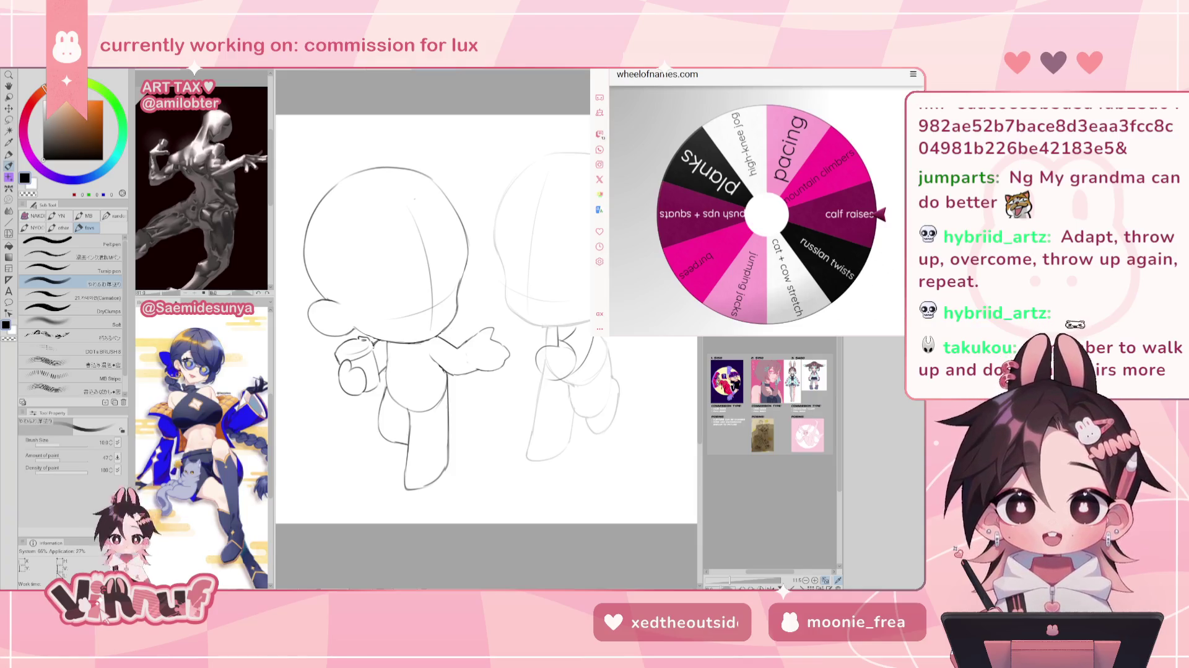
Reset the Google timer to 5:00 and hide the browser to reveal the chibi canvas.
{"action": "key", "text": "ctrl+Tab"}
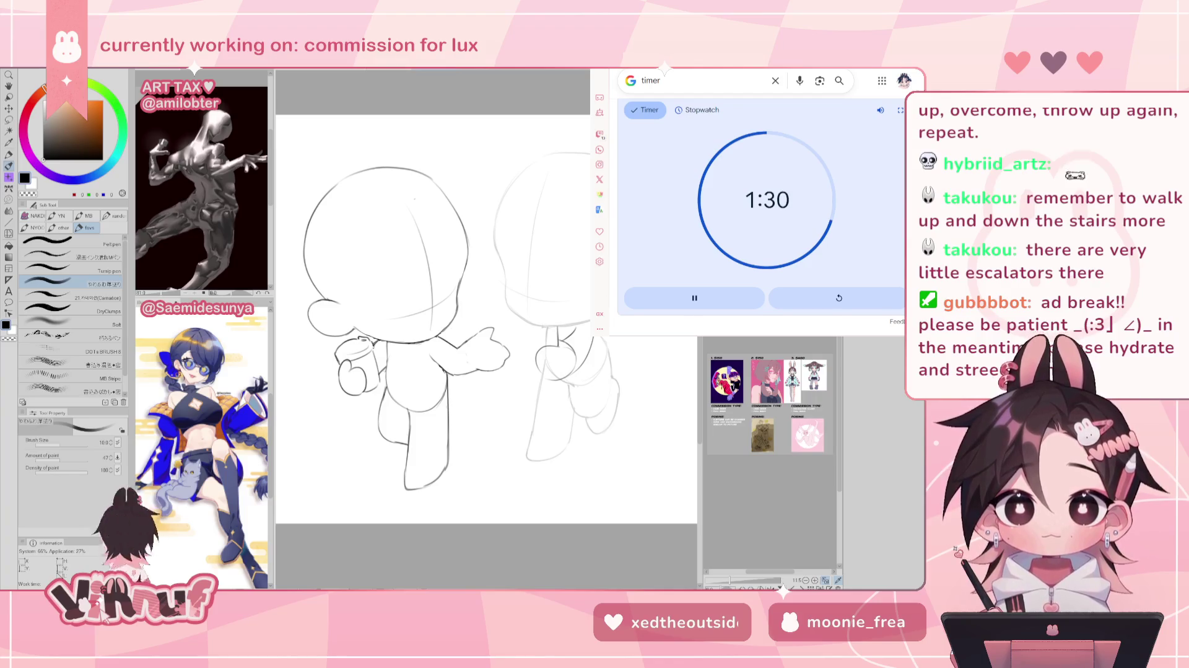
{"action": "left_click", "coordinate": [838, 297]}
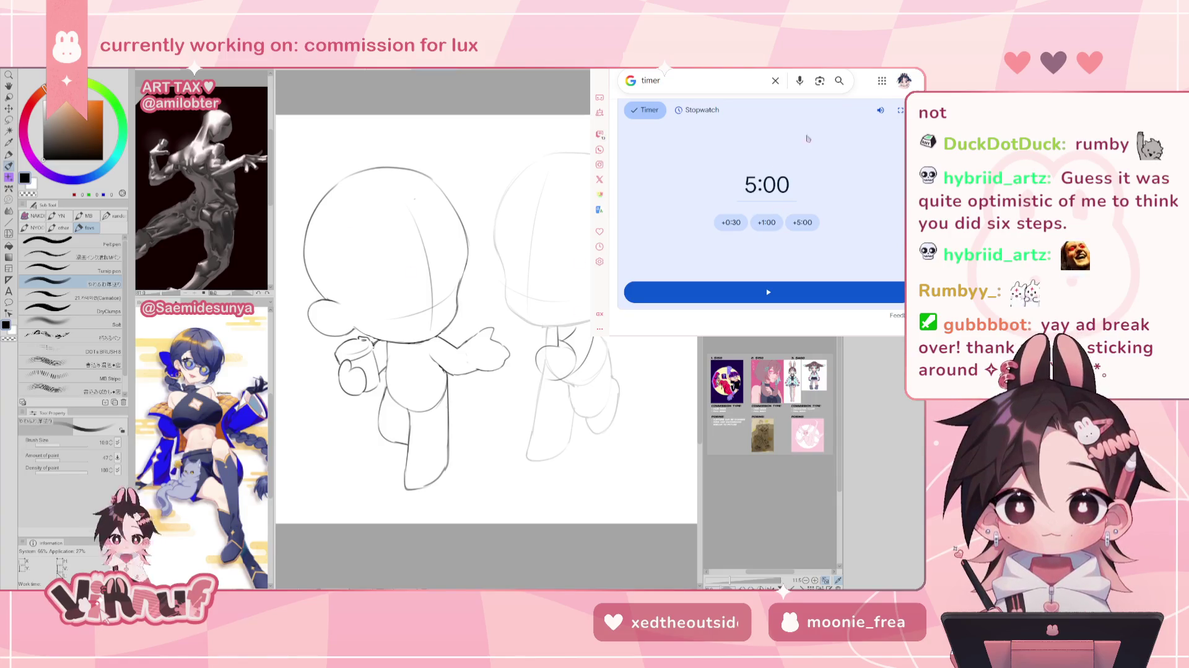
{"action": "key", "text": "alt+Tab"}
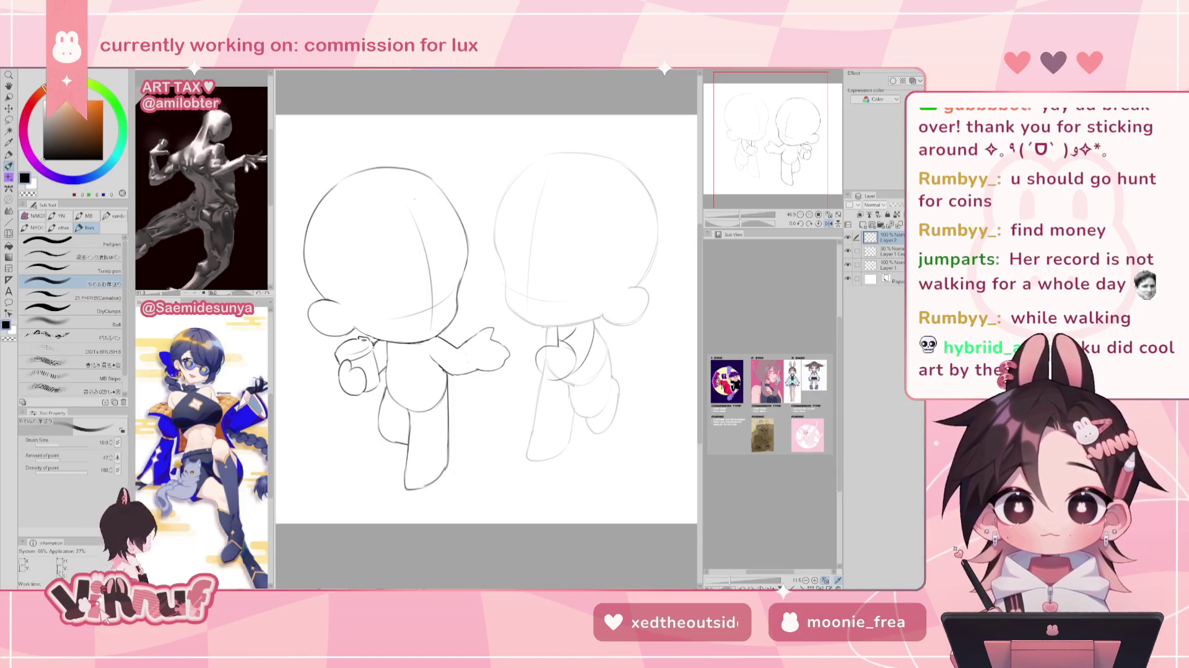
Open Clip Studio Paint's File menu over the chibi walking sketch.
{"action": "key", "text": "alt+f"}
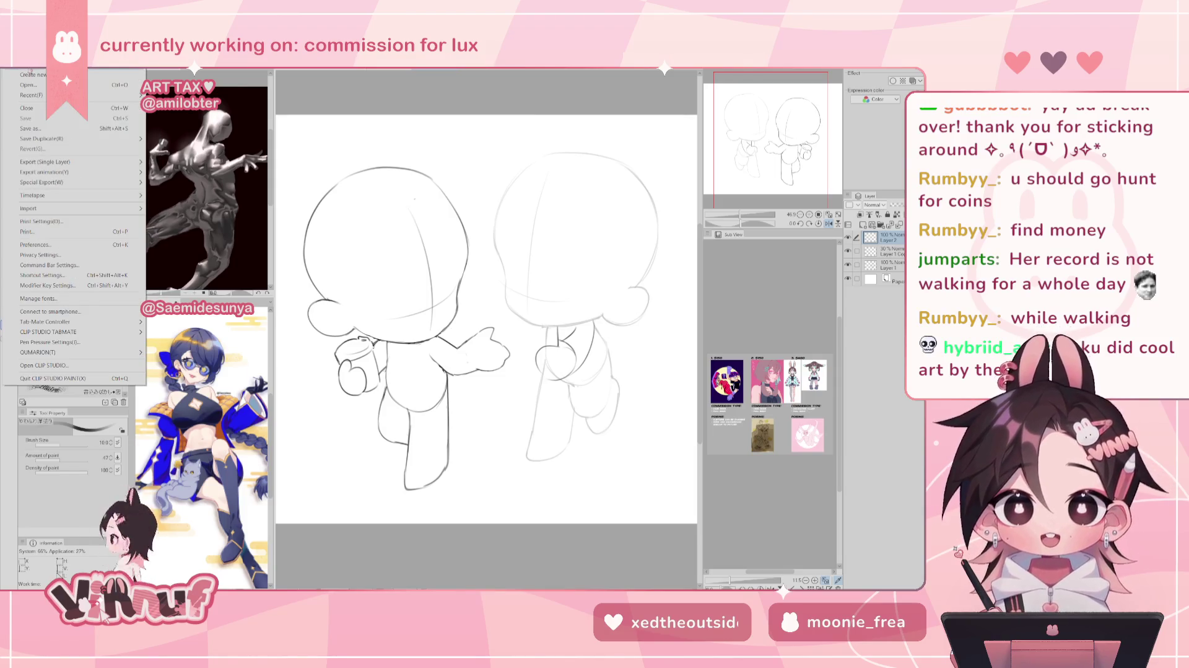
Switch to the red-haired character illustration, pan and tilt around it, then reset the view upright.
{"action": "key", "text": "Escape"}
{"action": "key", "text": "ctrl+Tab"}
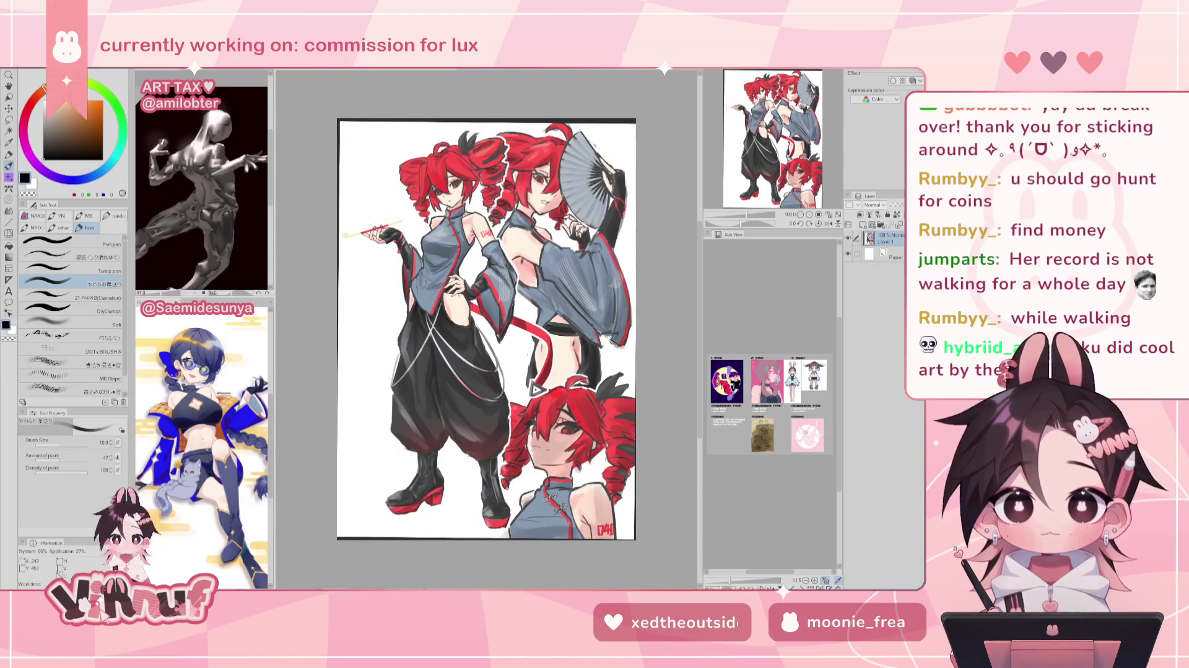
{"action": "scroll", "coordinate": [474, 427], "scroll_direction": "up", "scroll_amount": 2}
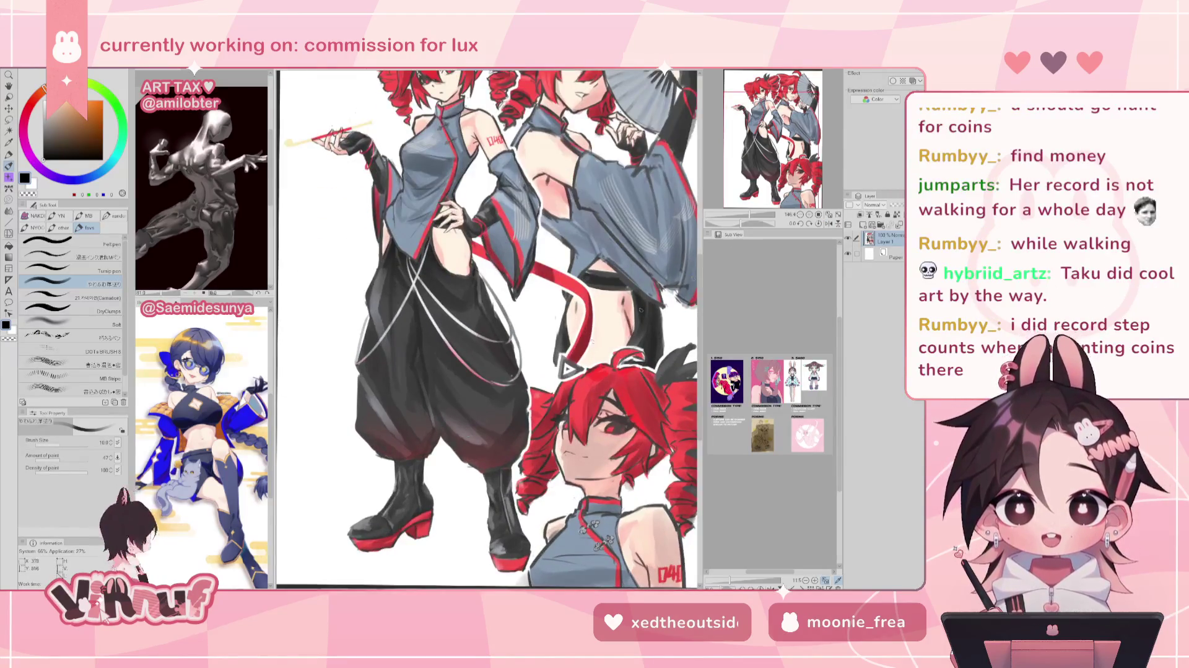
{"action": "left_click_drag", "start_coordinate": [569, 369], "coordinate": [546, 419]}
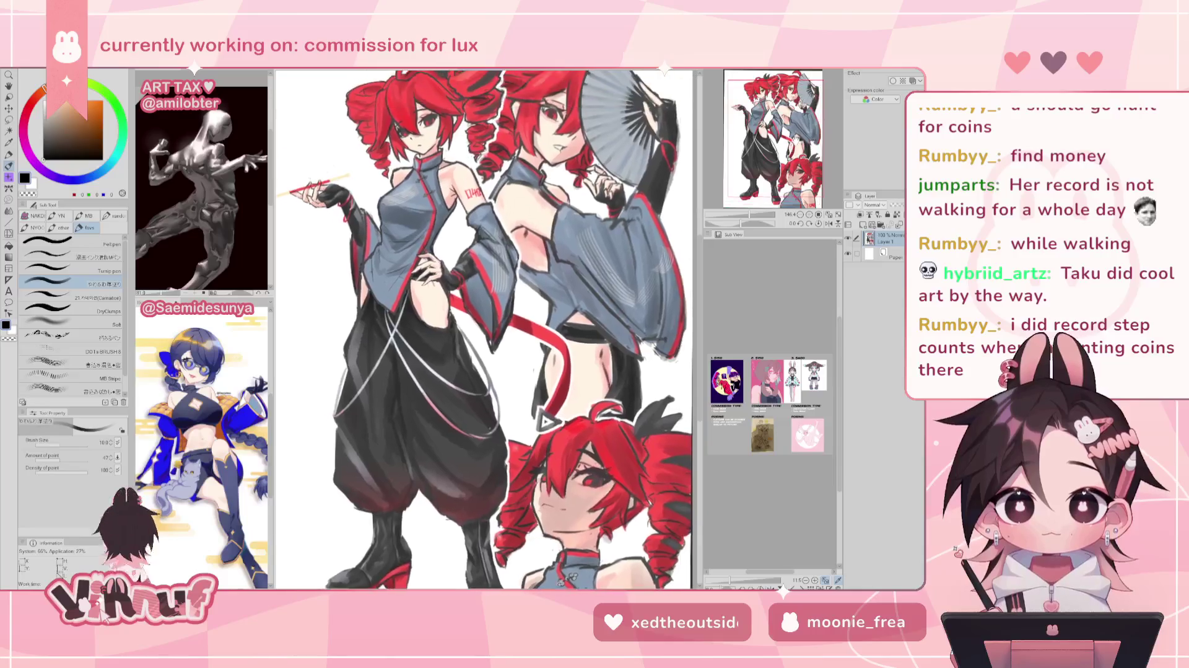
{"action": "left_click_drag", "start_coordinate": [483, 328], "coordinate": [465, 369]}
{"action": "left_click_drag", "start_coordinate": [523, 476], "coordinate": [536, 400]}
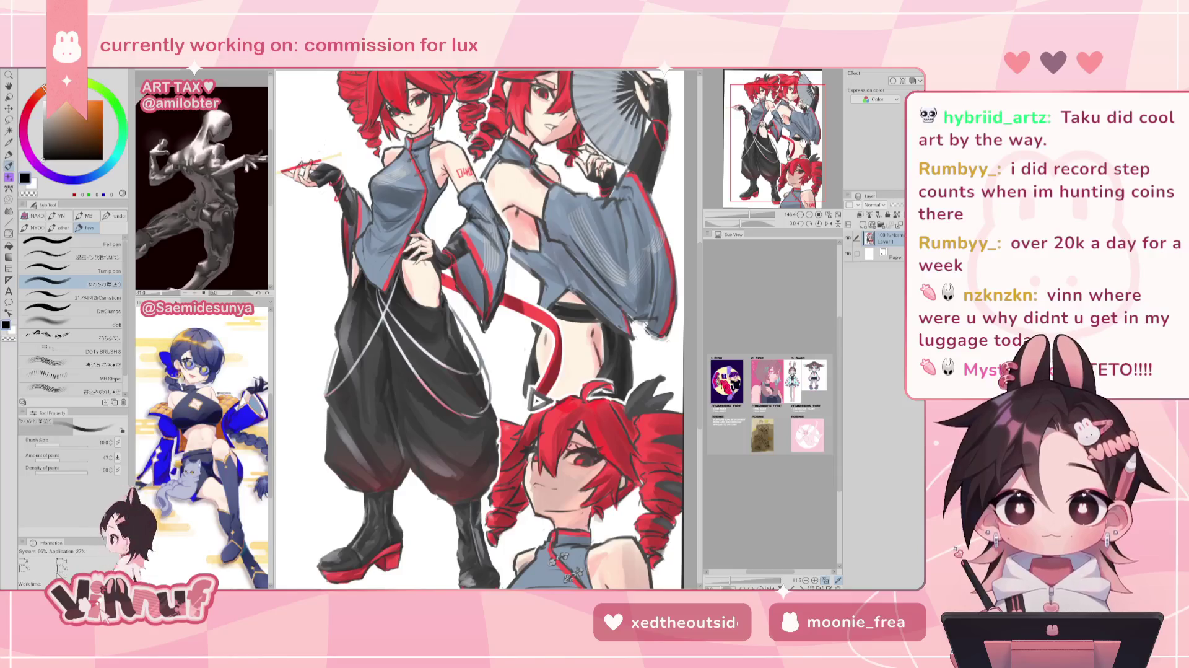
{"action": "scroll", "coordinate": [480, 328], "scroll_direction": "up", "scroll_amount": 2}
{"action": "key", "text": "ctrl+0"}
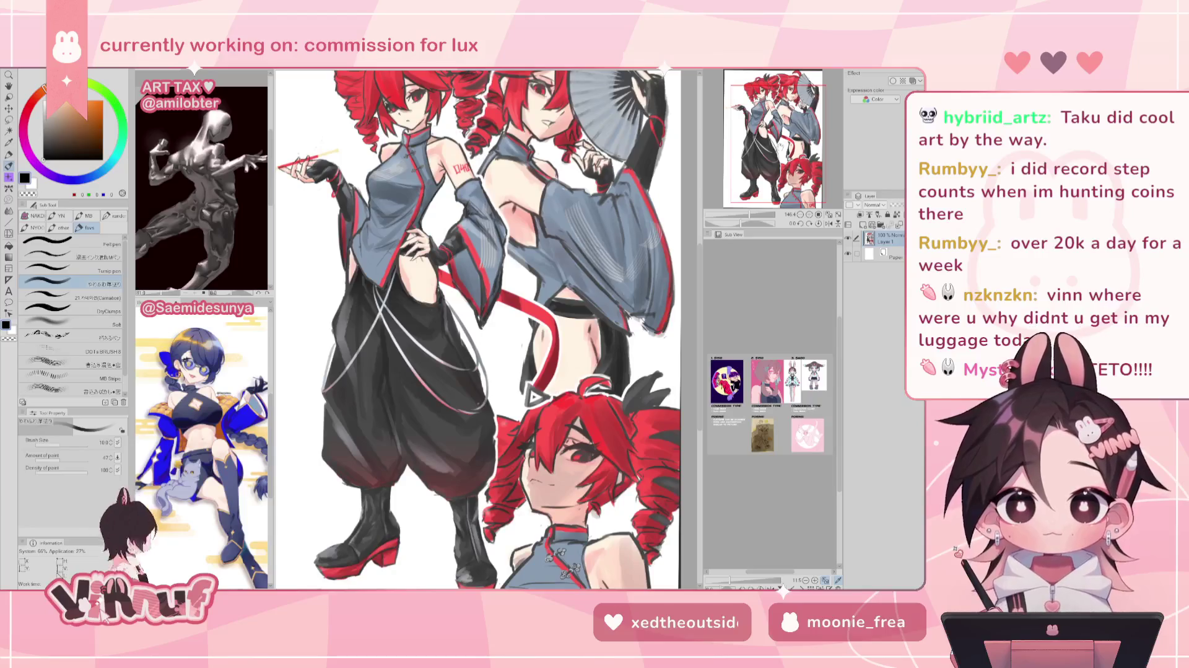
Pan across the illustration, add a small dark hair mark, then return to the chibi sketch mirrored.
{"action": "scroll", "coordinate": [480, 328], "scroll_direction": "down", "scroll_amount": 2}
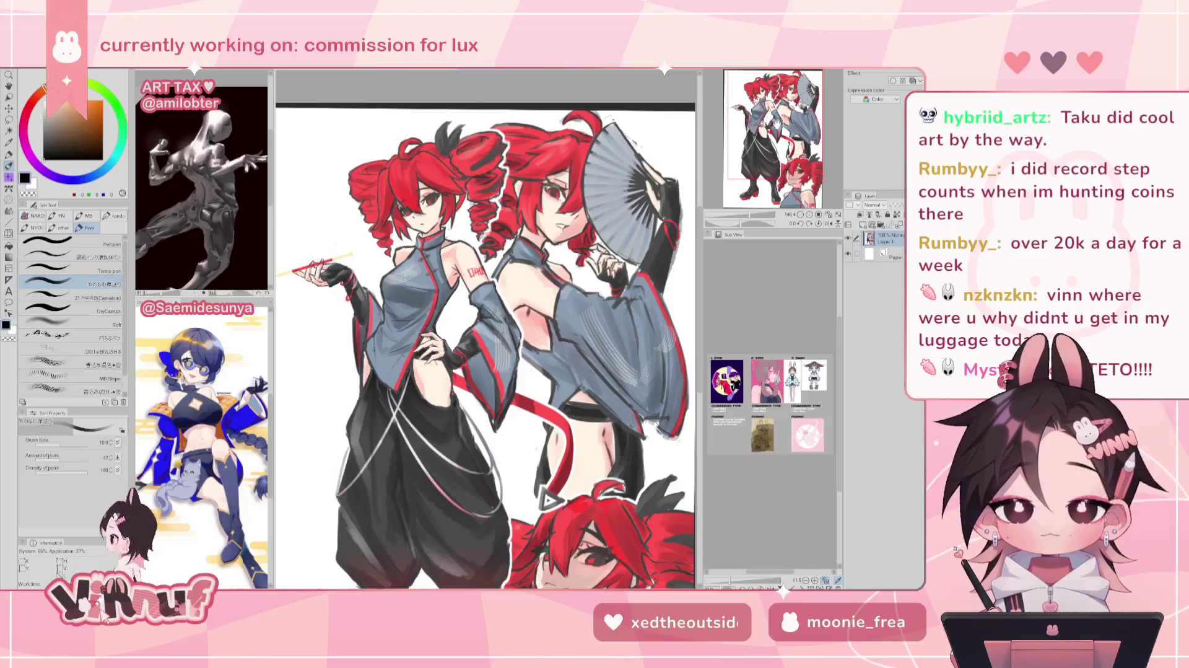
{"action": "scroll", "coordinate": [485, 329], "scroll_direction": "down", "scroll_amount": 2}
{"action": "left_click_drag", "start_coordinate": [547, 439], "coordinate": [552, 475]}
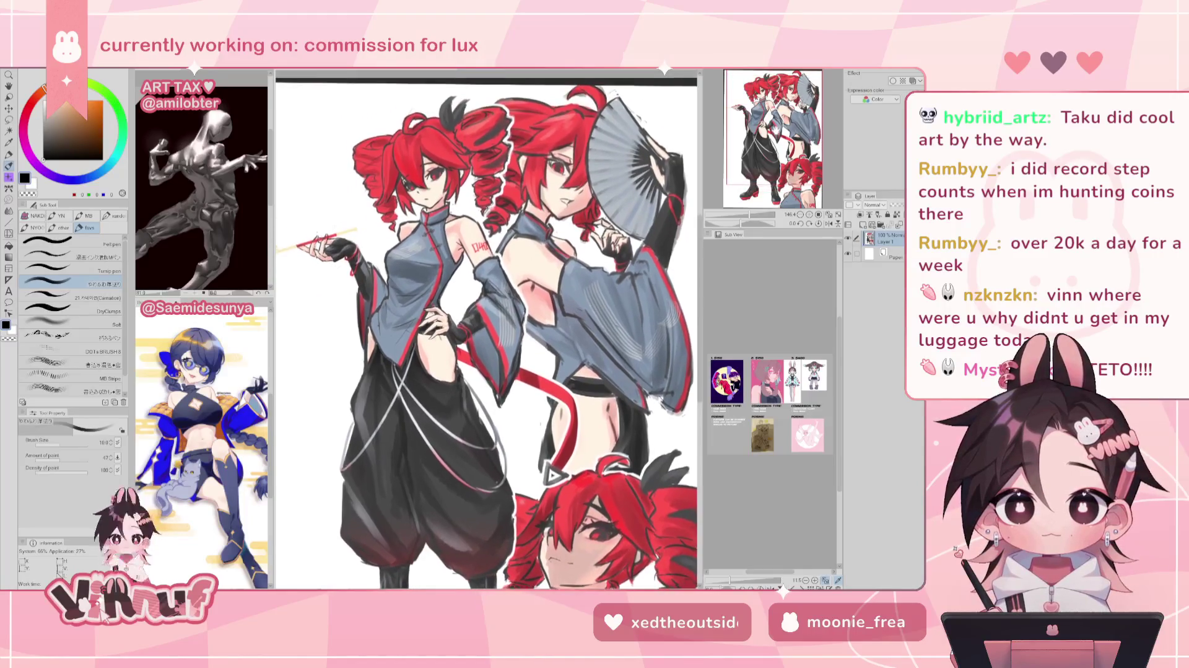
{"action": "left_click_drag", "start_coordinate": [466, 131], "coordinate": [469, 134]}
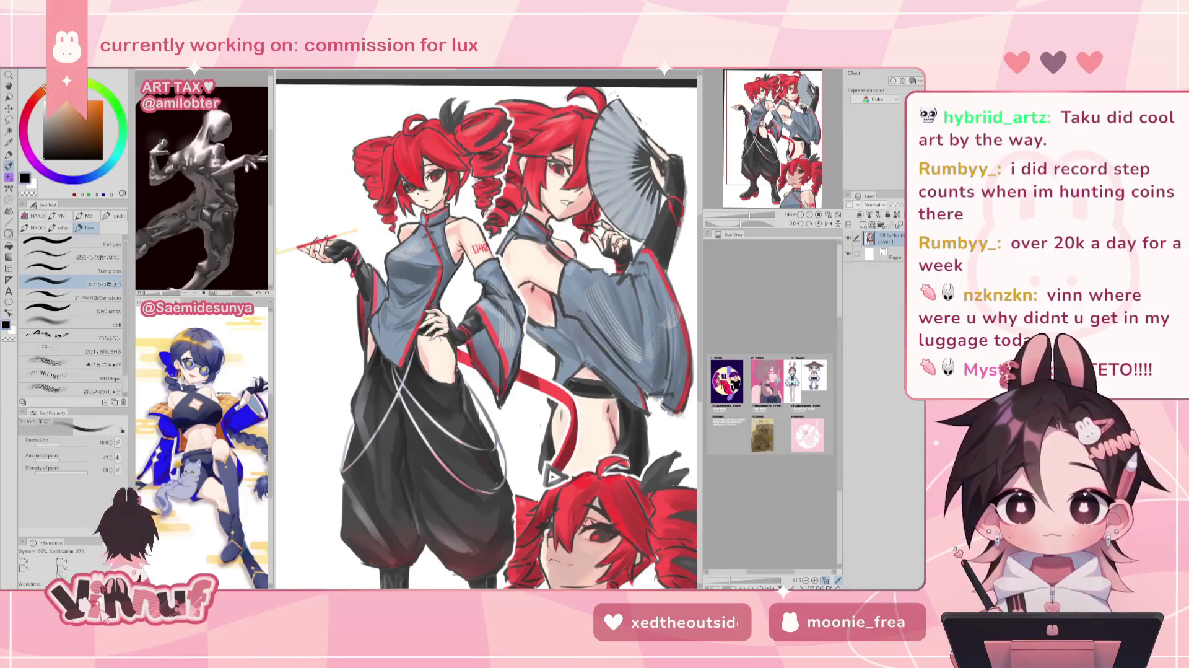
{"action": "left_click_drag", "start_coordinate": [553, 476], "coordinate": [540, 422]}
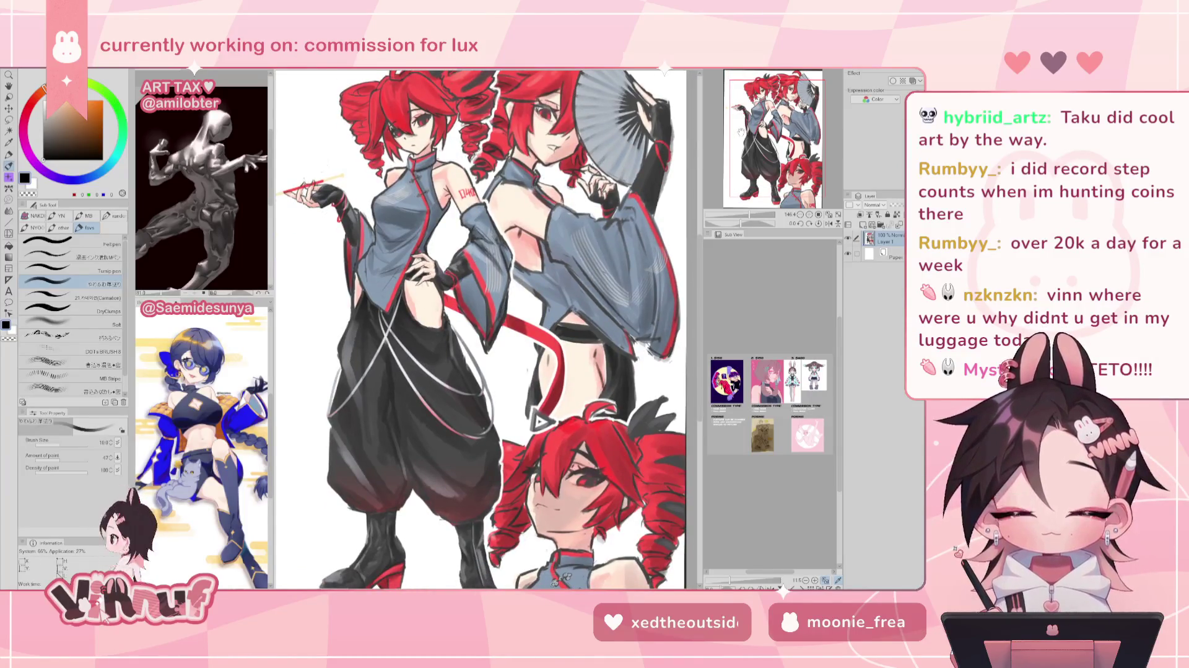
{"action": "mouse_move", "coordinate": [539, 421]}
{"action": "left_mouse_down"}
{"action": "mouse_move", "coordinate": [540, 375]}
{"action": "mouse_move", "coordinate": [541, 436]}
{"action": "left_mouse_up"}
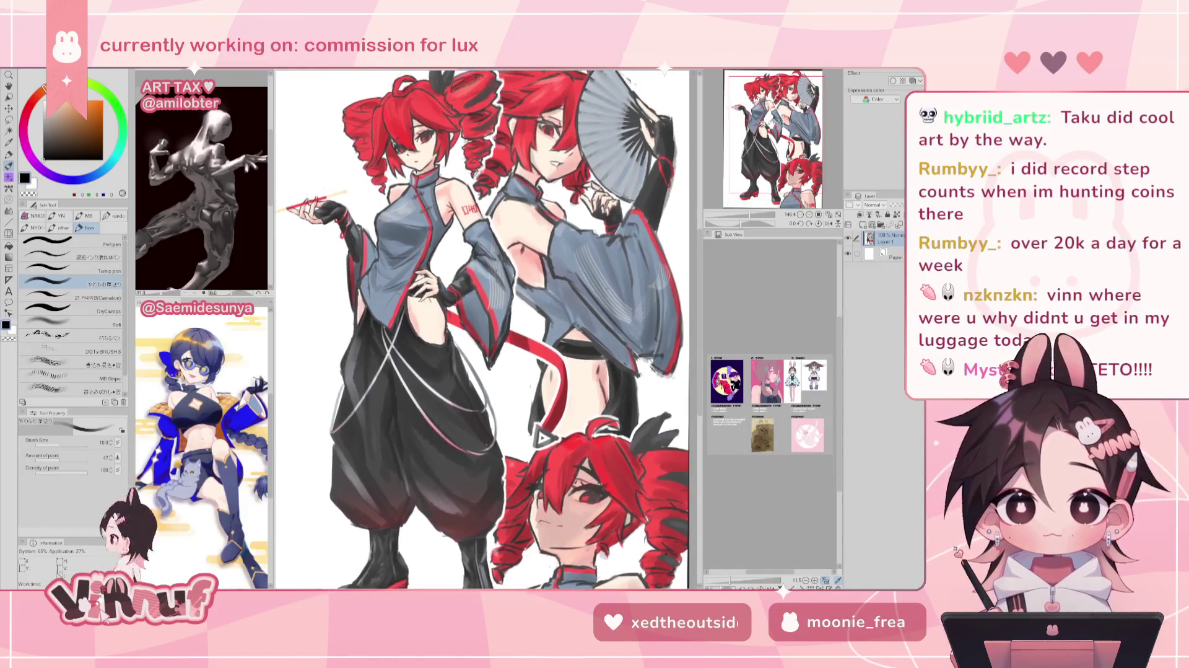
{"action": "left_click_drag", "start_coordinate": [541, 437], "coordinate": [545, 441]}
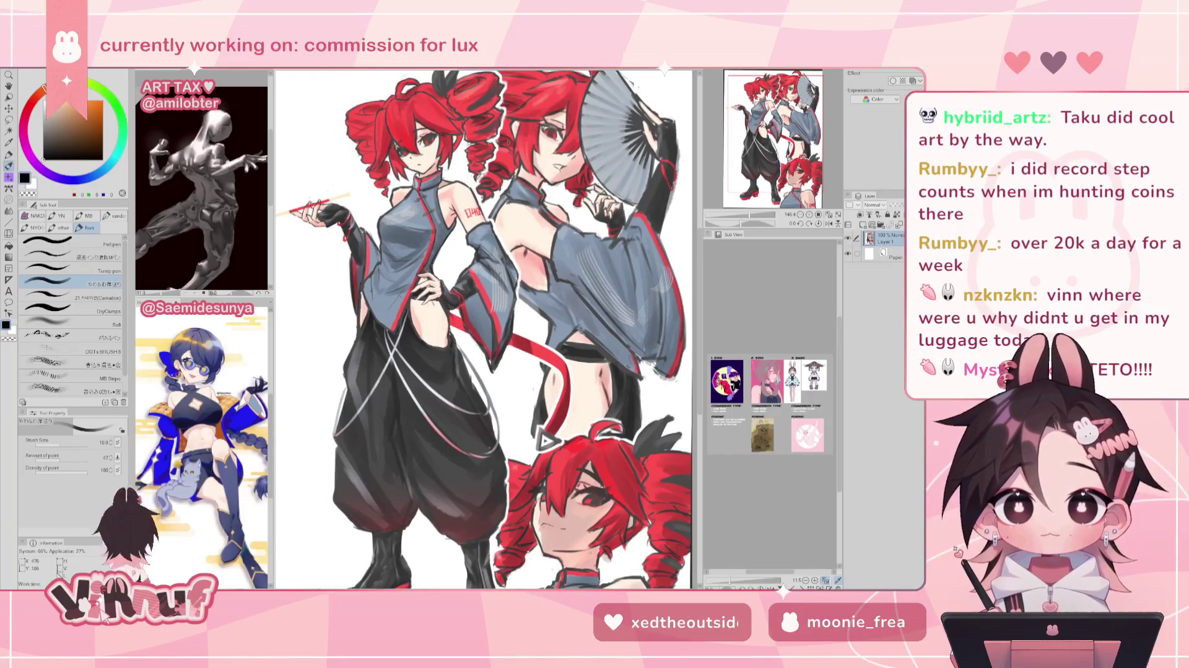
{"action": "key", "text": "ctrl+Tab"}
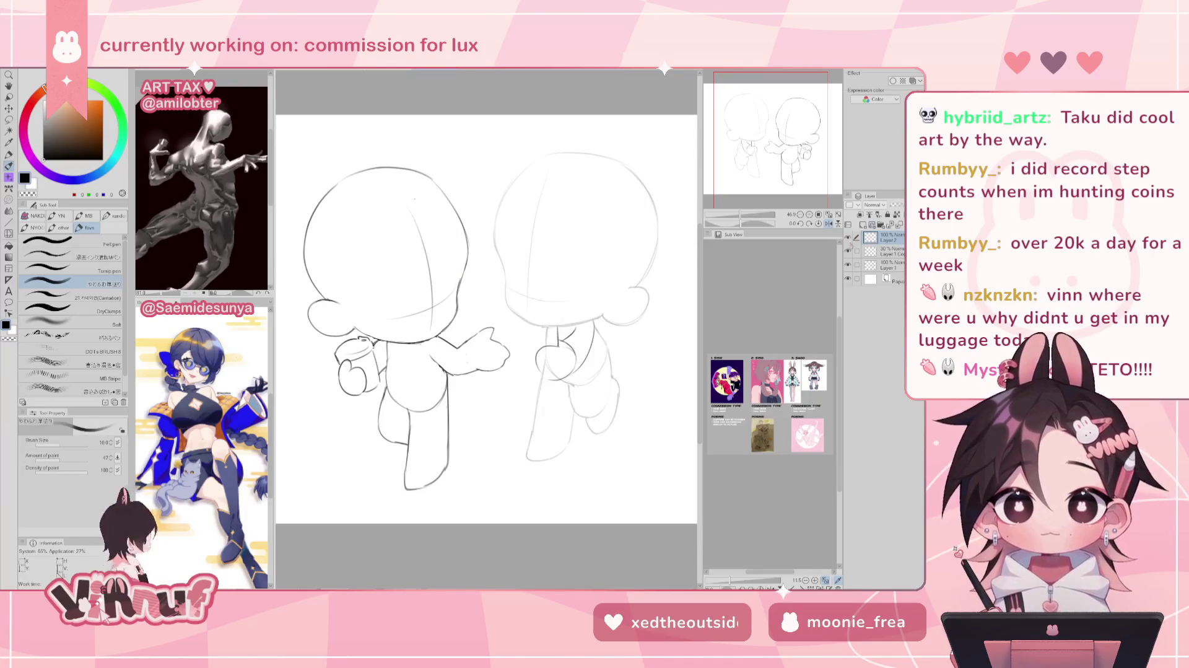
{"action": "left_click", "coordinate": [829, 223]}
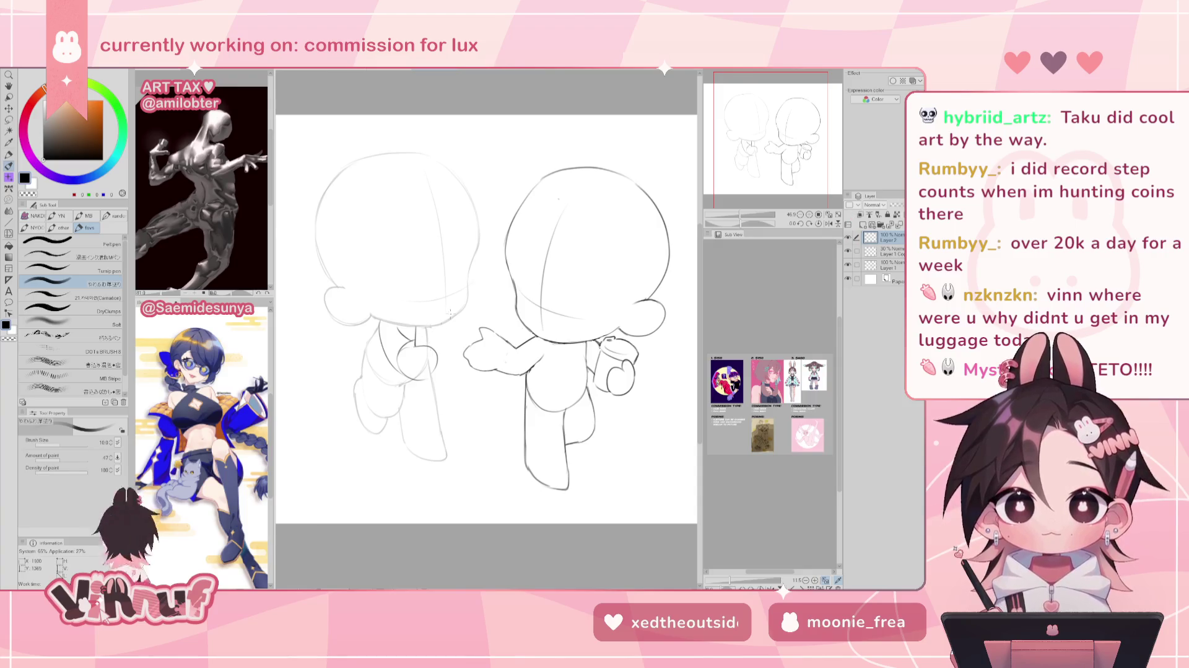
Shift the mirrored chibi view slightly right and switch to the Eraser.
{"action": "left_click_drag", "start_coordinate": [486, 310], "coordinate": [502, 311]}
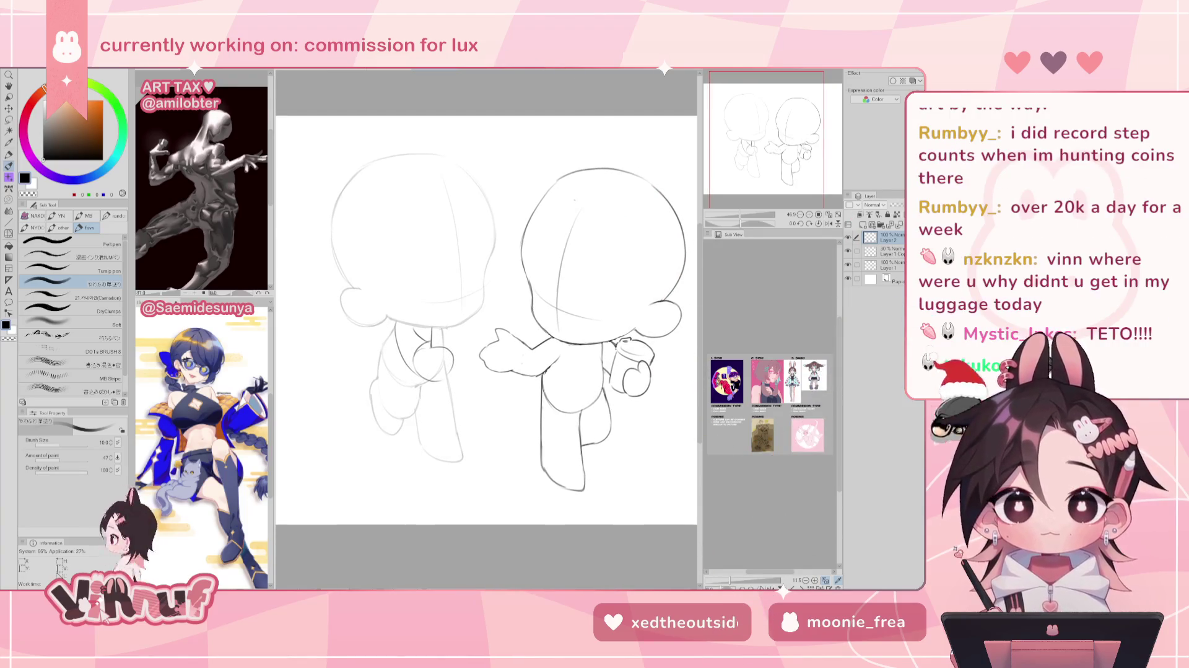
{"action": "key", "text": "e"}
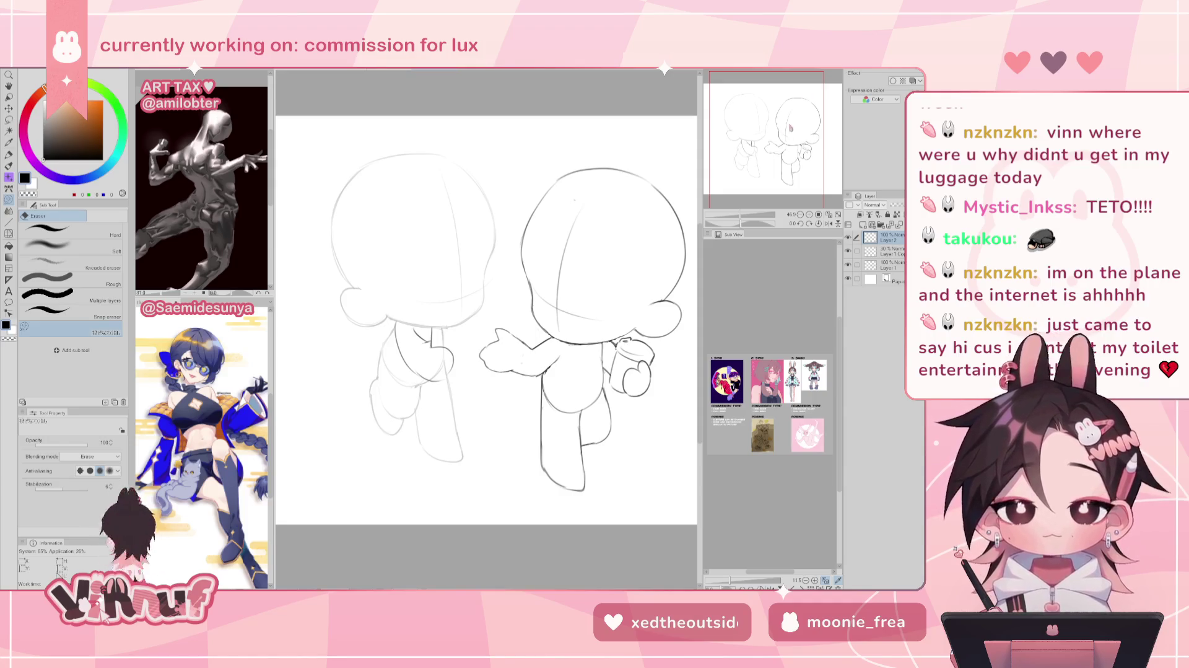
Rework the right chibi's cup hand with Pen and Eraser on a rotated canvas, then reset rotation.
{"action": "left_click_drag", "start_coordinate": [434, 370], "coordinate": [437, 362]}
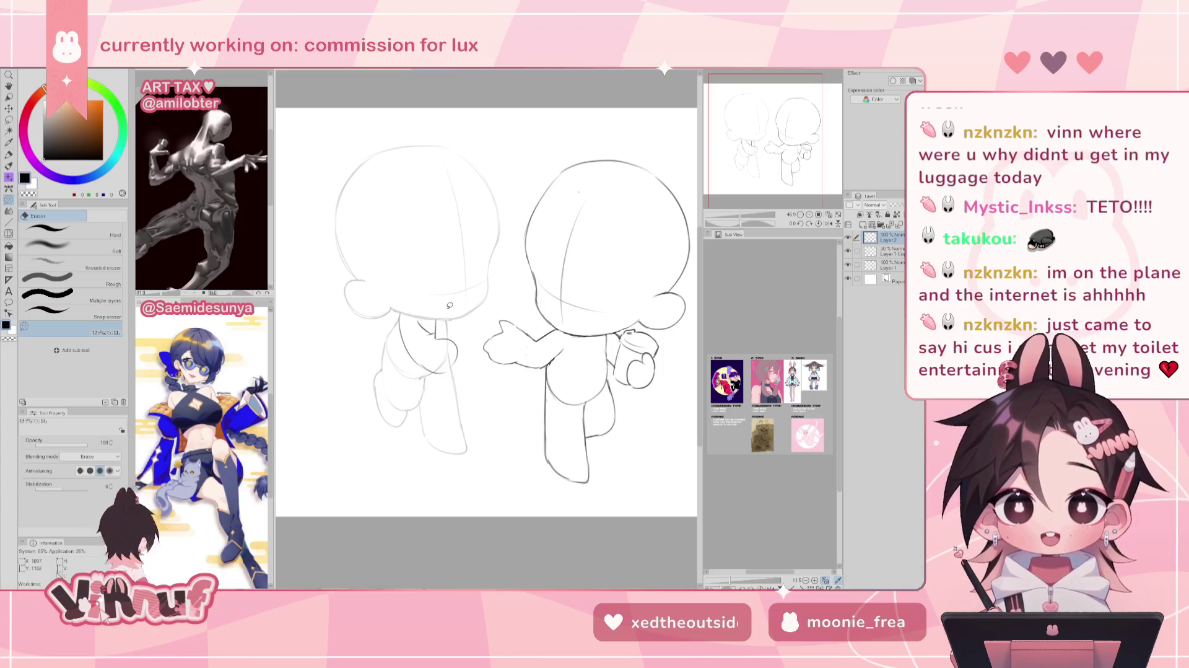
{"action": "key", "text": "p"}
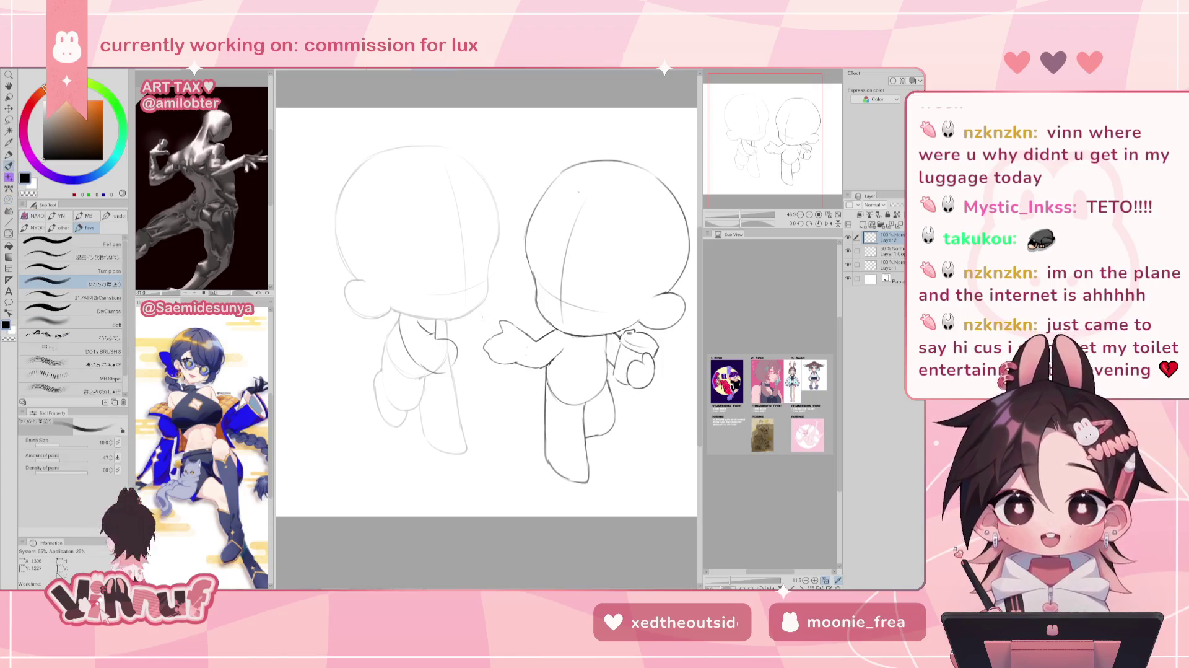
{"action": "key", "text": "e"}
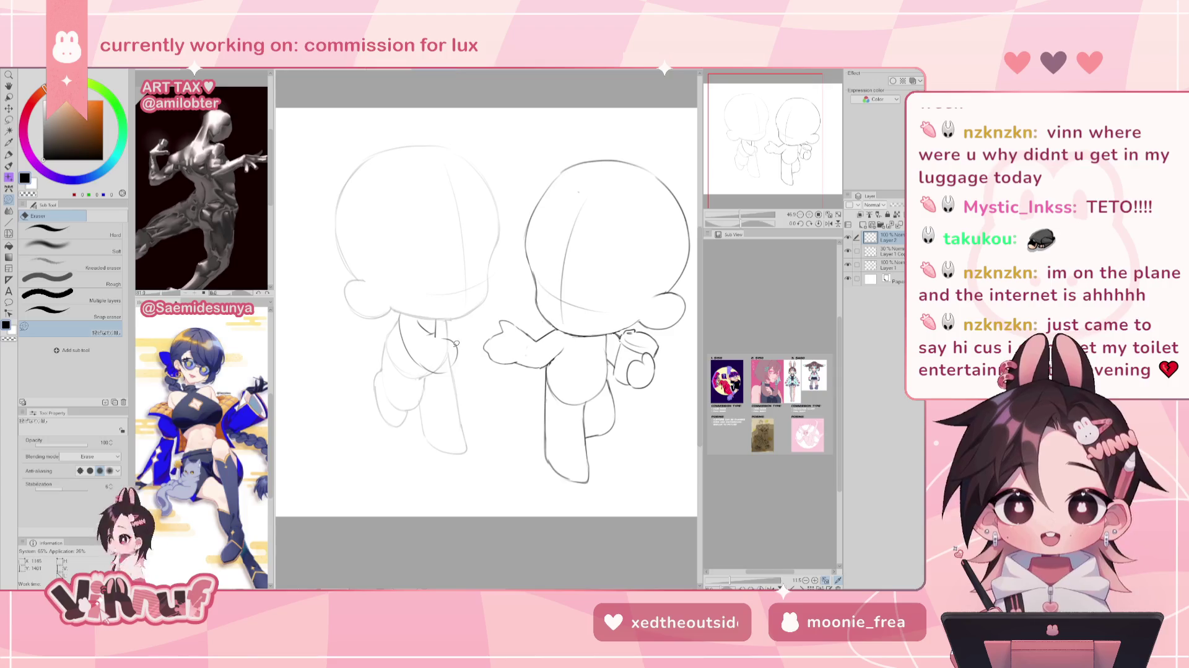
{"action": "key", "text": "p"}
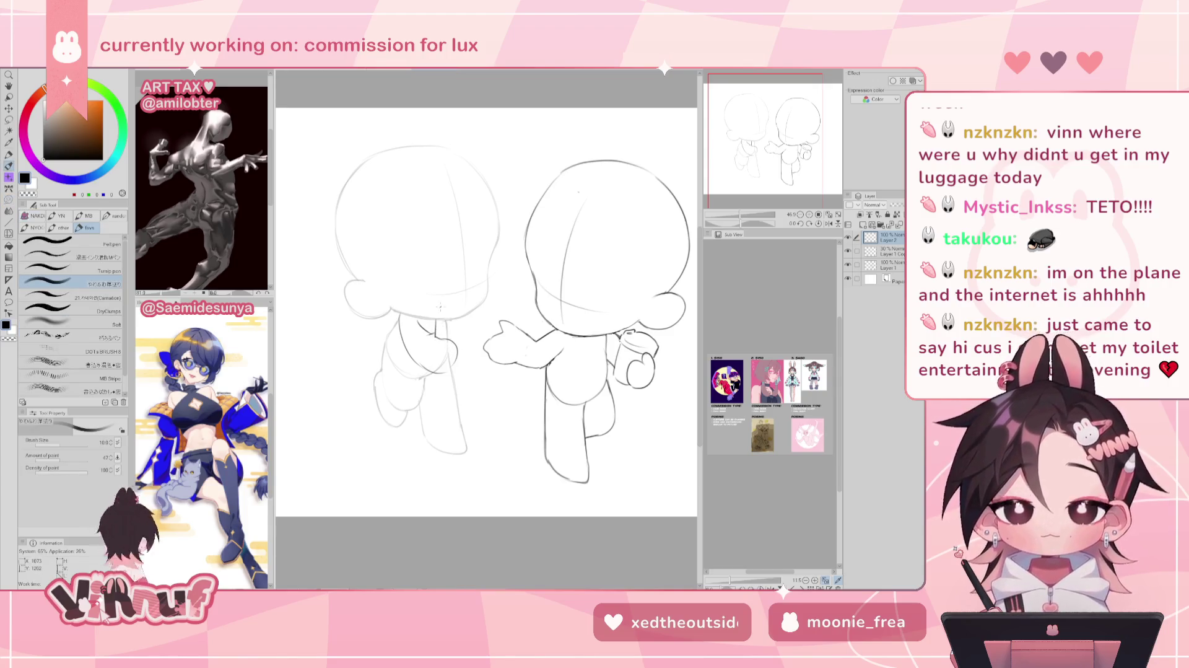
{"action": "left_click_drag", "start_coordinate": [437, 294], "coordinate": [496, 376]}
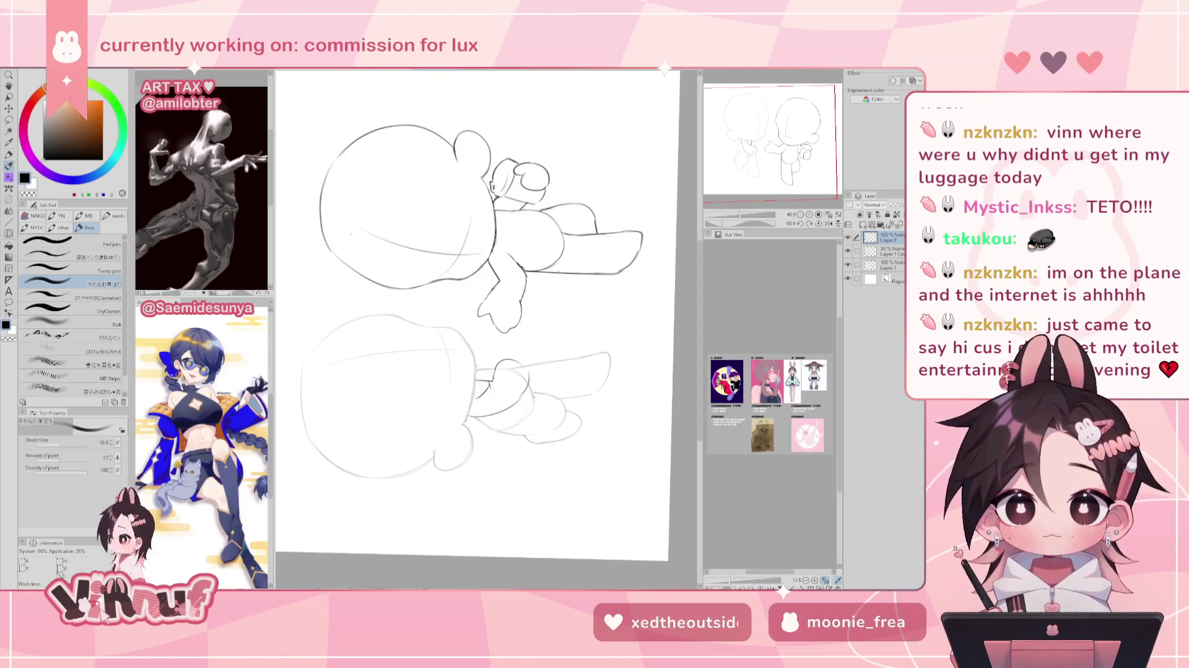
{"action": "left_click_drag", "start_coordinate": [477, 310], "coordinate": [470, 306]}
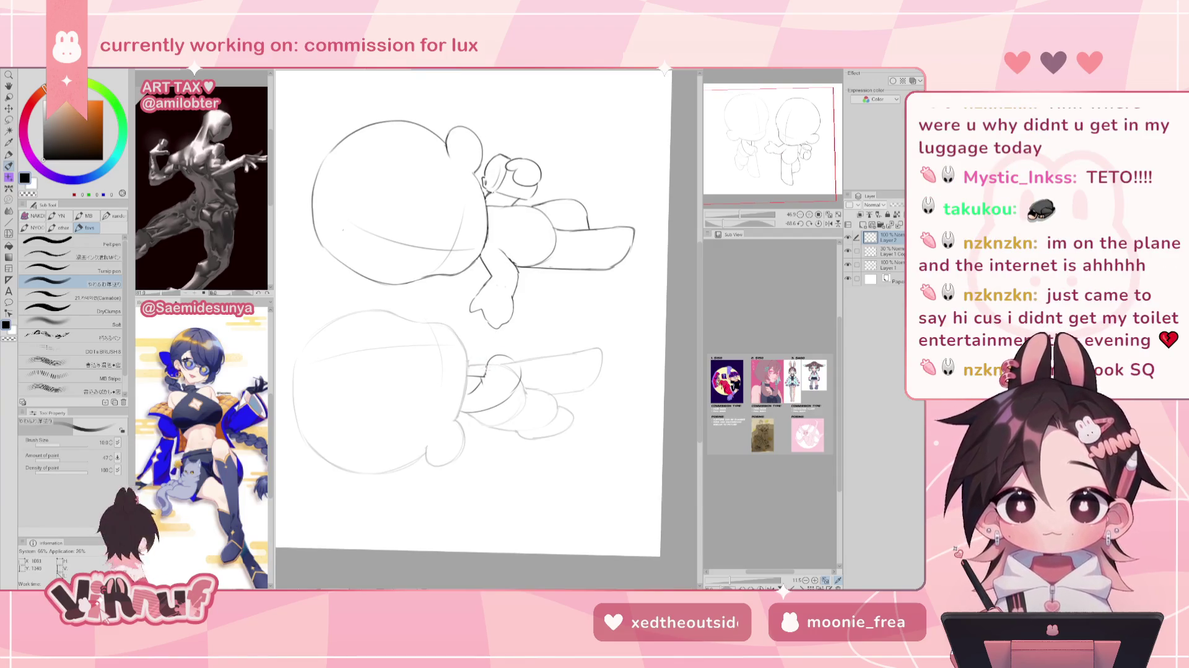
{"action": "left_click", "coordinate": [818, 223]}
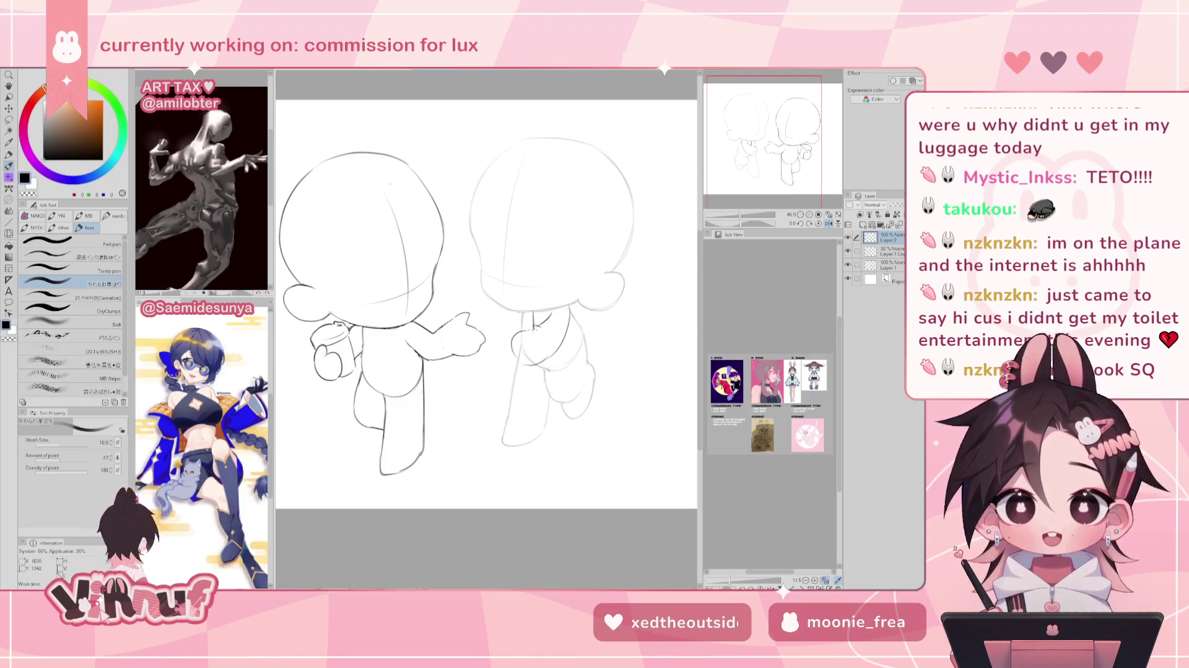
Refine the cup hand with Eraser and Pen, flipping the view repeatedly to compare.
{"action": "key", "text": "h"}
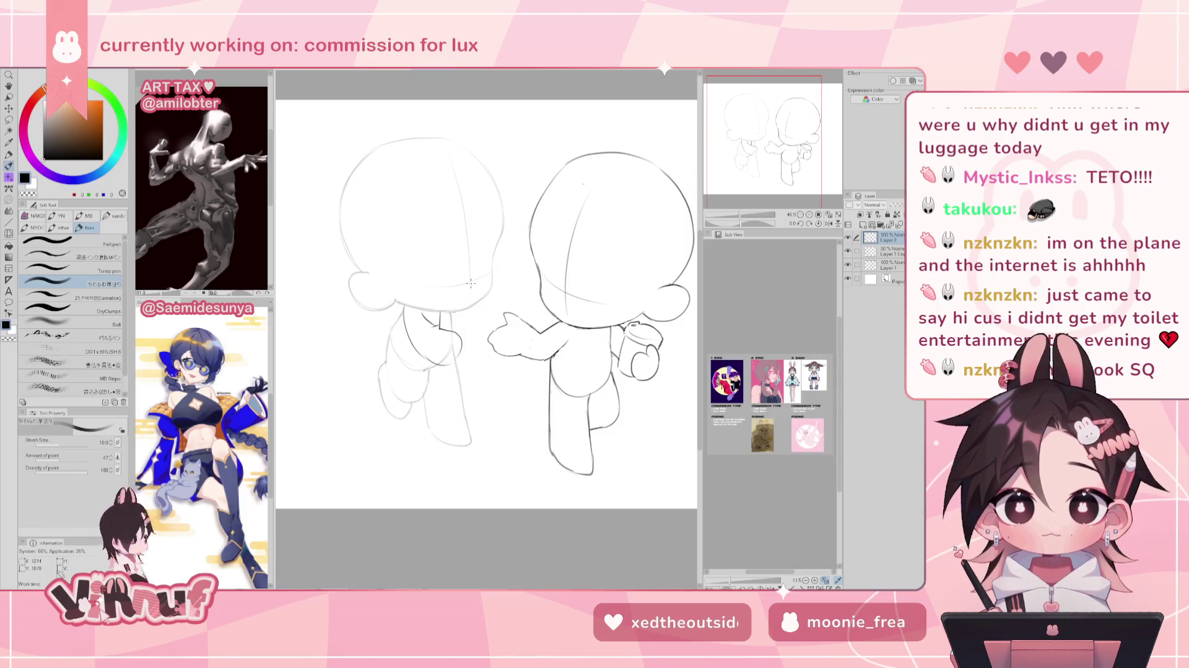
{"action": "key", "text": "e"}
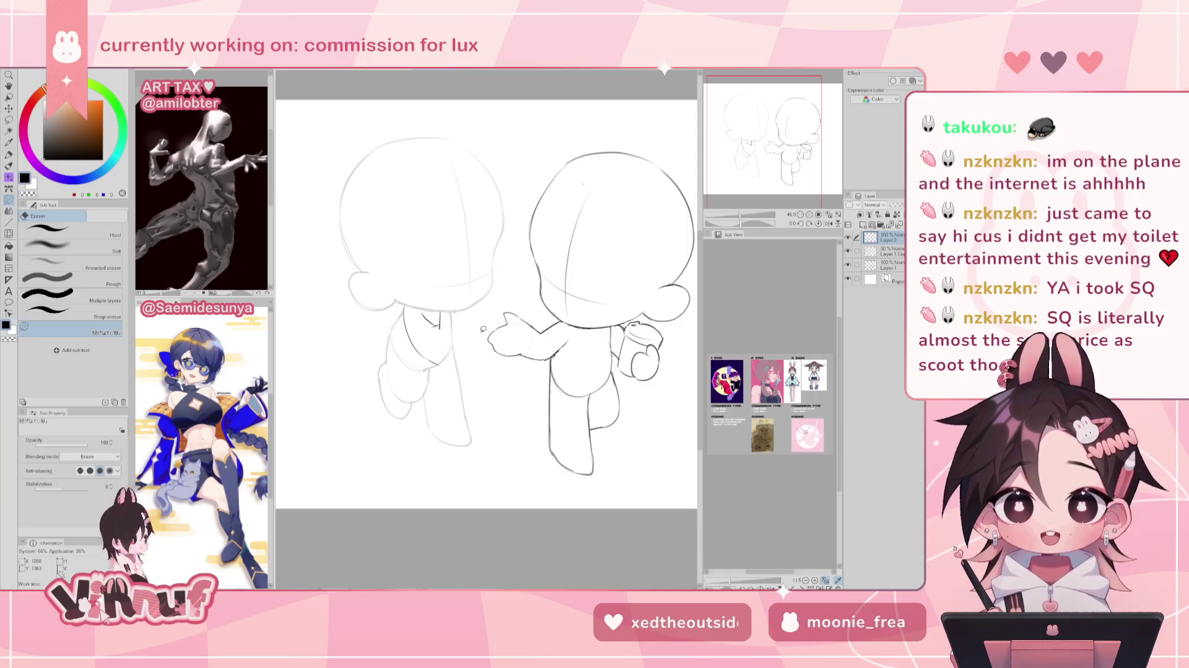
{"action": "key", "text": "p"}
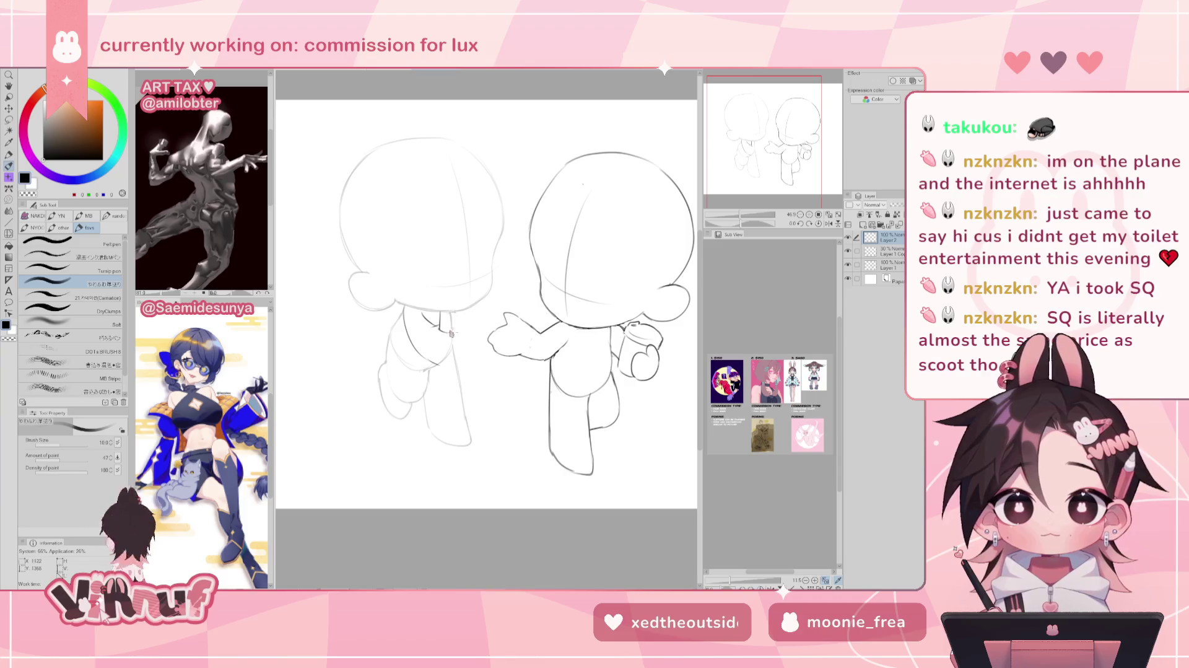
{"action": "key", "text": "h"}
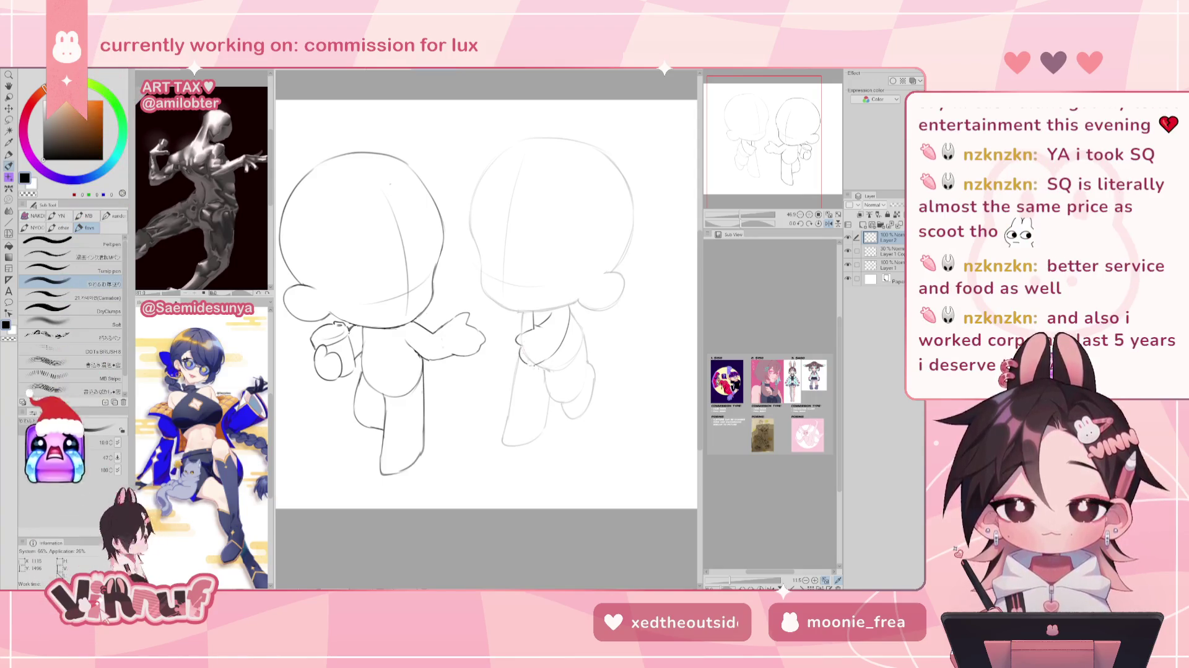
{"action": "key", "text": "h"}
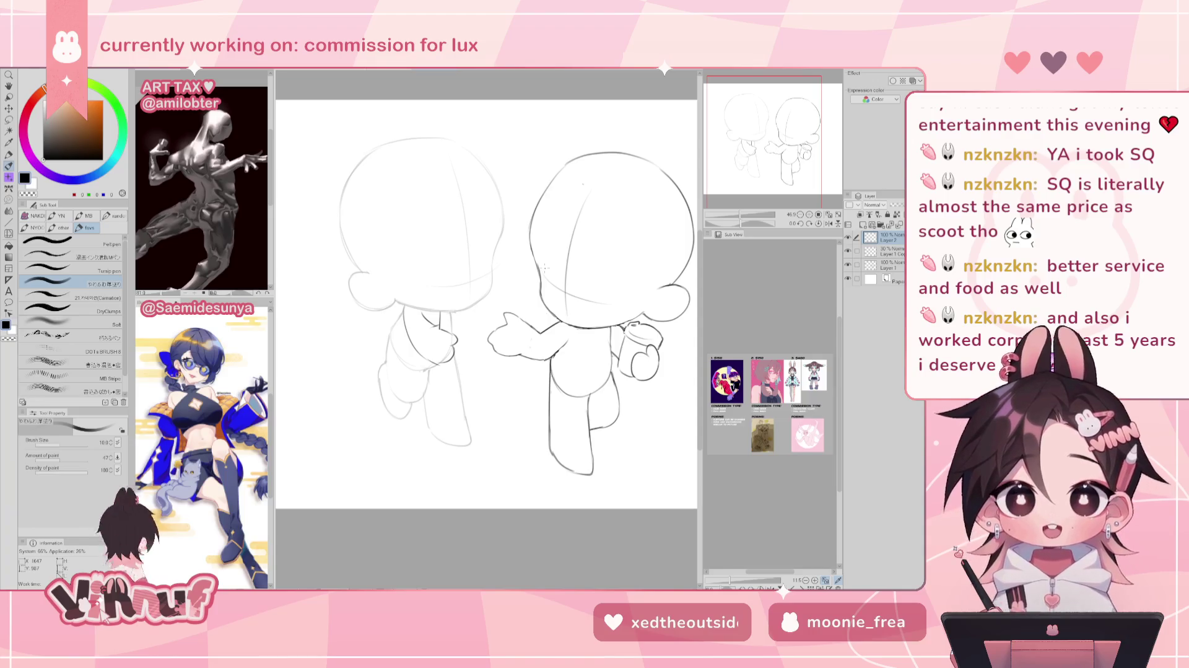
{"action": "left_click_drag", "start_coordinate": [545, 267], "coordinate": [500, 364]}
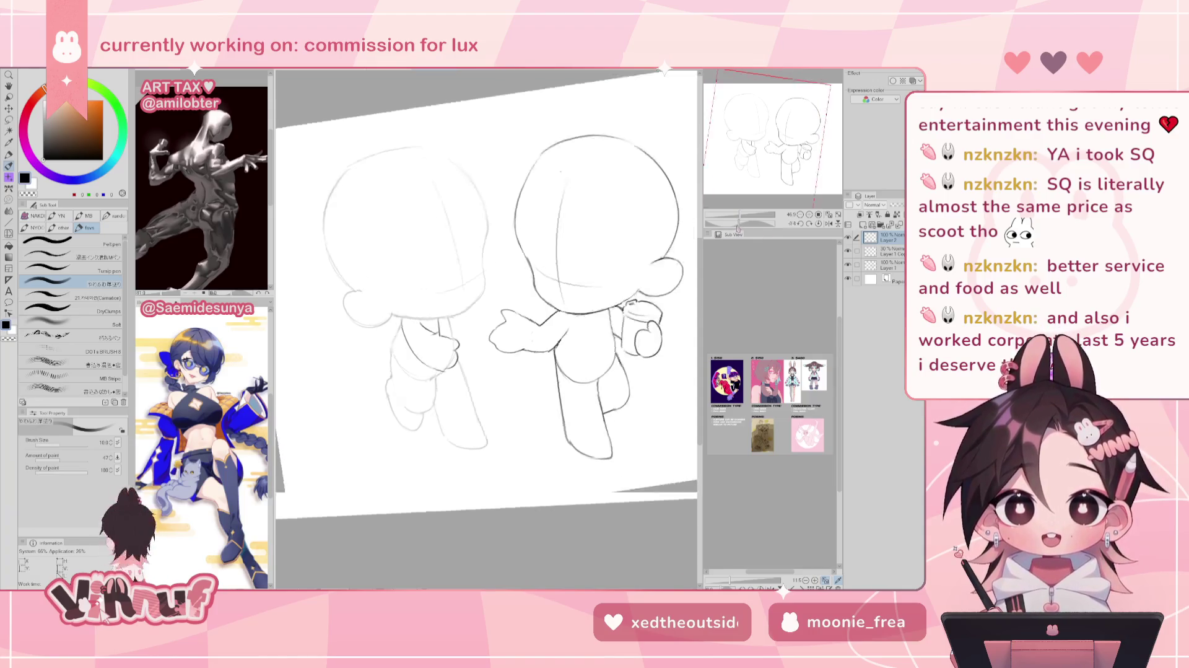
Draw the left chibi's lower arm and a fist beside the outstretched hand, mirroring to check.
{"action": "key", "text": "e"}
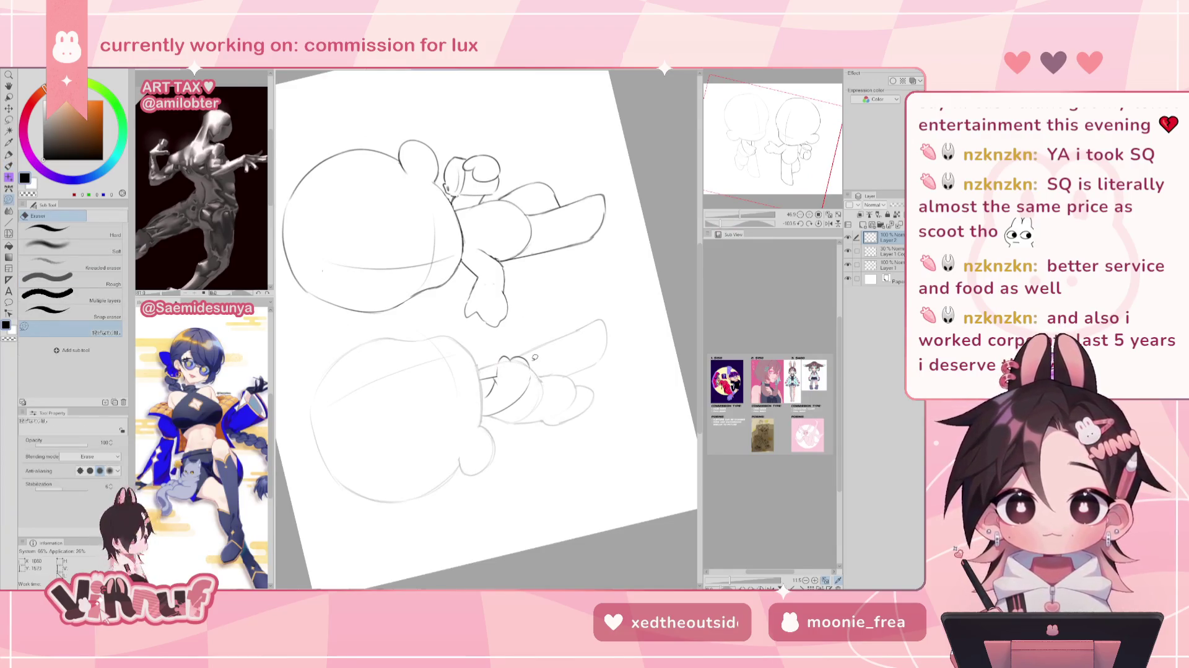
{"action": "key", "text": "p"}
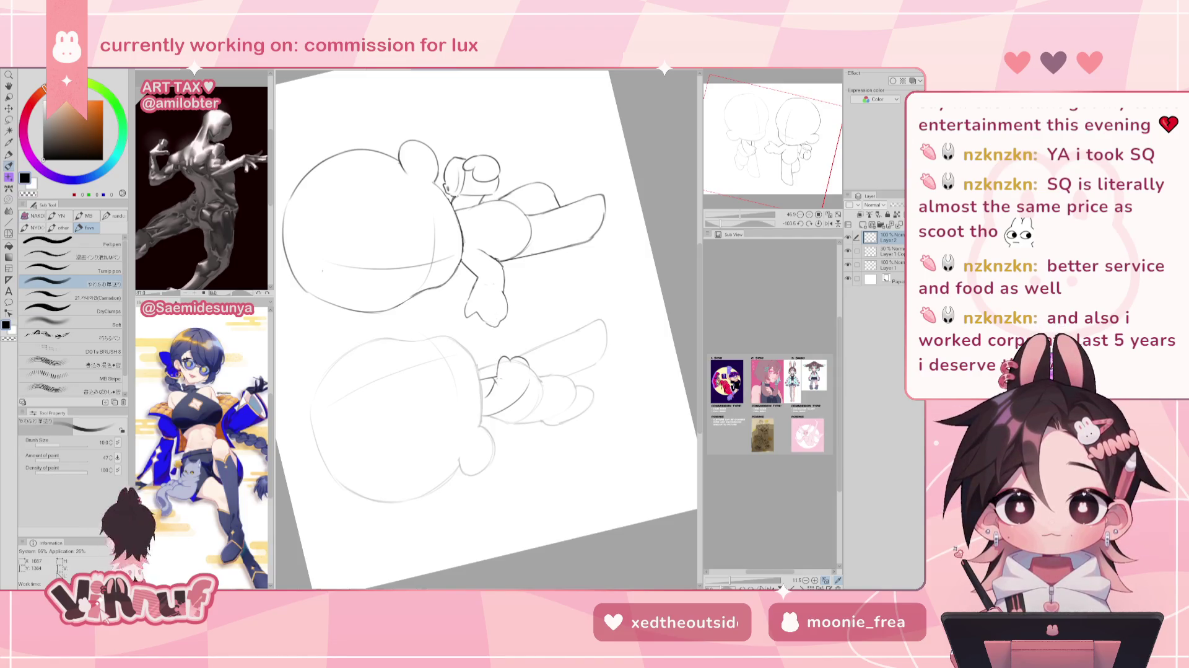
{"action": "key", "text": "ctrl+0"}
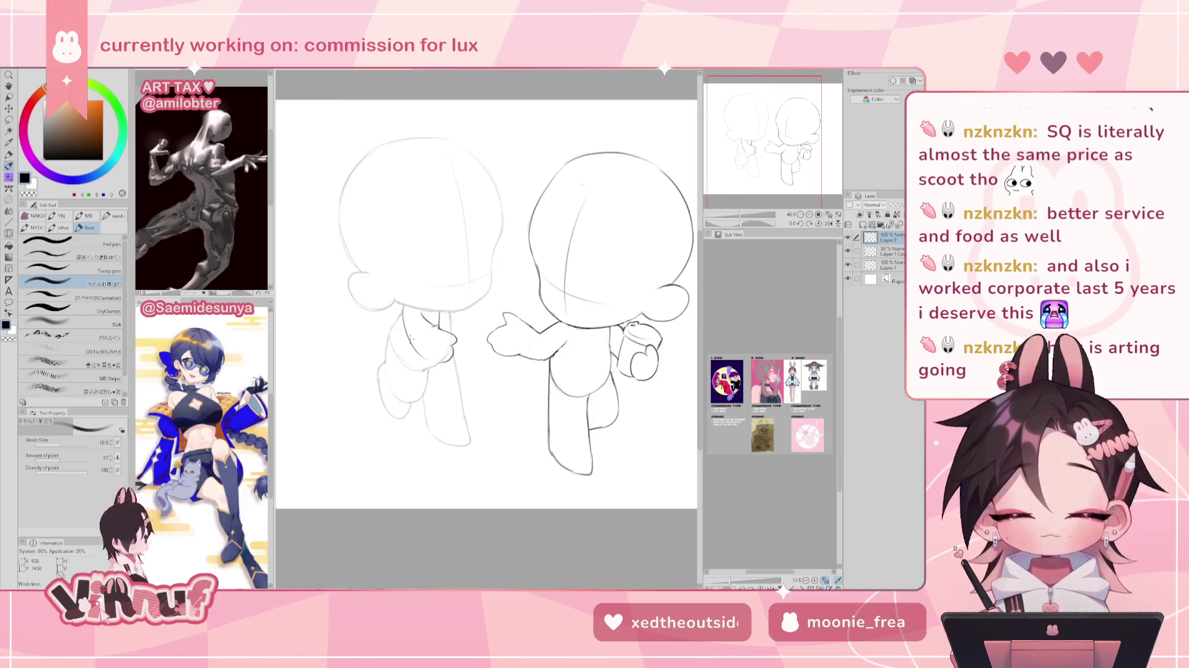
{"action": "left_click_drag", "start_coordinate": [413, 340], "coordinate": [444, 364]}
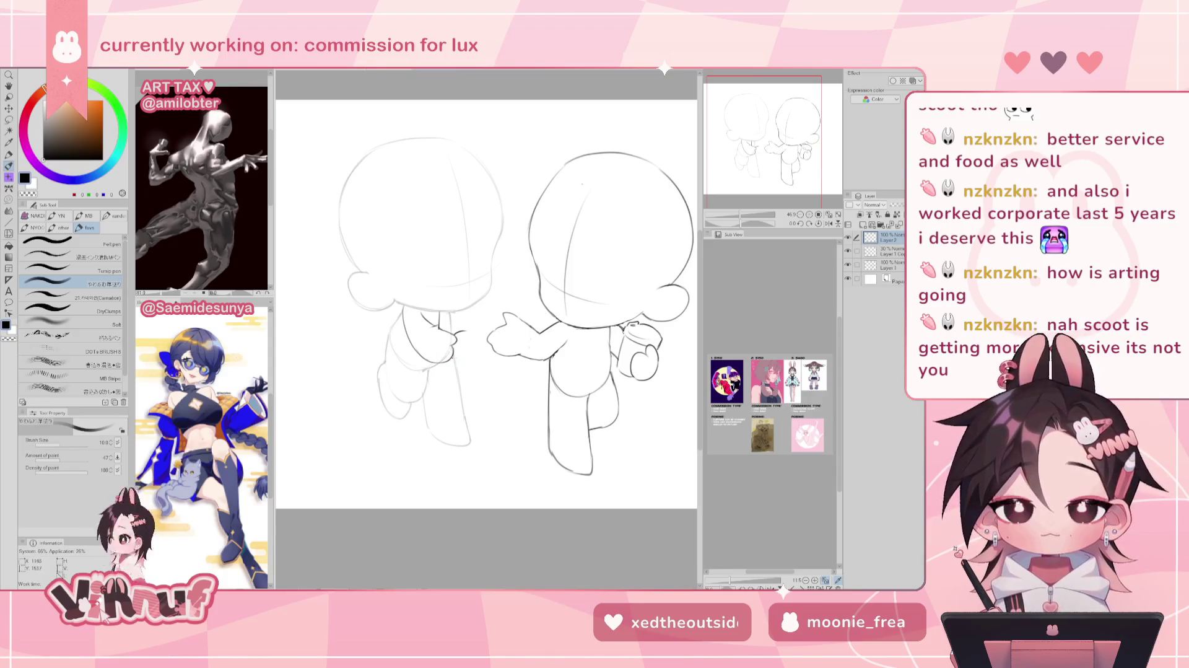
{"action": "key", "text": "h"}
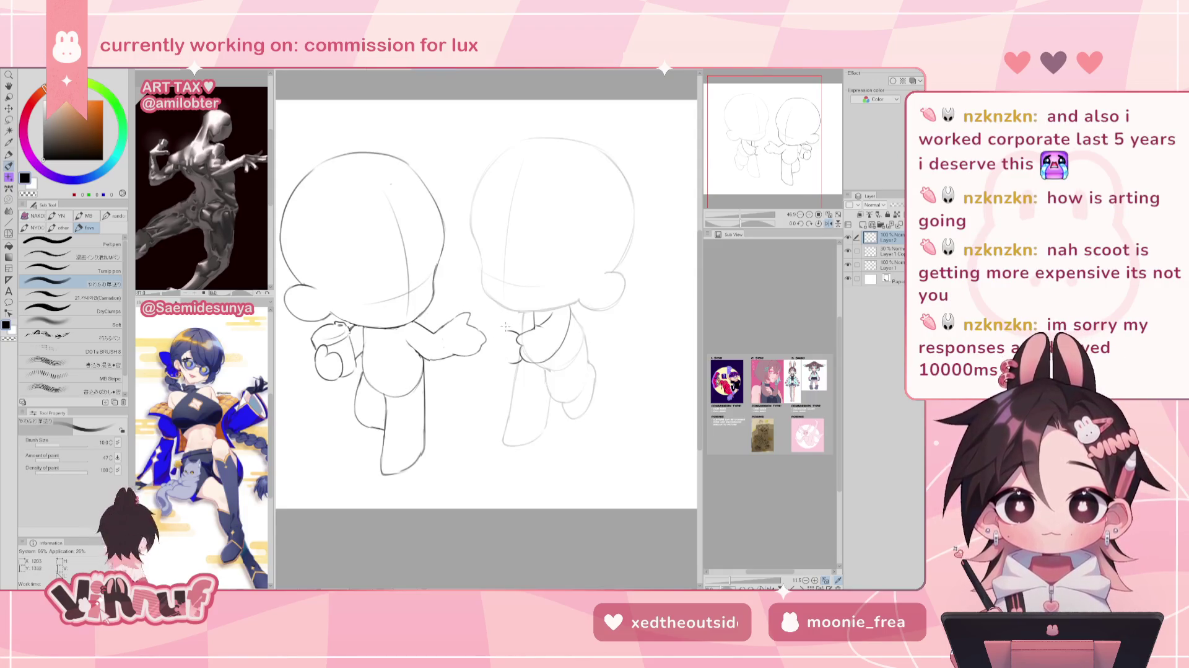
{"action": "left_click_drag", "start_coordinate": [506, 332], "coordinate": [502, 356]}
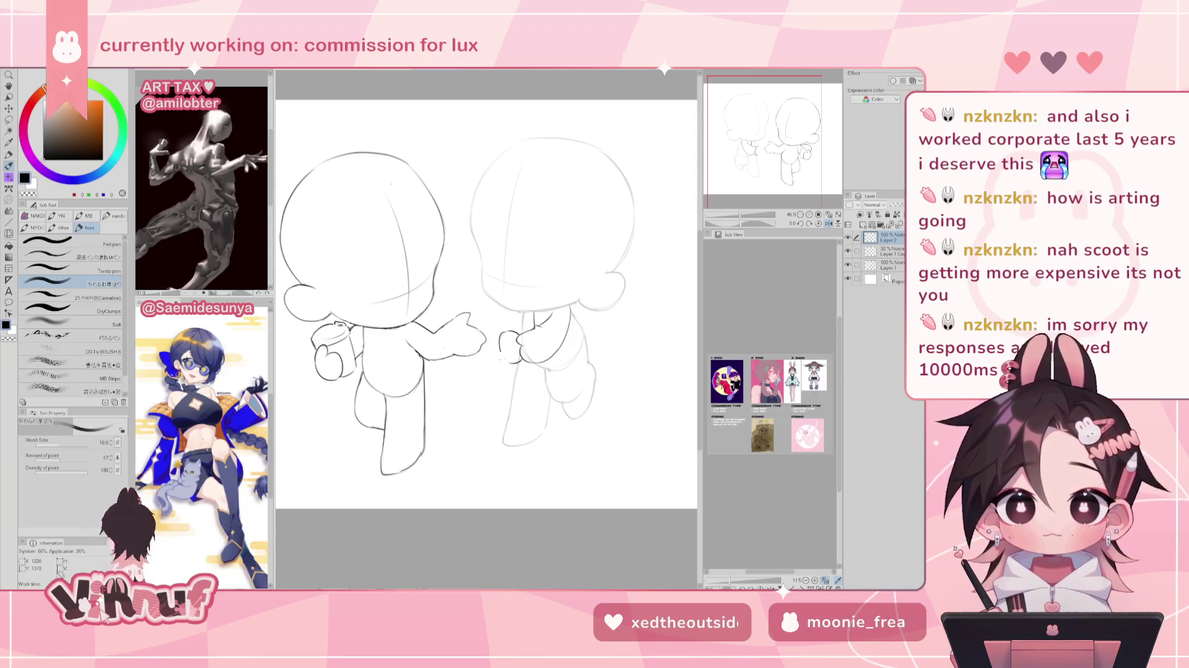
{"action": "key", "text": "h"}
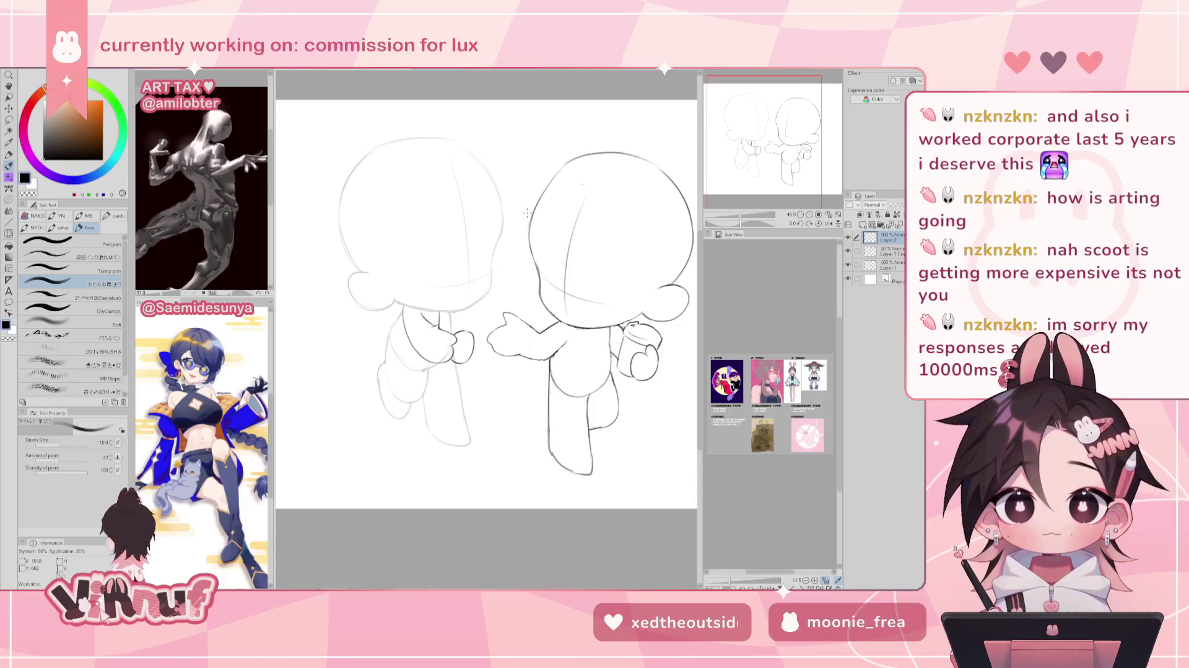
Lasso the left figure's hand, push it into shape with Liquify, then deselect and return to Pen.
{"action": "key", "text": "m"}
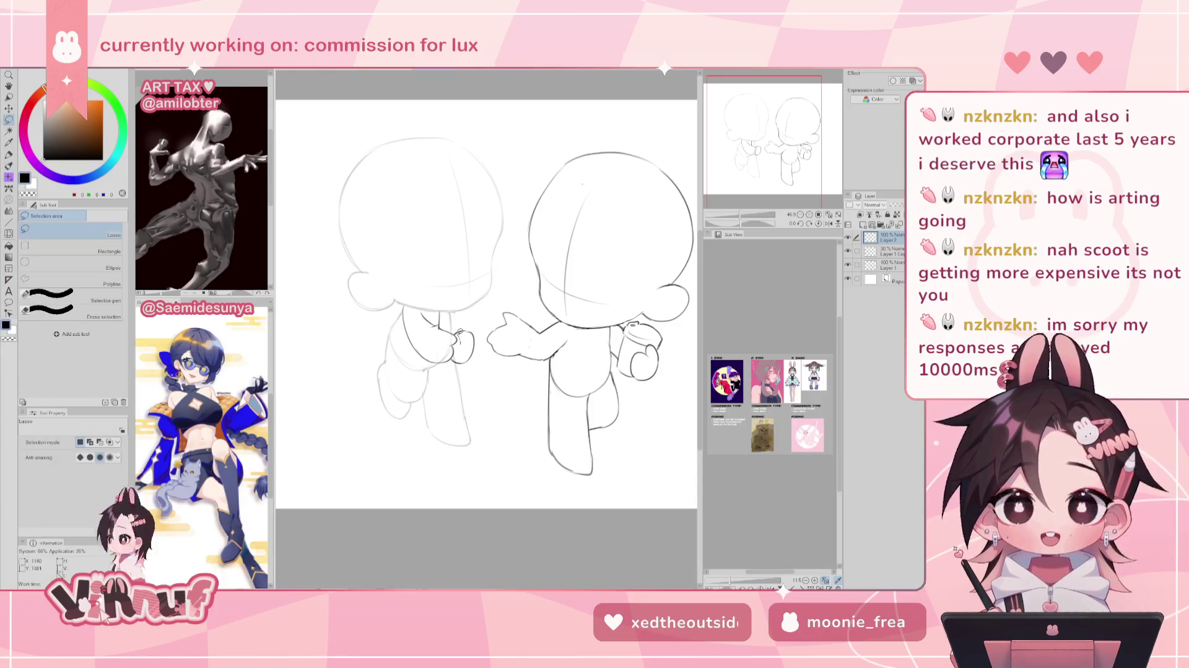
{"action": "left_click_drag", "start_coordinate": [457, 333], "coordinate": [455, 354]}
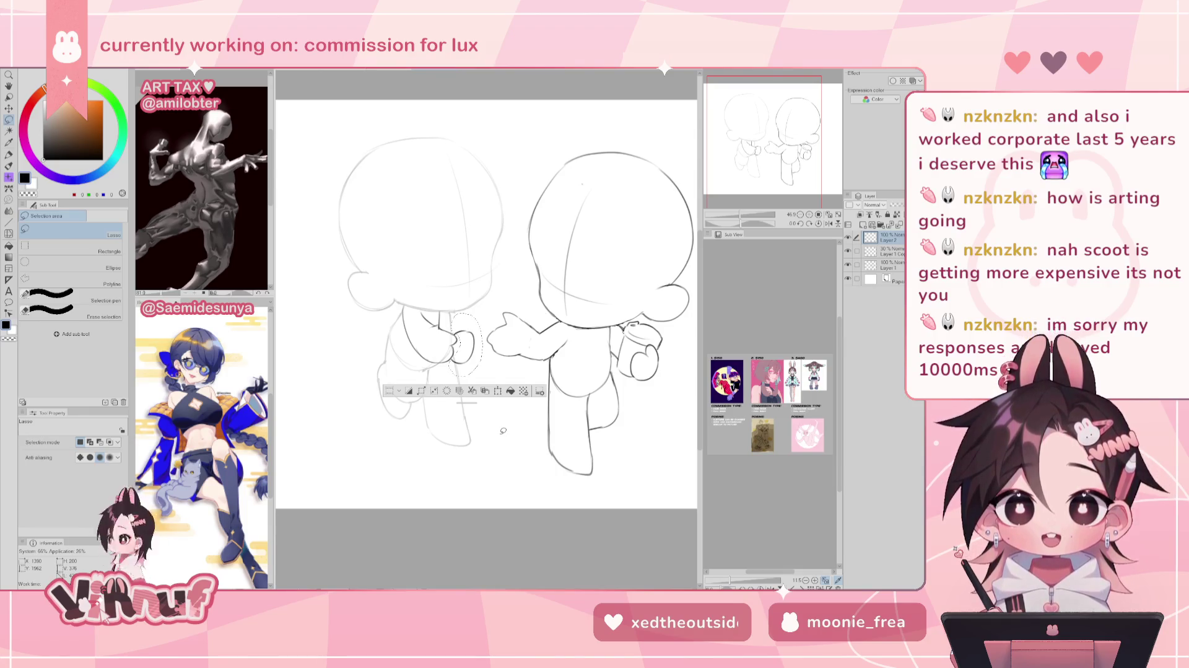
{"action": "key", "text": "j"}
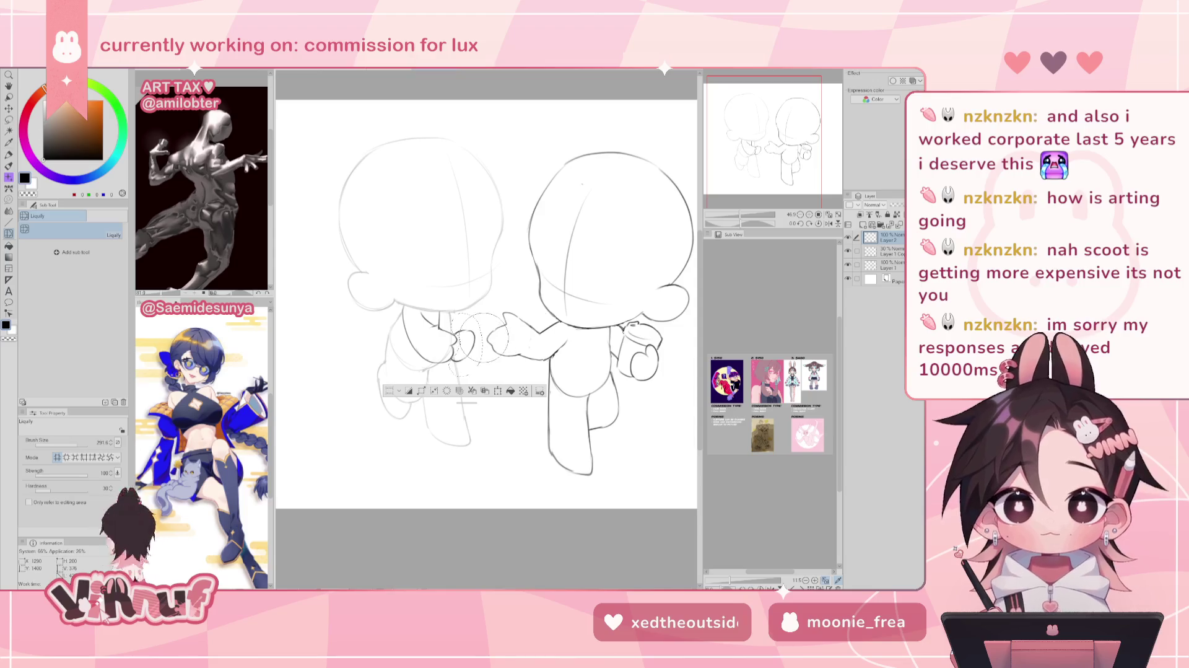
{"action": "key", "text": "ctrl+d"}
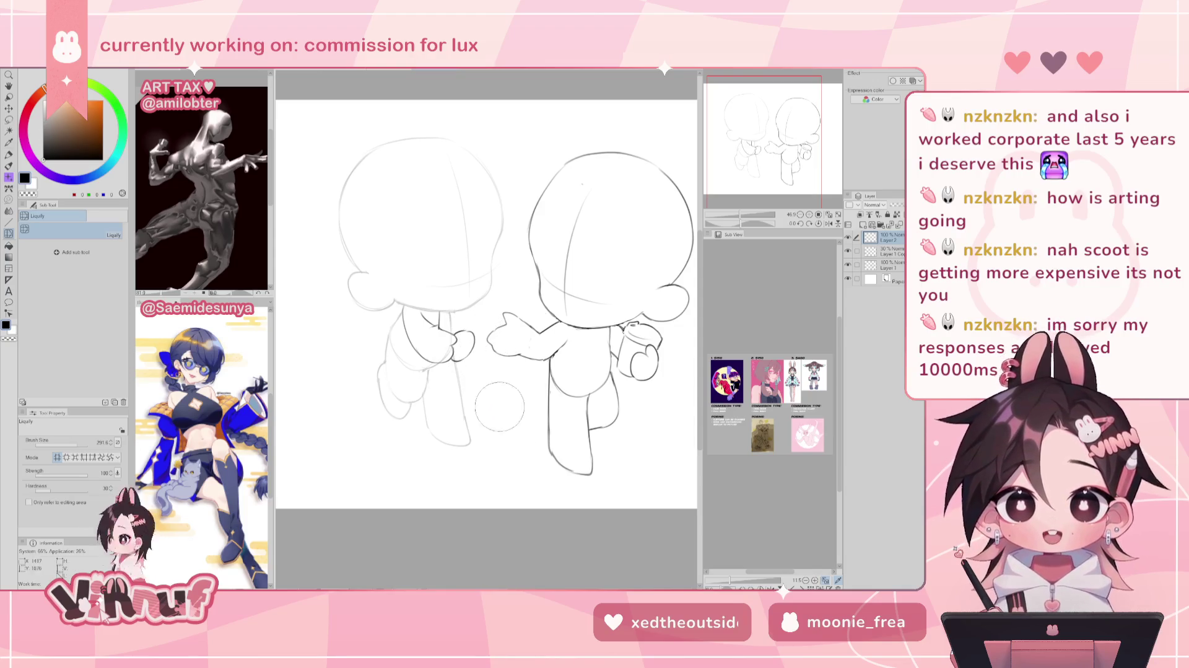
{"action": "key", "text": "p"}
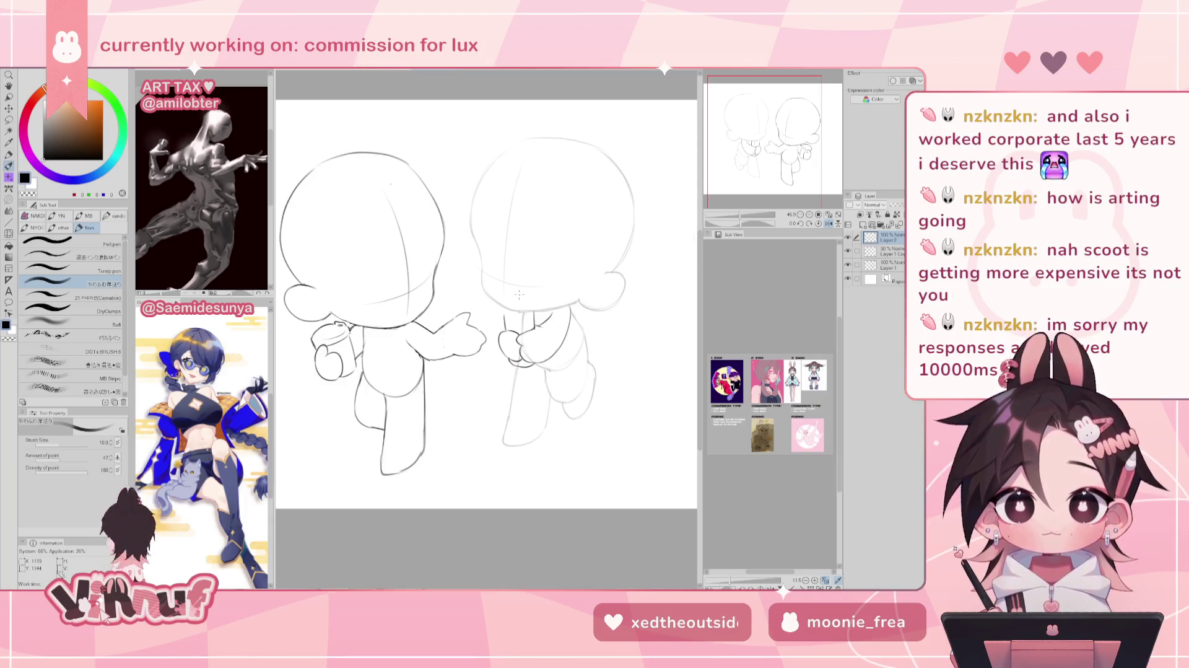
Redraw the cup-holding hand between the figures in a flipped view, then flip back.
{"action": "key", "text": "h"}
{"action": "key", "text": "h"}
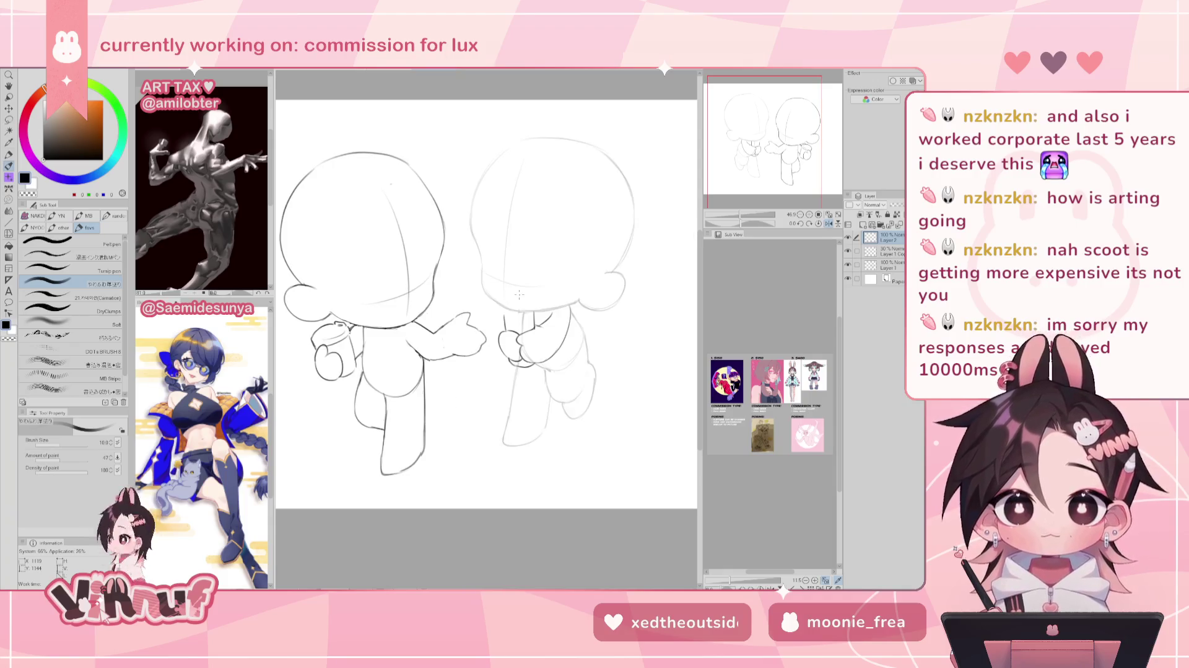
{"action": "key", "text": "e"}
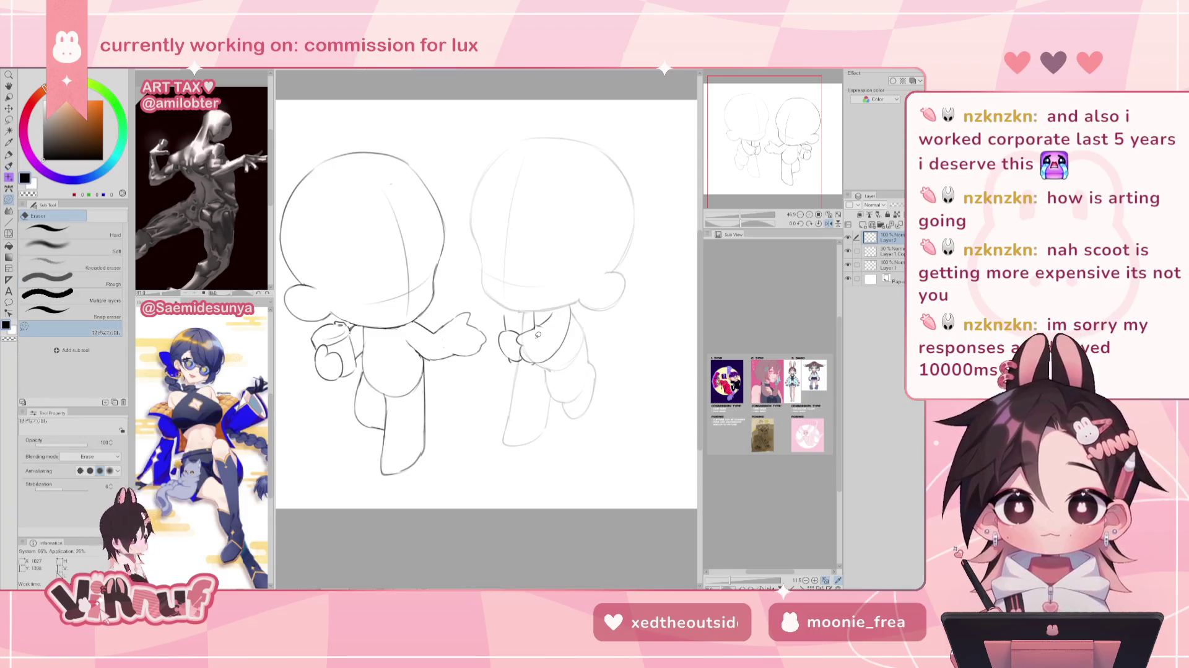
{"action": "key", "text": "p"}
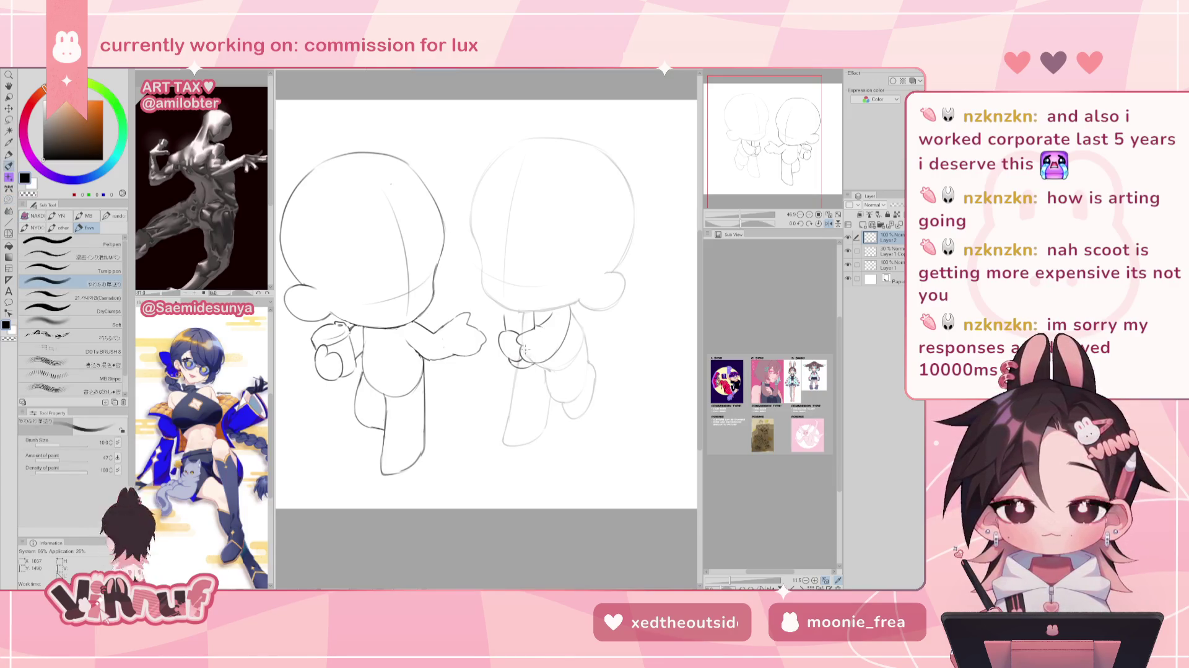
{"action": "left_click_drag", "start_coordinate": [518, 334], "coordinate": [513, 364]}
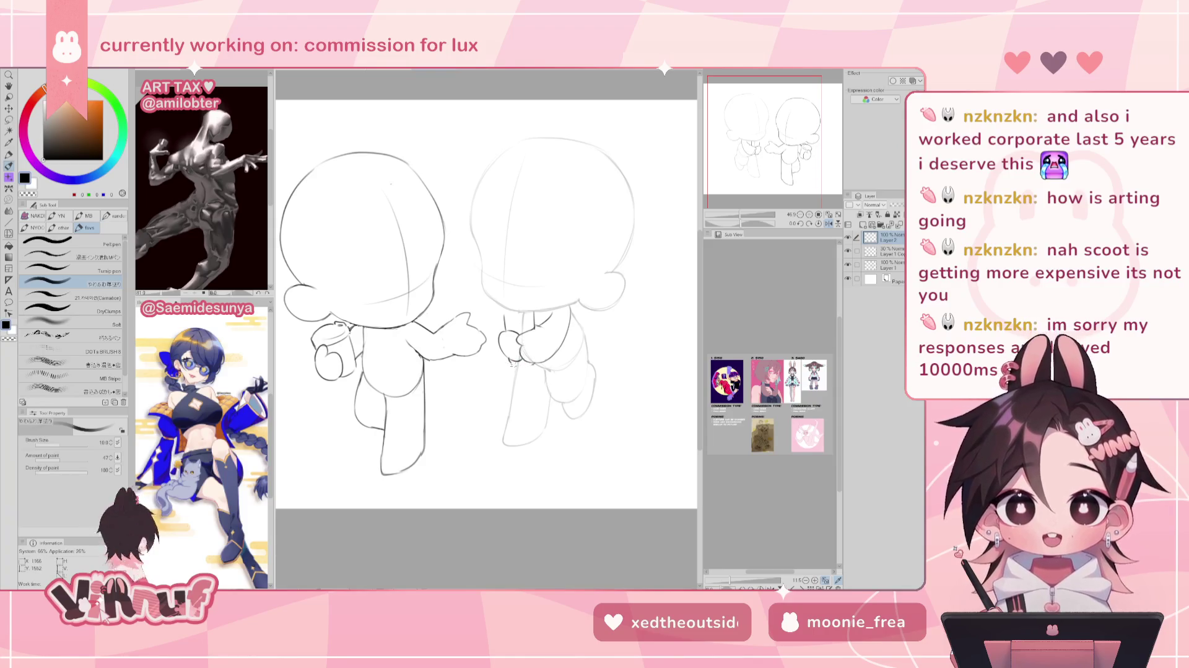
{"action": "key", "text": "h"}
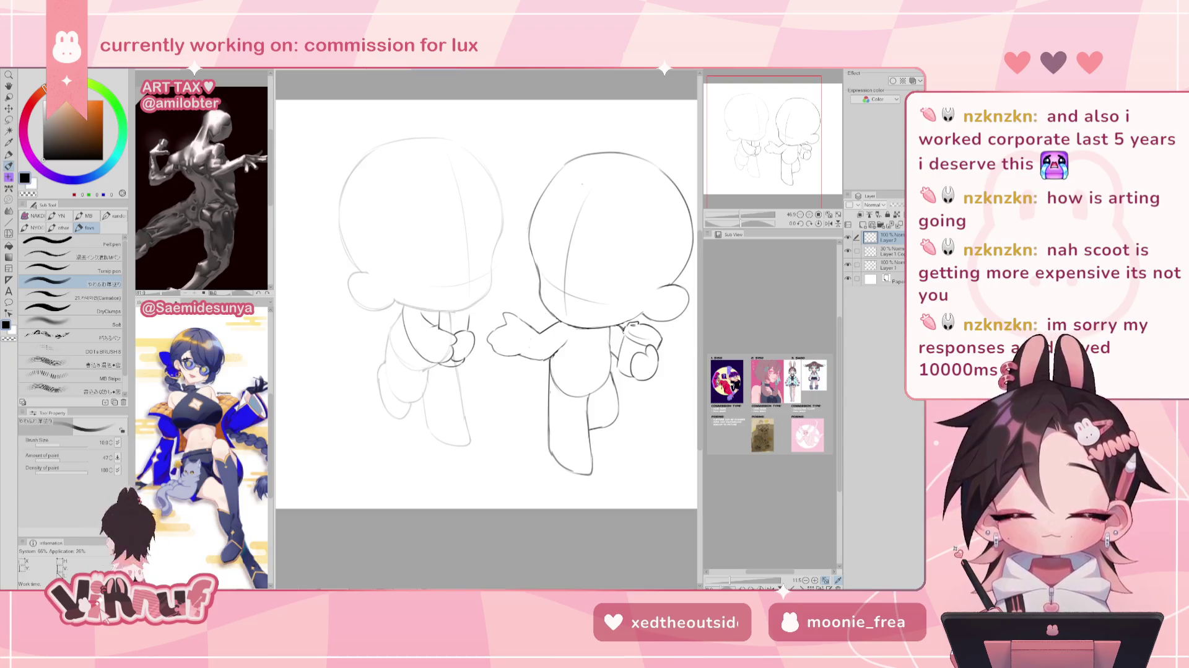
{"action": "left_click_drag", "start_coordinate": [786, 151], "coordinate": [788, 152]}
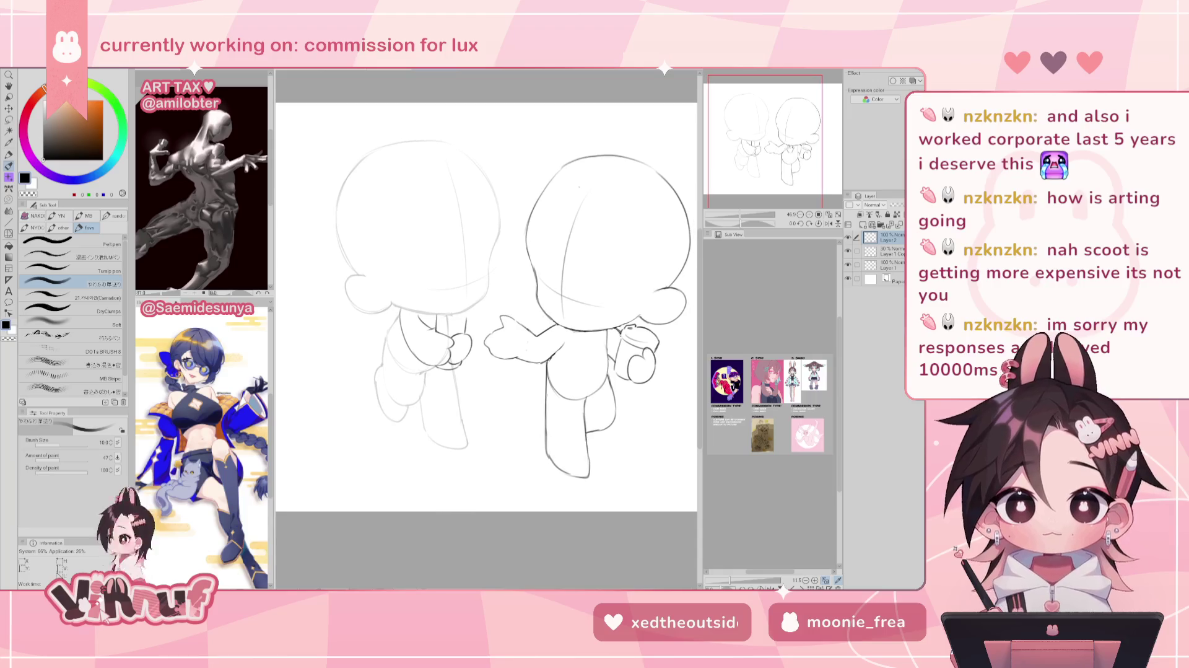
Move the left figure's arm down-left, rotate it slightly, then liquify the hand lower.
{"action": "key", "text": "k"}
{"action": "left_click_drag", "start_coordinate": [512, 375], "coordinate": [507, 388]}
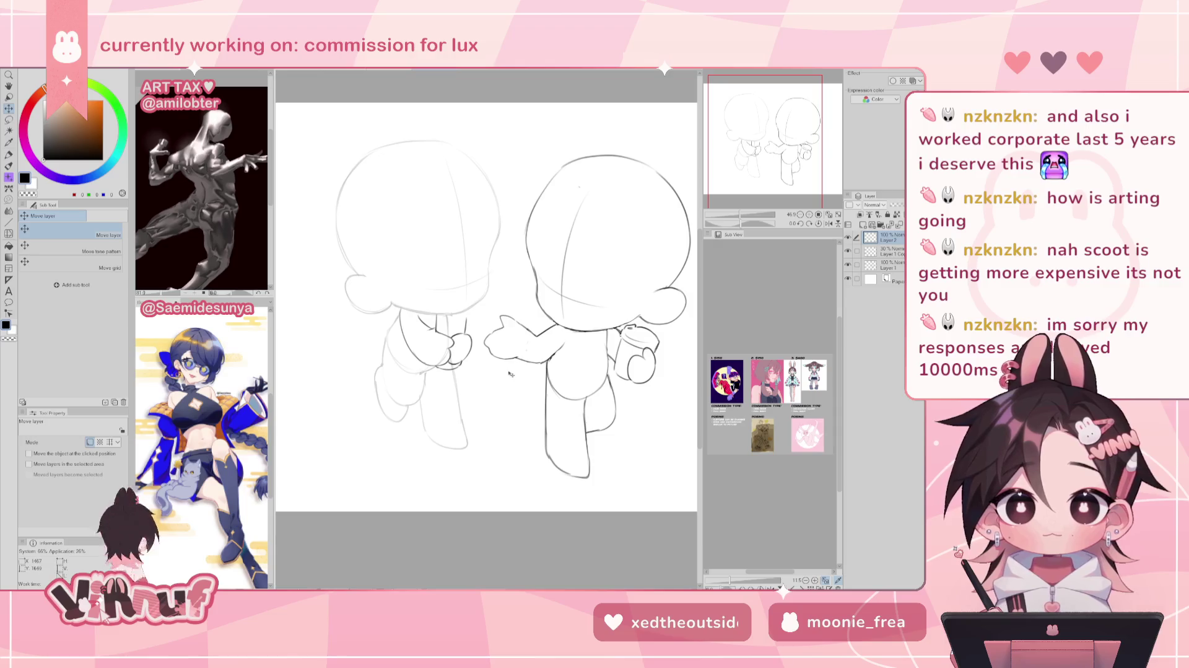
{"action": "key", "text": "ctrl+t"}
{"action": "mouse_move", "coordinate": [491, 308]}
{"action": "left_mouse_down"}
{"action": "mouse_move", "coordinate": [465, 364]}
{"action": "mouse_move", "coordinate": [485, 411]}
{"action": "left_mouse_up"}
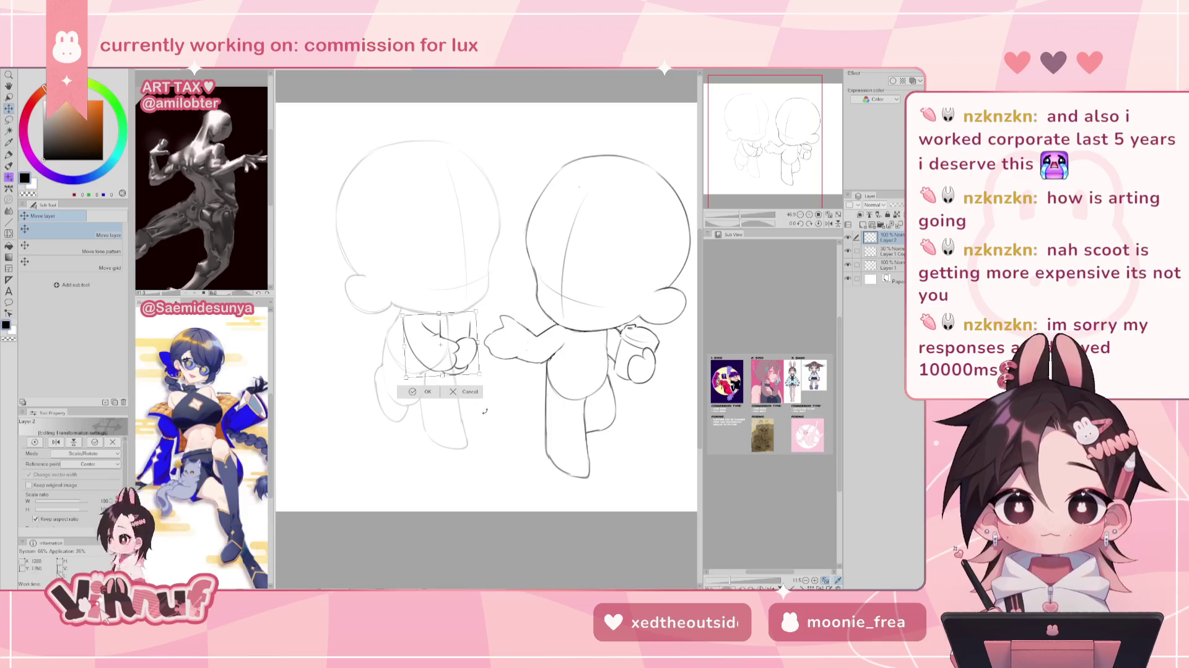
{"action": "left_click_drag", "start_coordinate": [468, 364], "coordinate": [462, 362]}
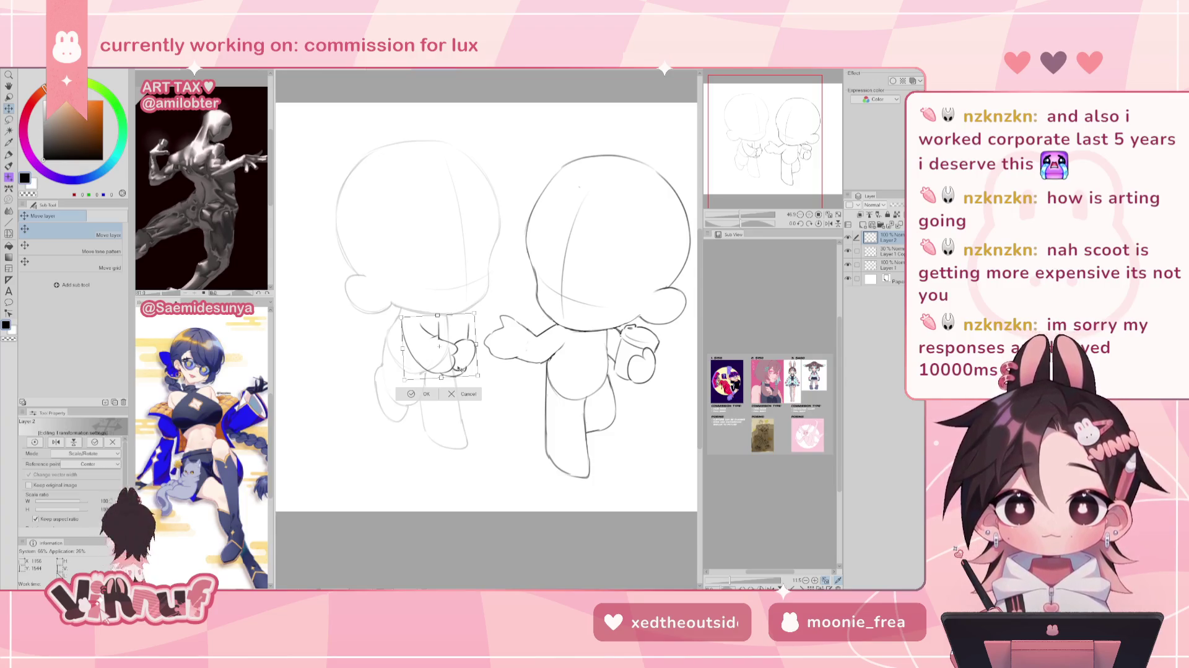
{"action": "key", "text": "Return"}
{"action": "key", "text": "j"}
{"action": "left_click_drag", "start_coordinate": [486, 329], "coordinate": [490, 374]}
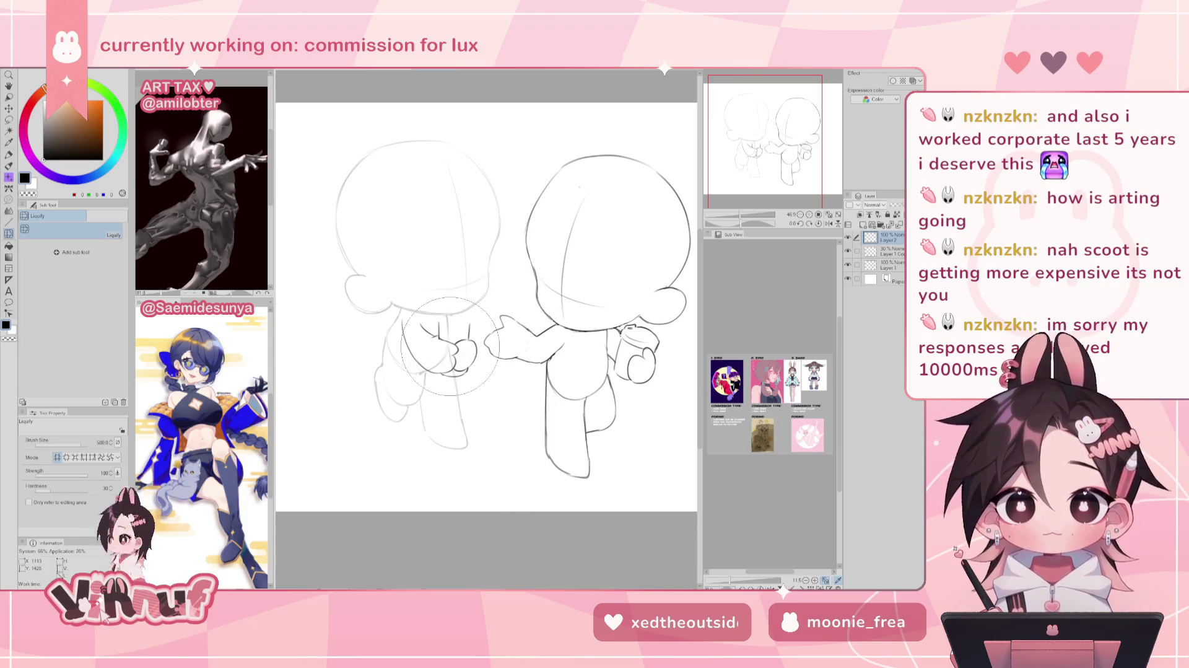
Check the sketch in mirrored view and reshape the left figure's hand with Liquify.
{"action": "key", "text": "h"}
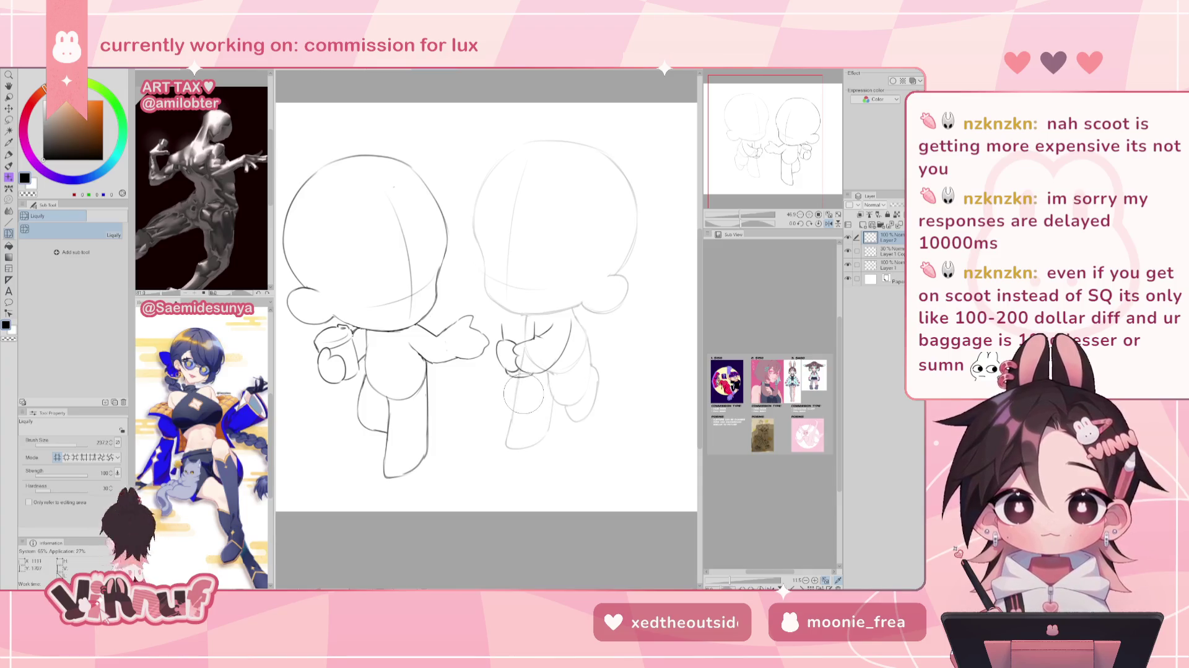
{"action": "key", "text": "h"}
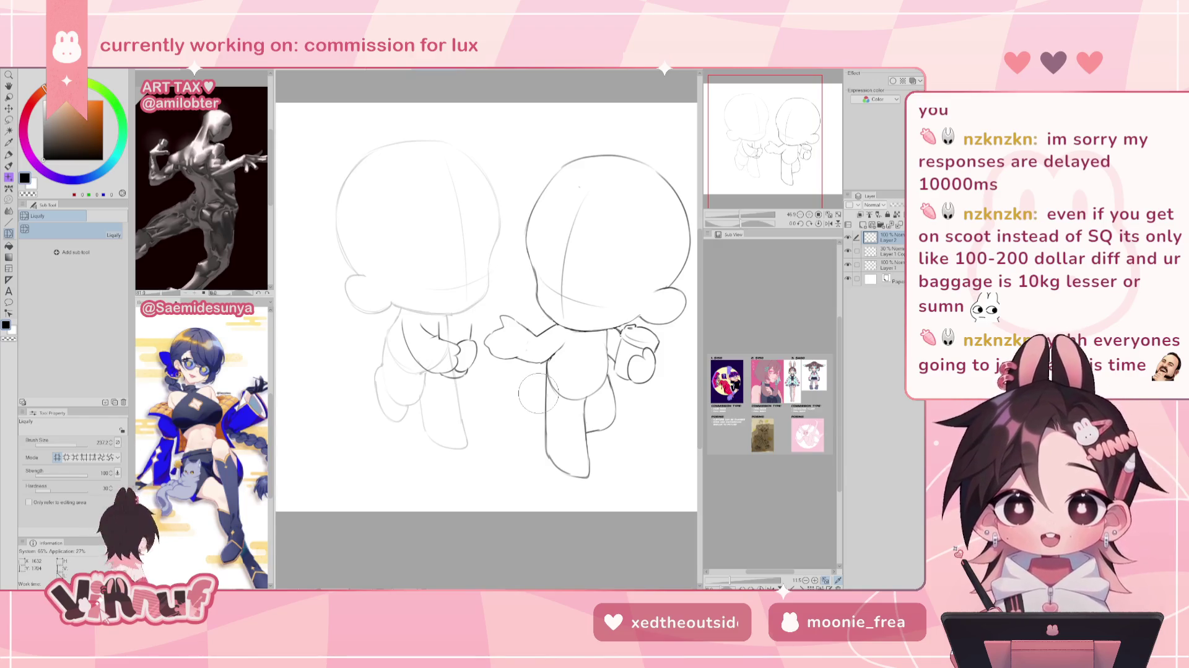
{"action": "key", "text": "b"}
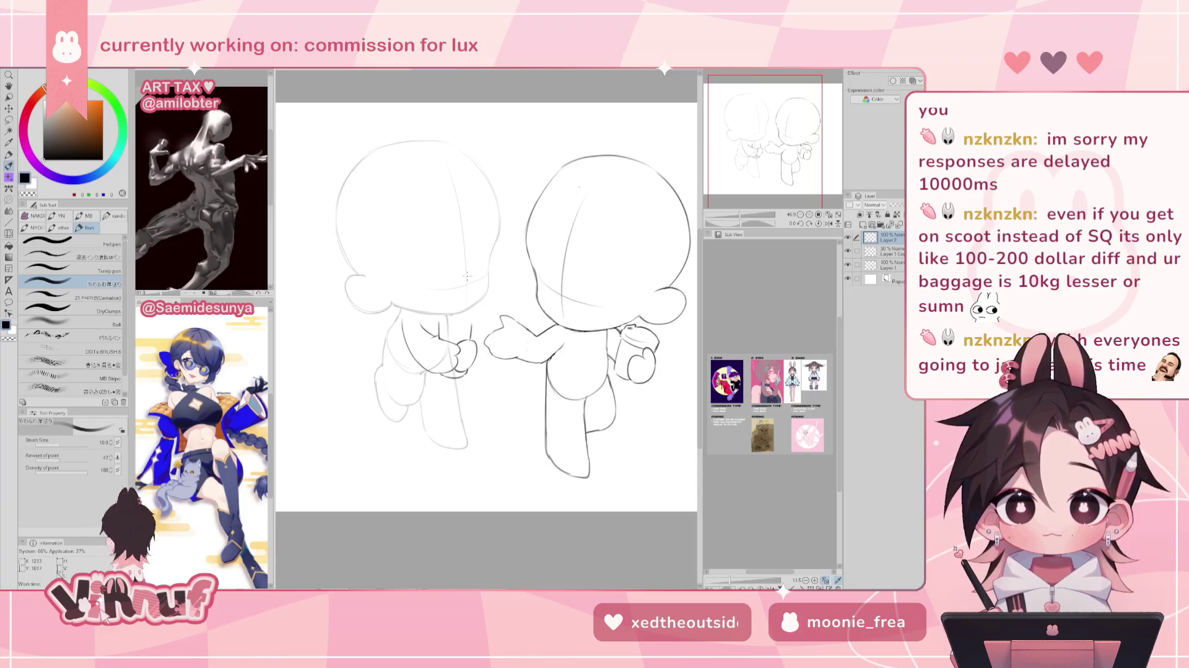
{"action": "key", "text": "j"}
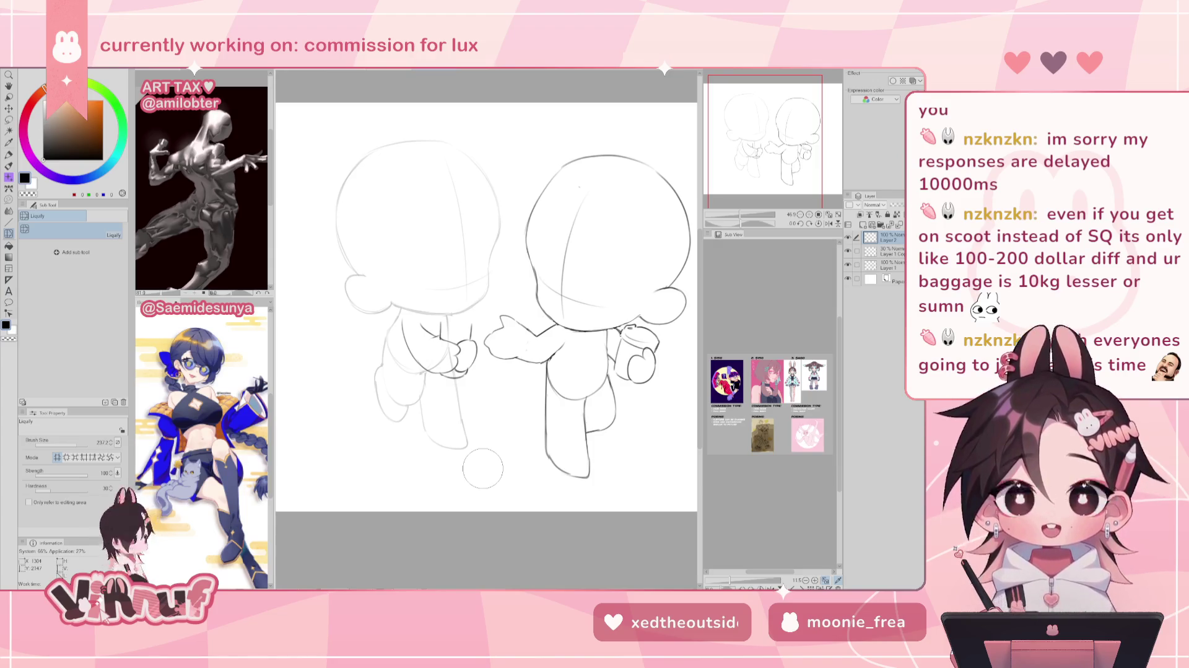
{"action": "key", "text": "p"}
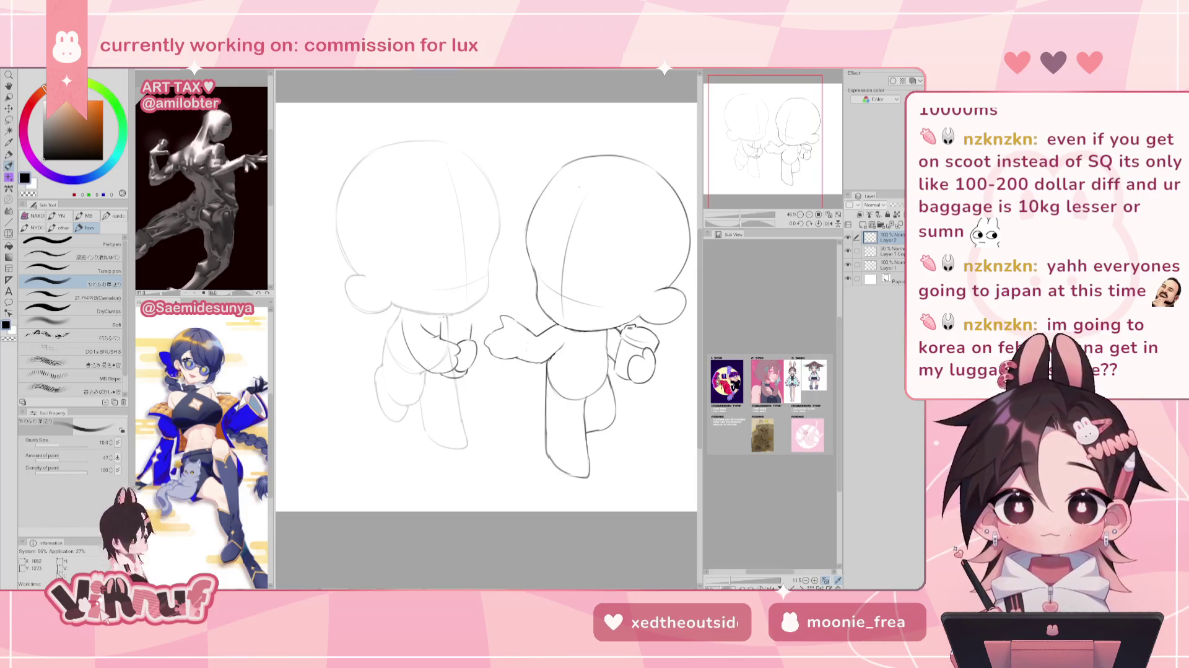
{"action": "key", "text": "h"}
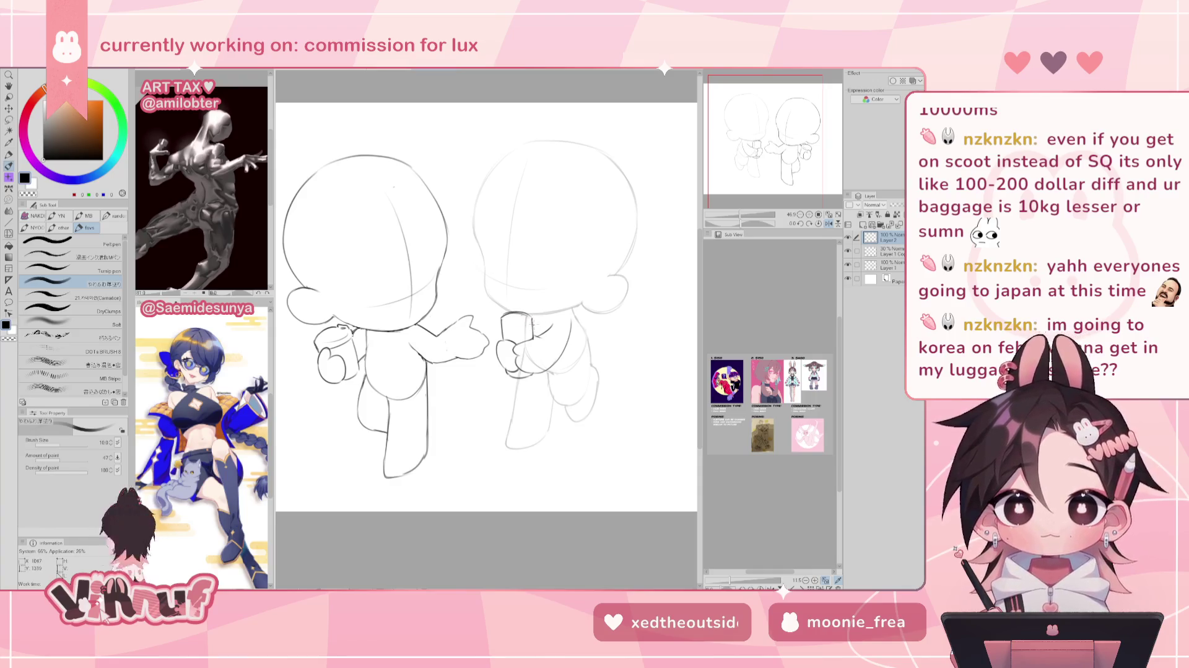
Erase and redraw the left figure's hand lines, adding a short stroke beside the cup.
{"action": "key", "text": "h"}
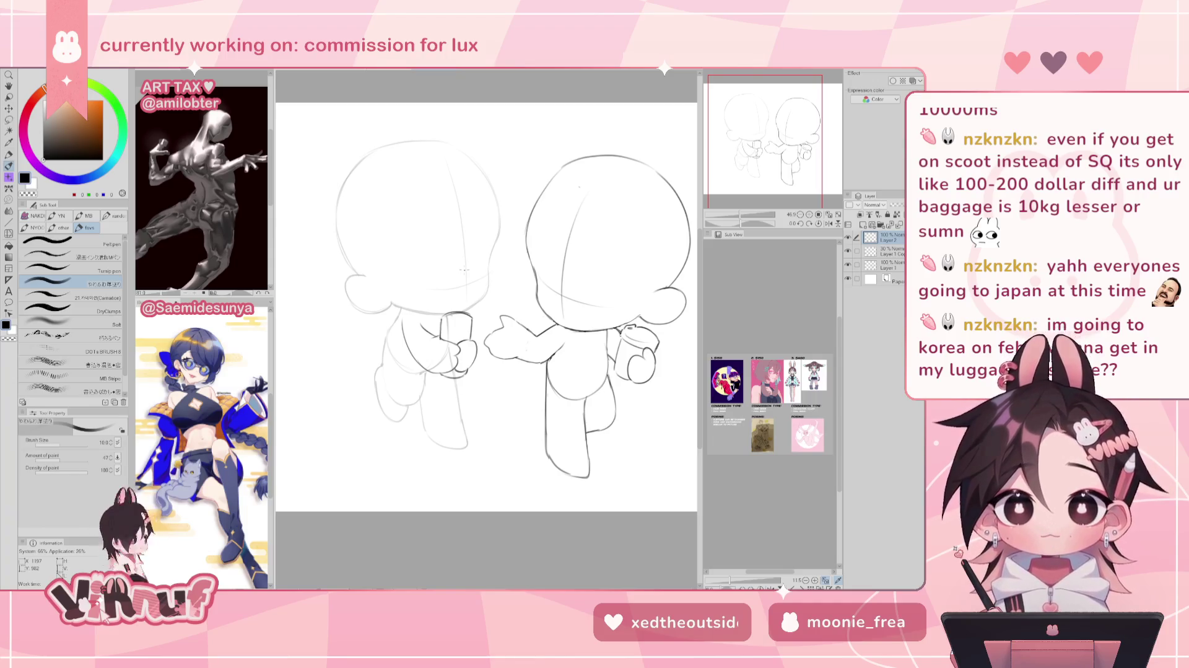
{"action": "key", "text": "e"}
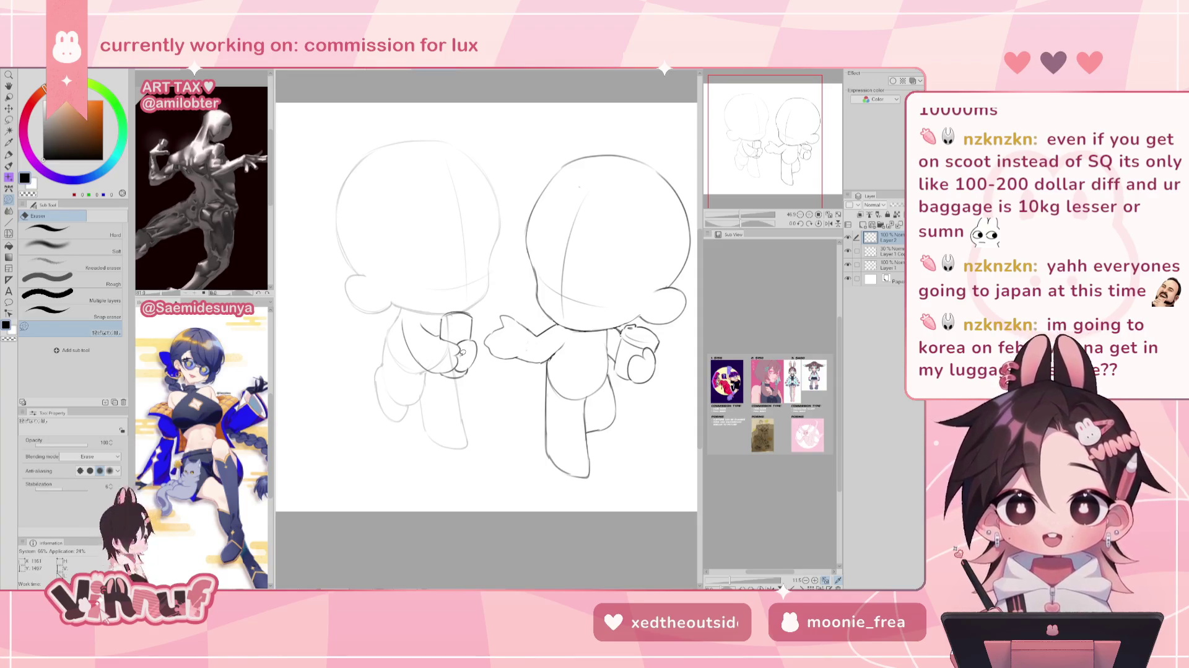
{"action": "key", "text": "h"}
{"action": "key", "text": "p"}
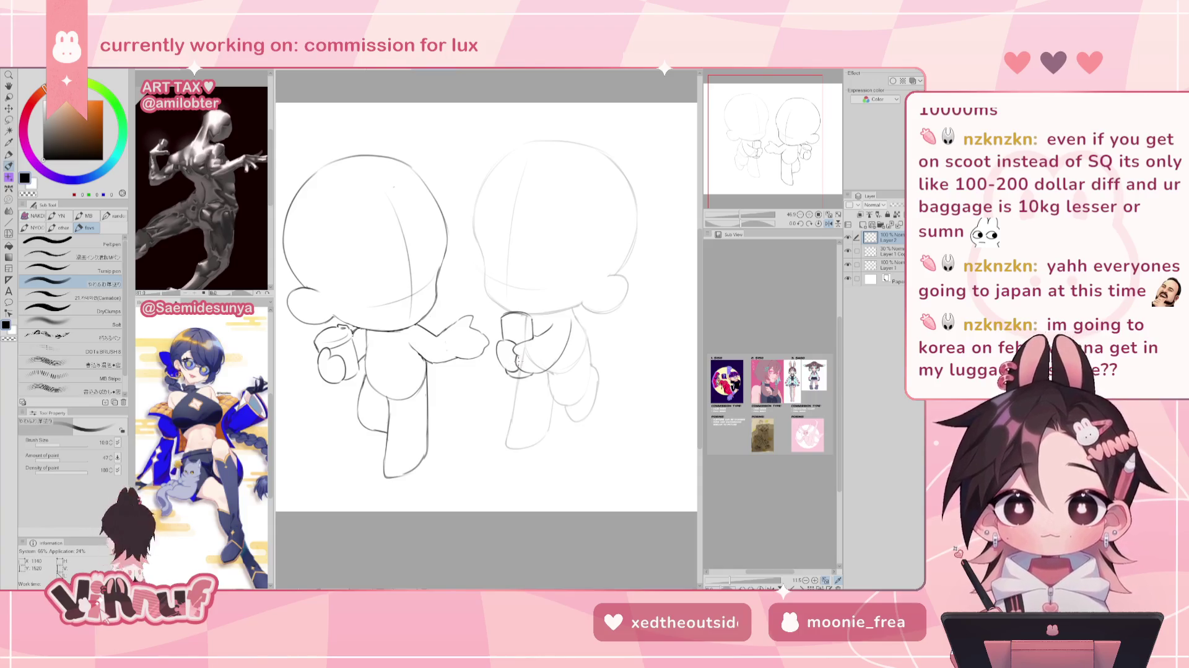
{"action": "left_click_drag", "start_coordinate": [515, 364], "coordinate": [521, 355]}
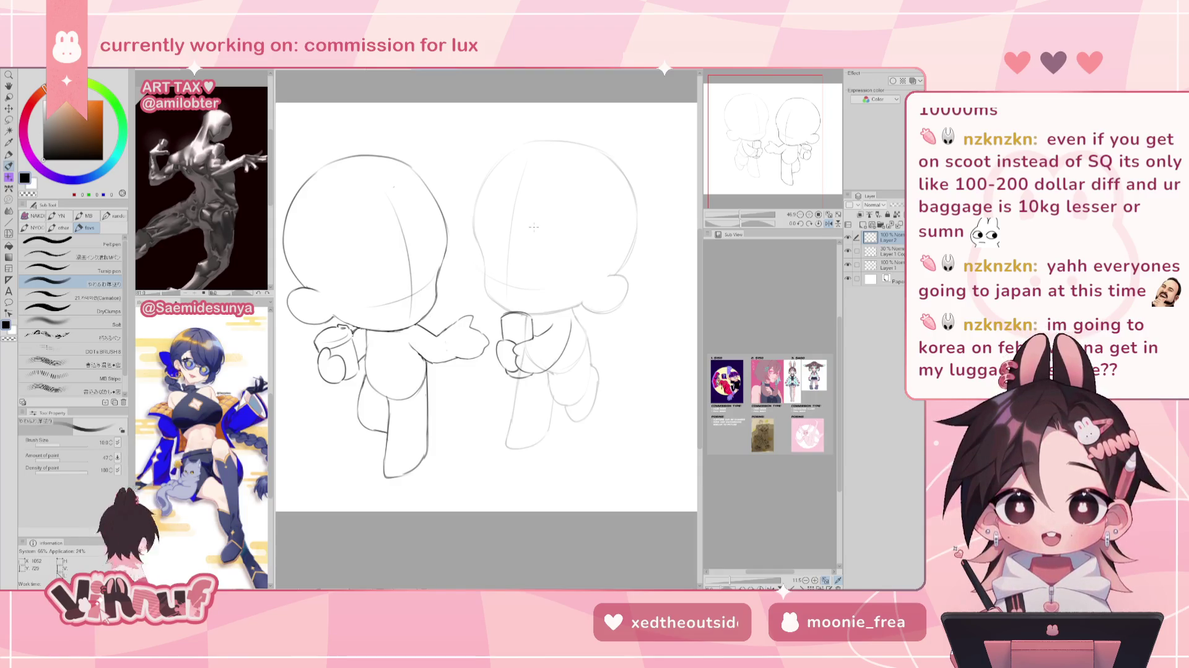
{"action": "key", "text": "j"}
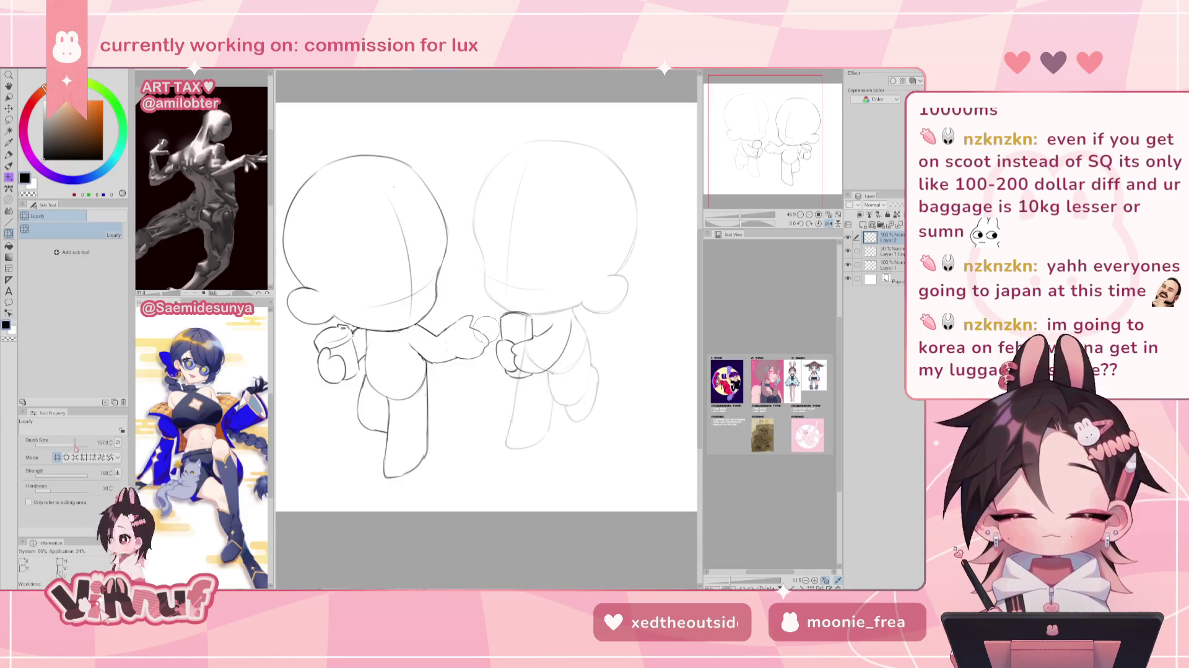
{"action": "key", "text": "h"}
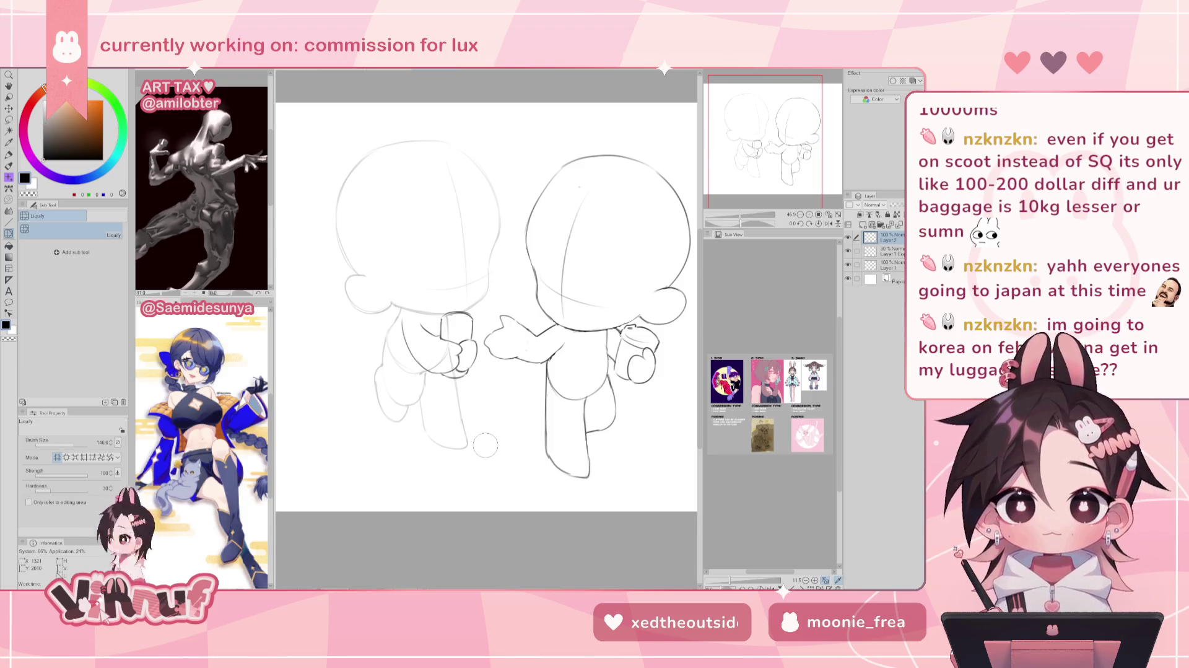
Lasso the left figure's hand and cup area and shift it slightly.
{"action": "key", "text": "m"}
{"action": "left_click_drag", "start_coordinate": [449, 321], "coordinate": [482, 313]}
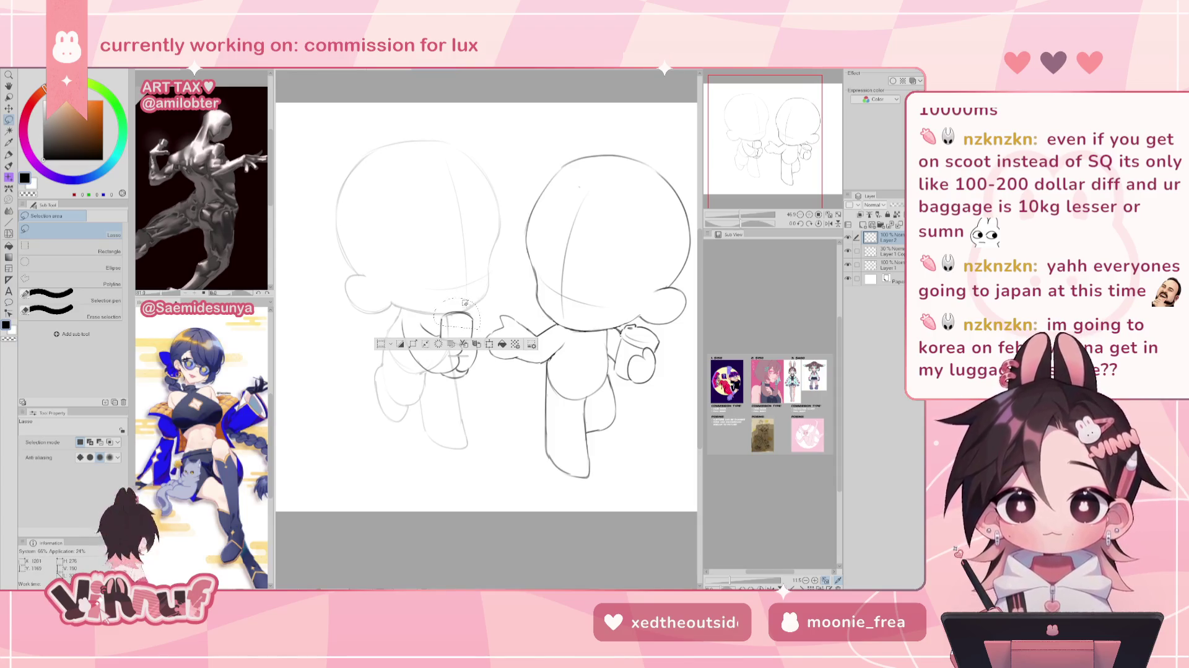
{"action": "key", "text": "k"}
{"action": "left_click_drag", "start_coordinate": [469, 321], "coordinate": [473, 320]}
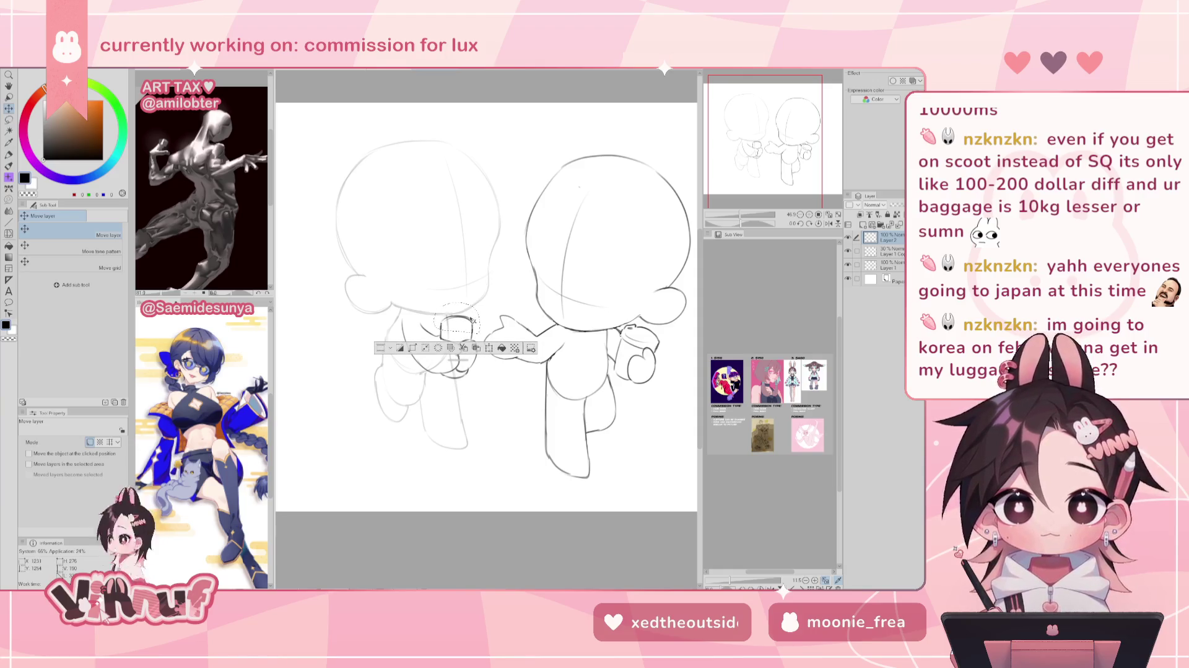
{"action": "key", "text": "ctrl+d"}
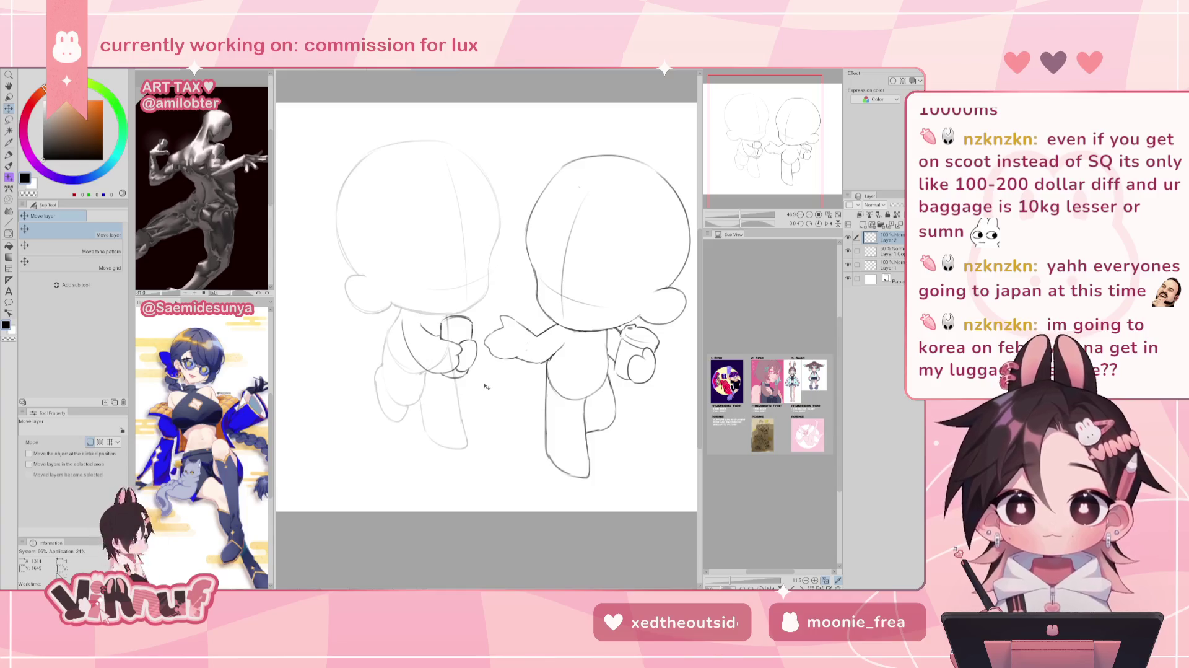
Redraw the cup top as an oval rim line, undoing a retry stroke.
{"action": "key", "text": "p"}
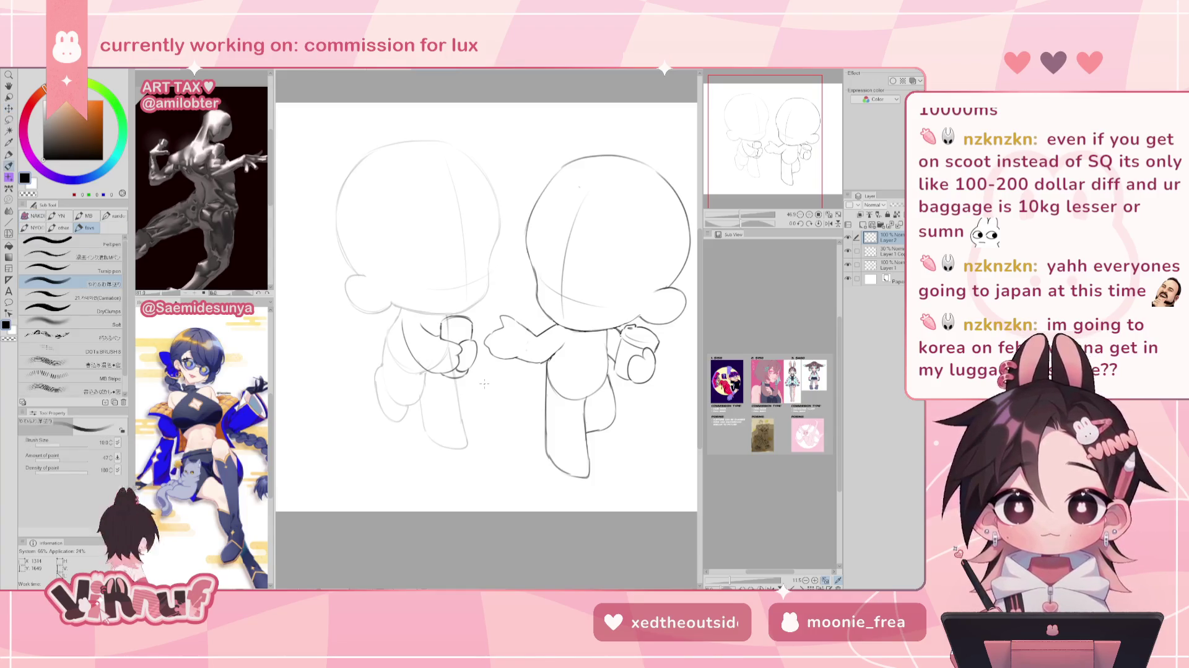
{"action": "left_click_drag", "start_coordinate": [443, 323], "coordinate": [471, 321]}
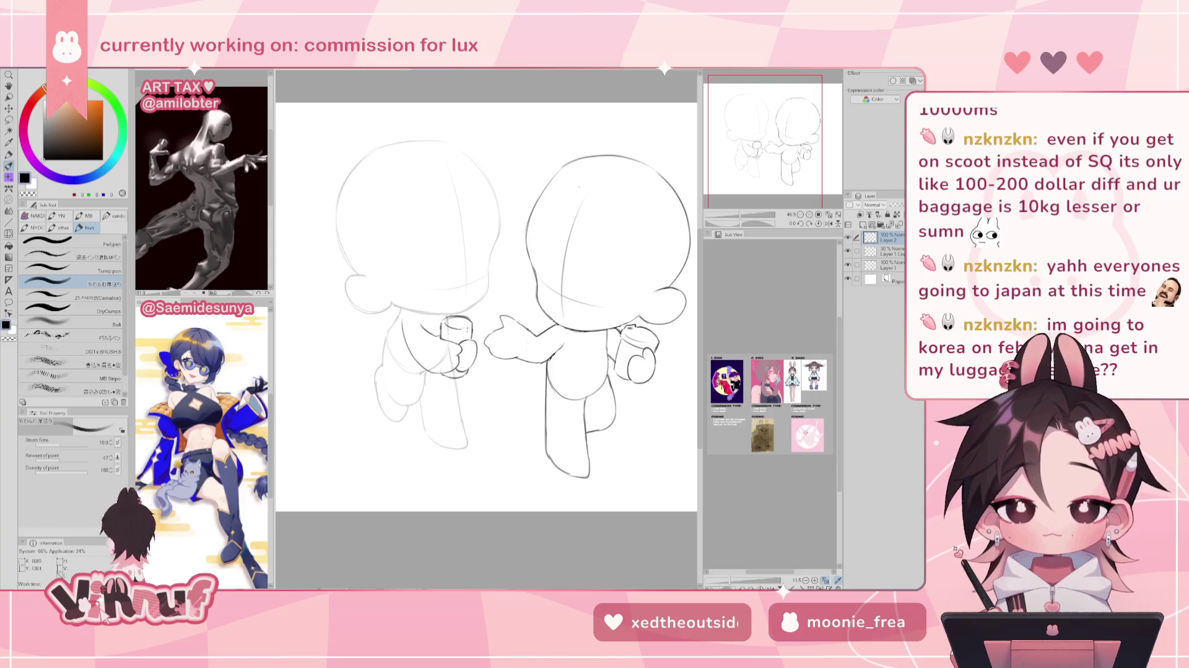
{"action": "left_click_drag", "start_coordinate": [443, 322], "coordinate": [469, 323]}
{"action": "key", "text": "ctrl+z"}
{"action": "key", "text": "ctrl+z"}
{"action": "key", "text": "ctrl+z"}
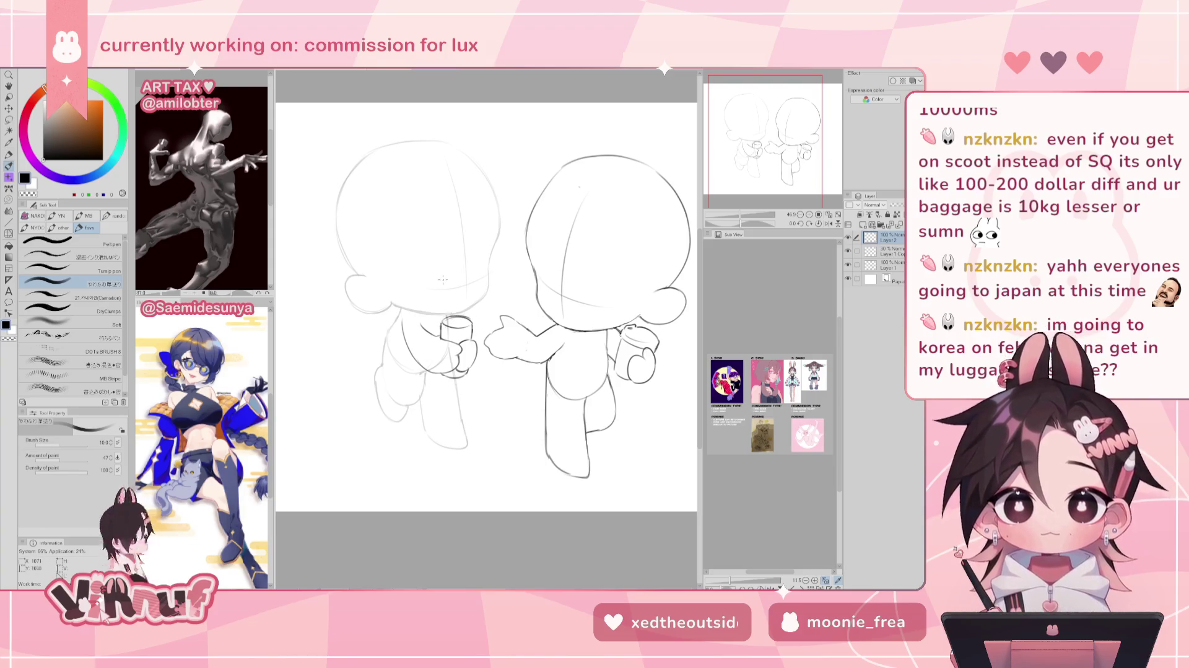
In mirrored view, lasso the cup and nudge it slightly into place.
{"action": "key", "text": "h"}
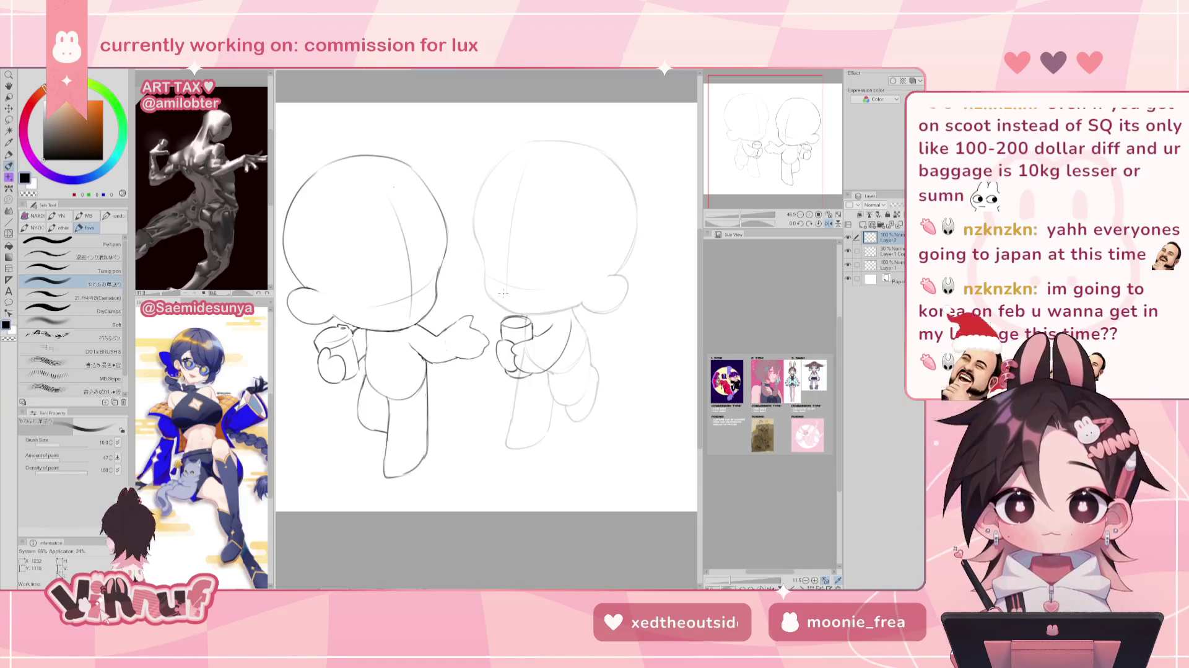
{"action": "key", "text": "m"}
{"action": "mouse_move", "coordinate": [506, 339]}
{"action": "left_mouse_down"}
{"action": "mouse_move", "coordinate": [518, 307]}
{"action": "mouse_move", "coordinate": [514, 376]}
{"action": "left_mouse_up"}
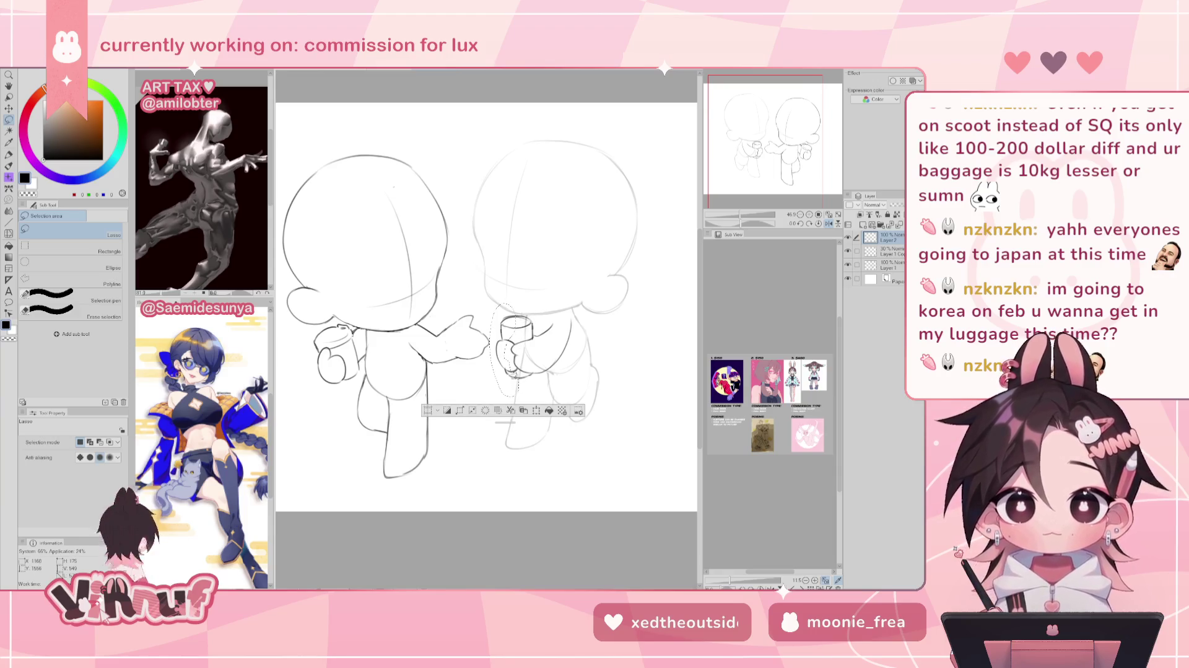
{"action": "key", "text": "space"}
{"action": "key", "text": "k"}
{"action": "left_click_drag", "start_coordinate": [512, 379], "coordinate": [514, 377]}
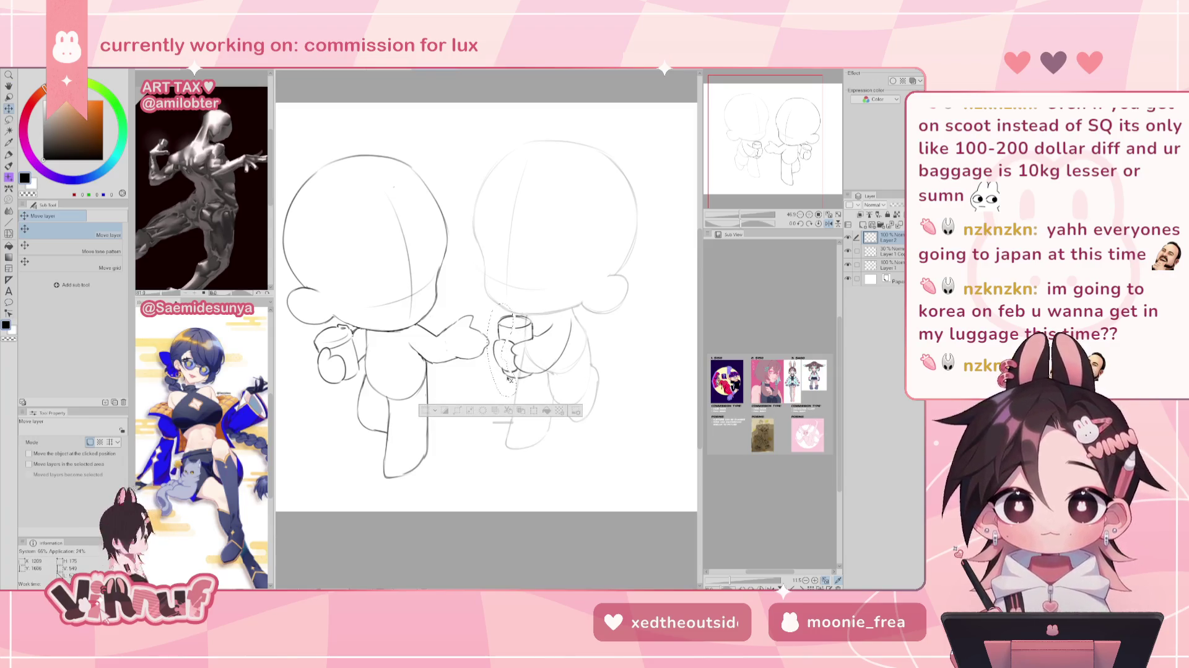
{"action": "key", "text": "ctrl+d"}
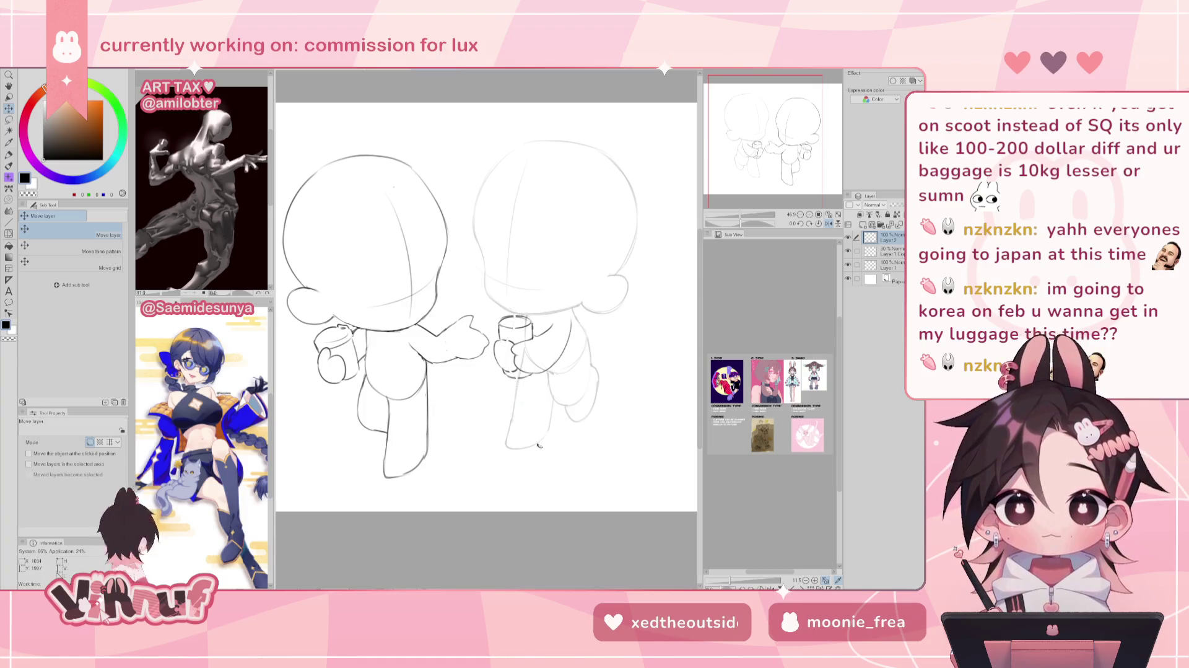
{"action": "key", "text": "h"}
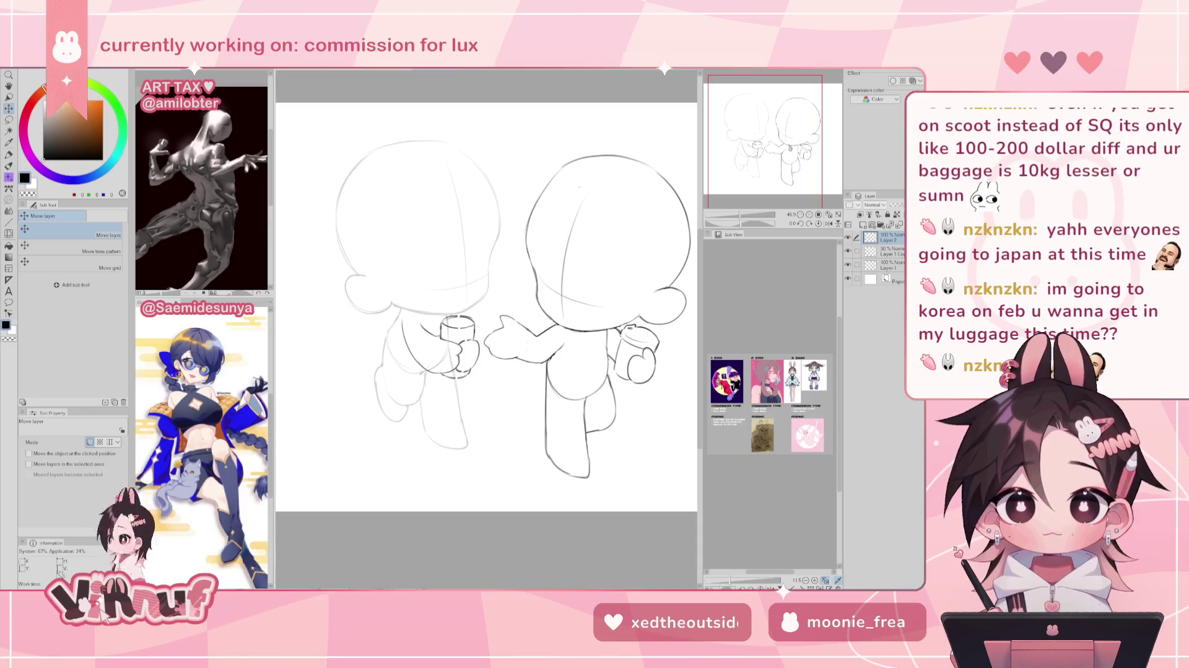
Clean up the left figure's cup lines, alternating between pen and eraser.
{"action": "scroll", "coordinate": [747, 204], "scroll_direction": "down", "scroll_amount": 1}
{"action": "scroll", "coordinate": [747, 204], "scroll_direction": "up", "scroll_amount": 2}
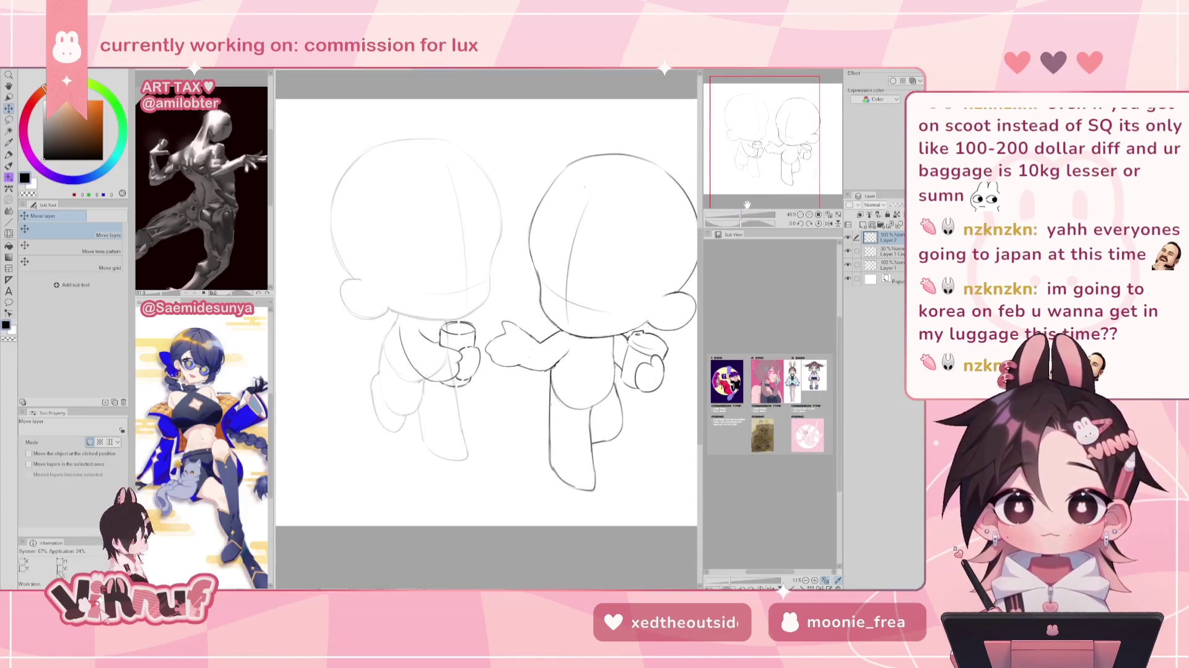
{"action": "key", "text": "p"}
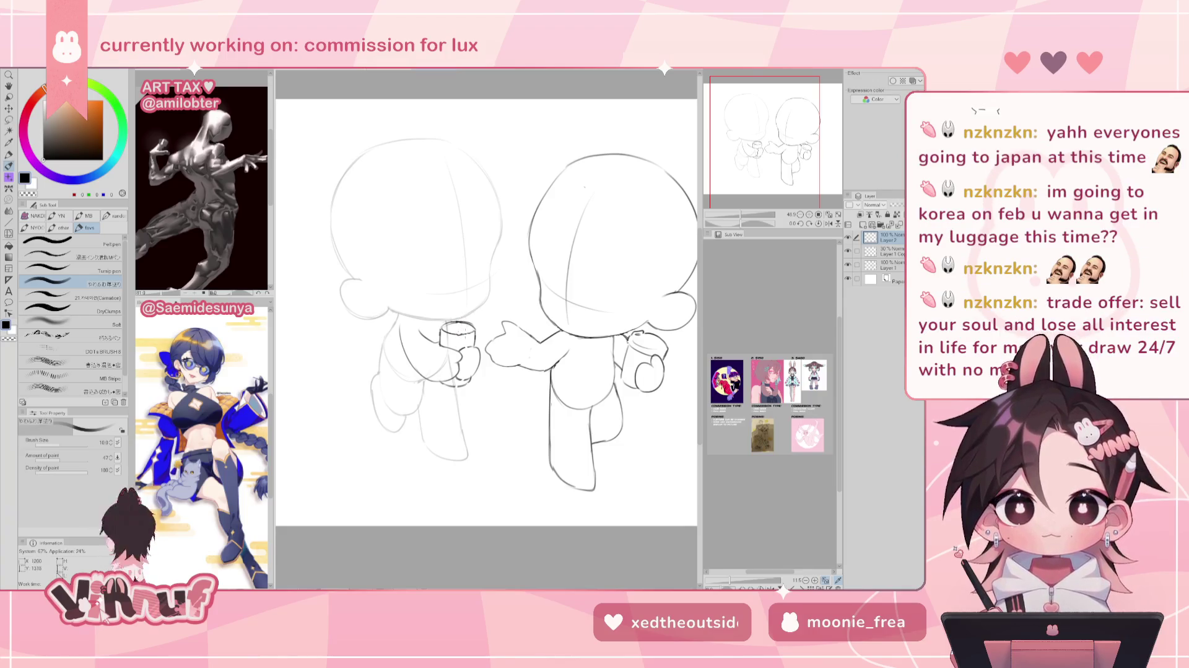
{"action": "key", "text": "e"}
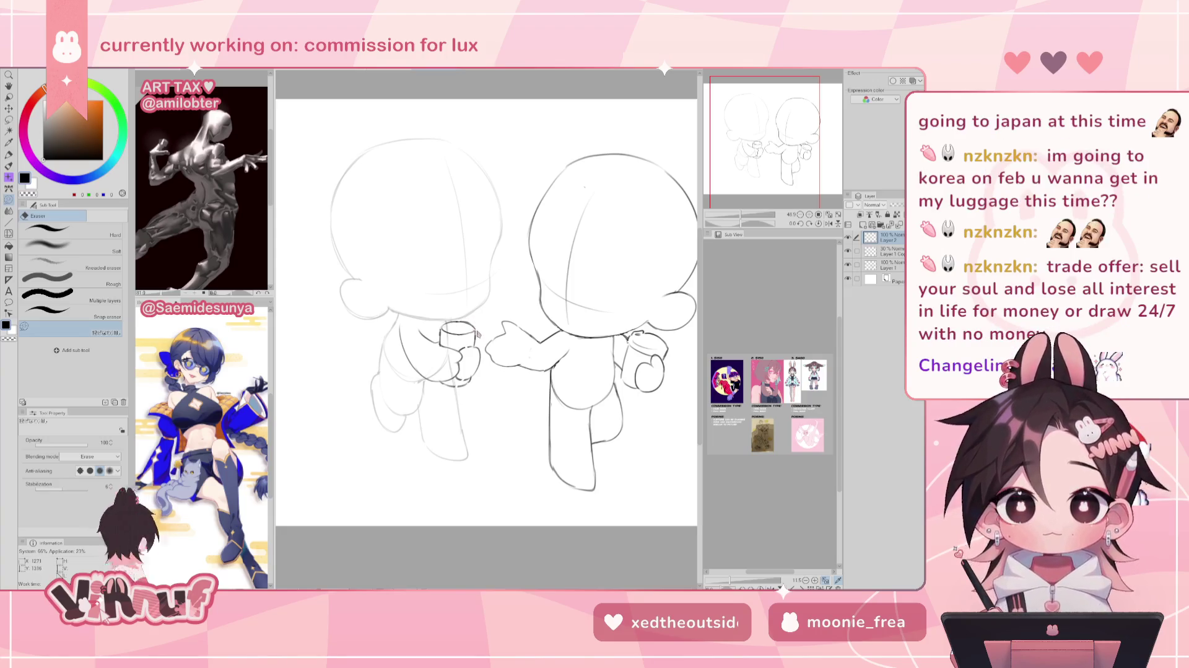
{"action": "key", "text": "p"}
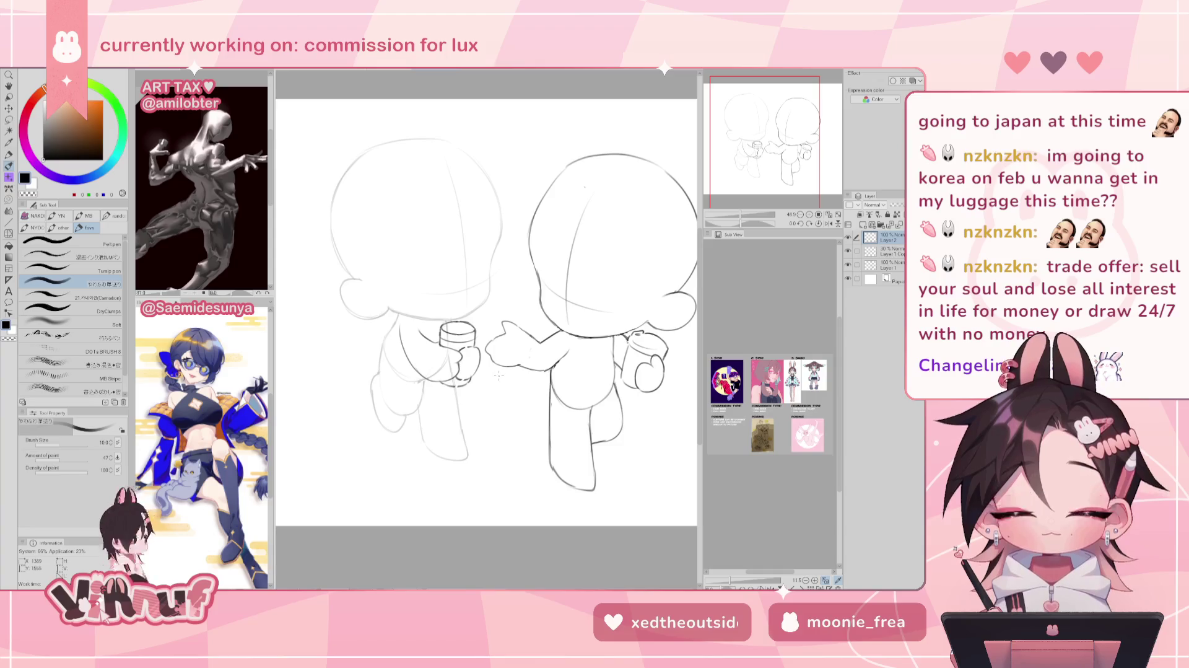
Lasso the left figure's cup-holding hand and nudge it slightly upward.
{"action": "key", "text": "m"}
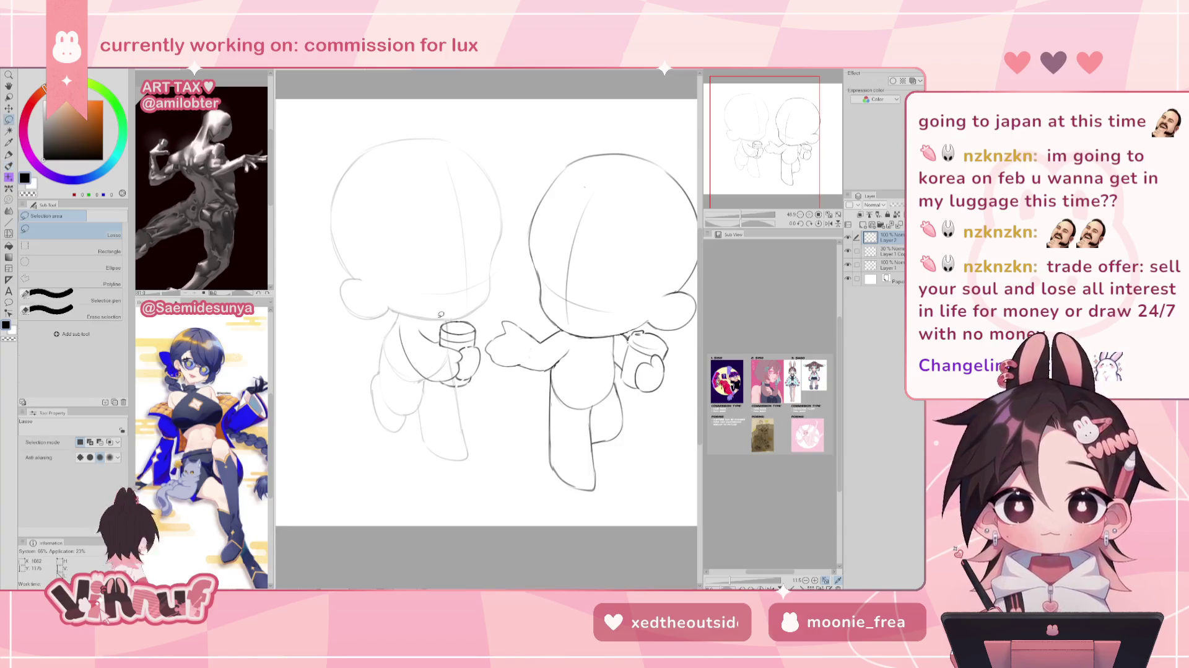
{"action": "mouse_move", "coordinate": [440, 309]}
{"action": "left_mouse_down"}
{"action": "mouse_move", "coordinate": [428, 375]}
{"action": "mouse_move", "coordinate": [483, 334]}
{"action": "left_mouse_up"}
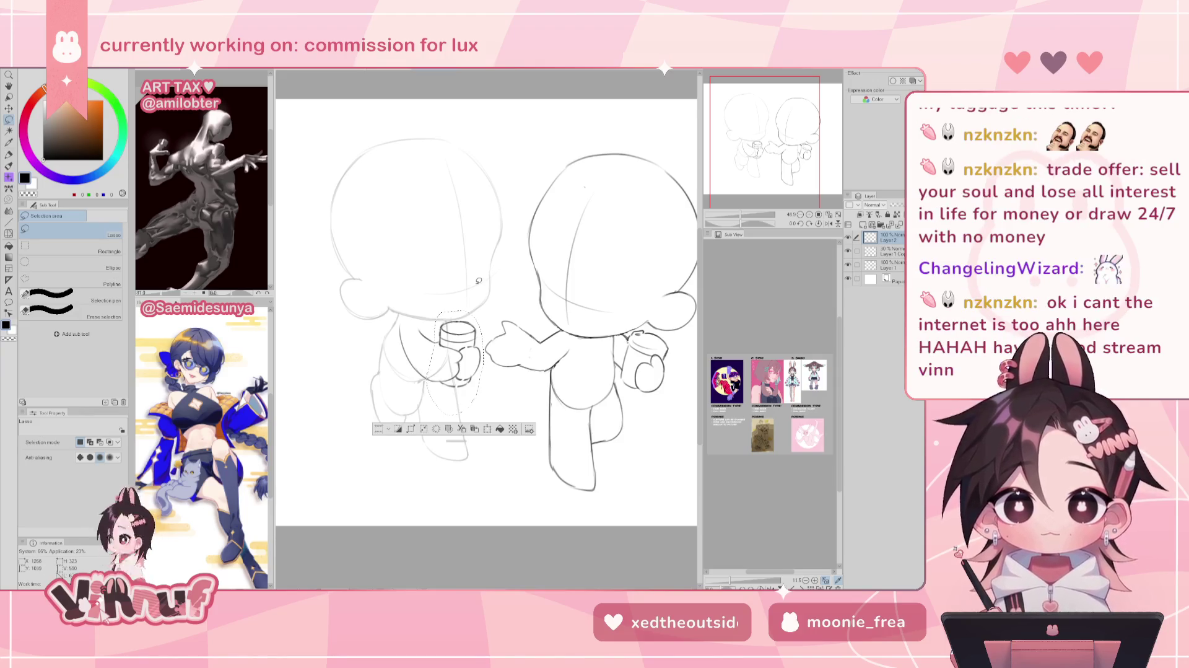
{"action": "key", "text": "ctrl+d"}
{"action": "left_click_drag", "start_coordinate": [481, 372], "coordinate": [461, 370]}
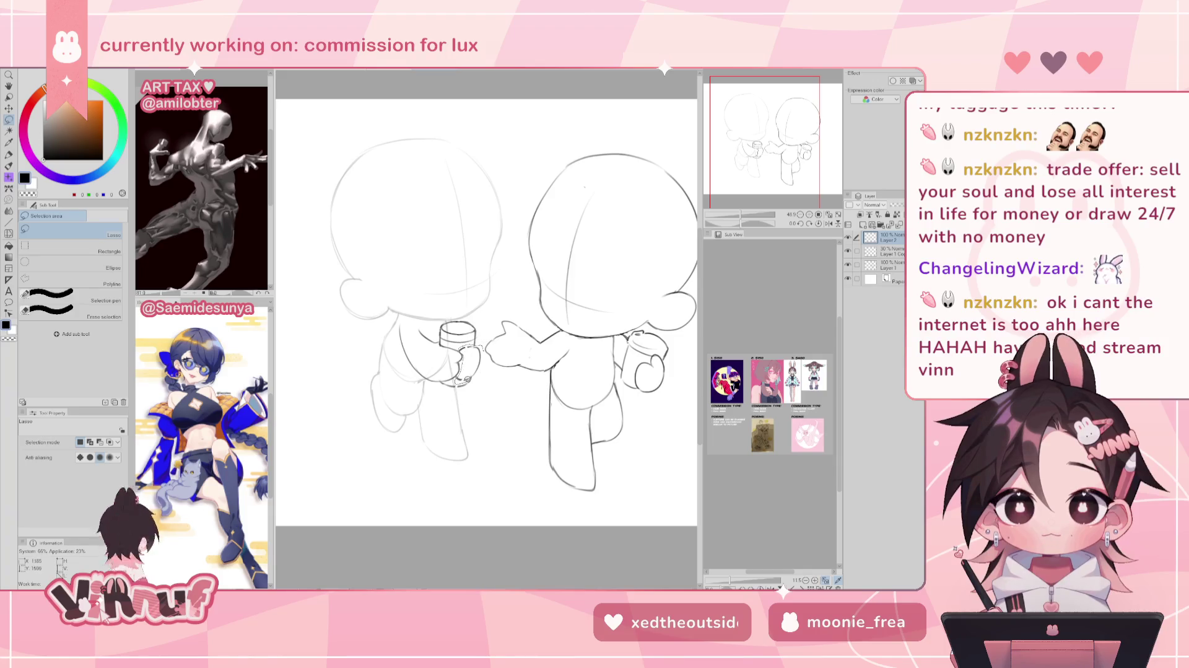
{"action": "left_click_drag", "start_coordinate": [461, 370], "coordinate": [480, 366]}
{"action": "key", "text": "k"}
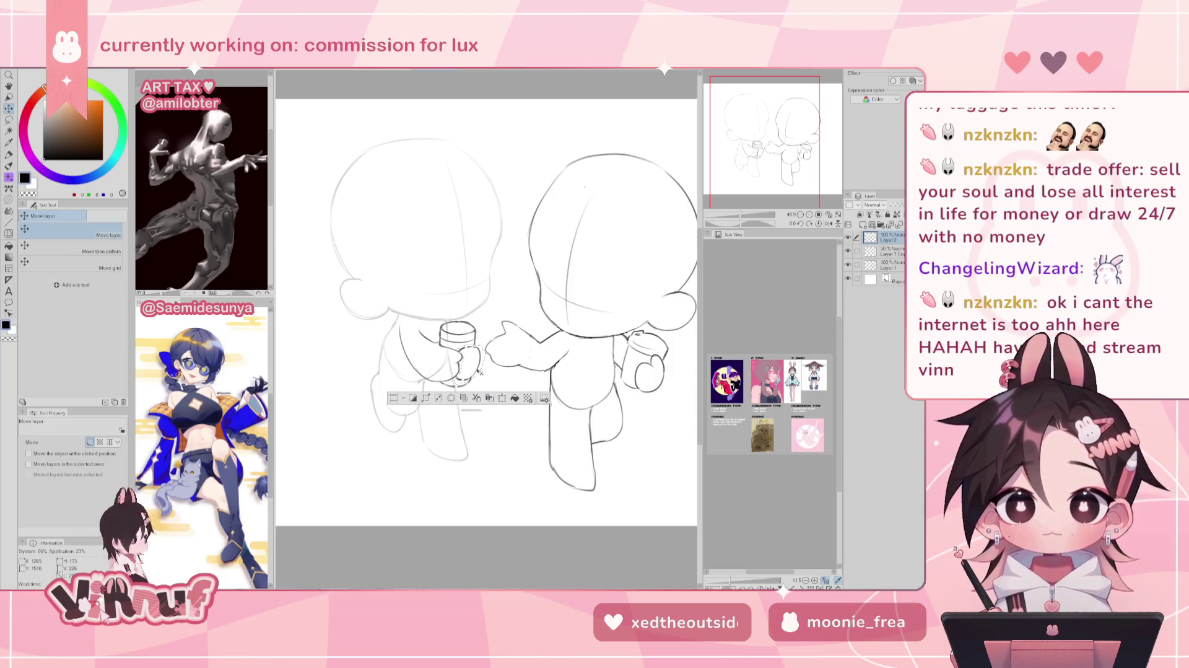
{"action": "left_click_drag", "start_coordinate": [482, 370], "coordinate": [483, 368]}
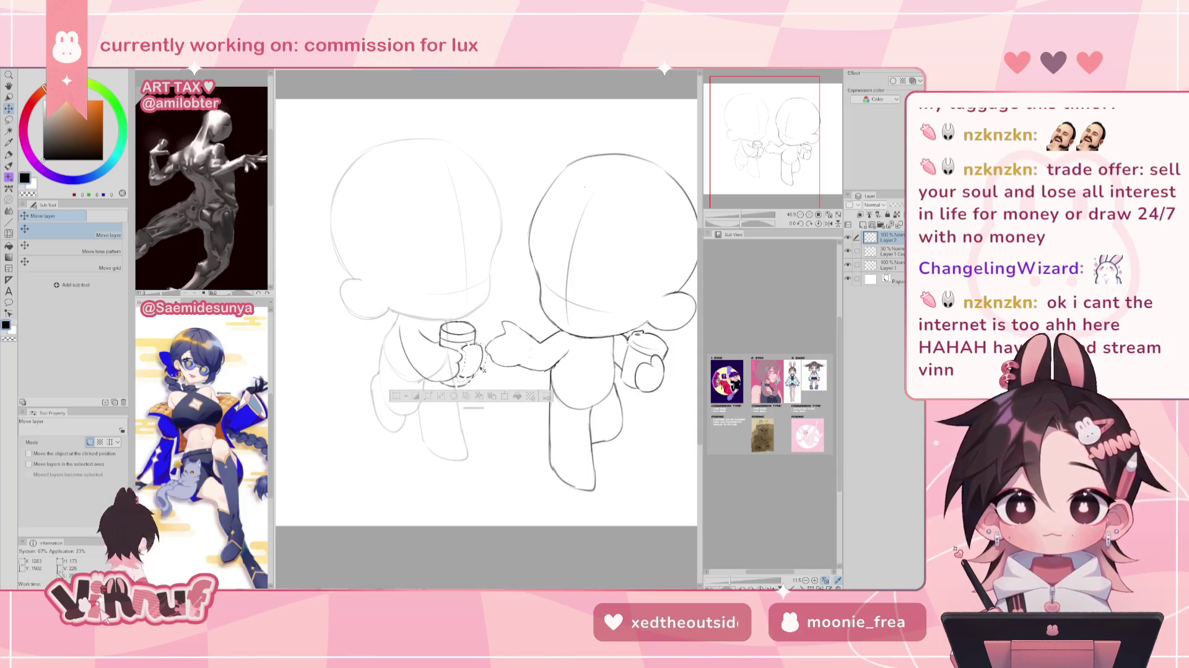
{"action": "key", "text": "ctrl+d"}
{"action": "key", "text": "e"}
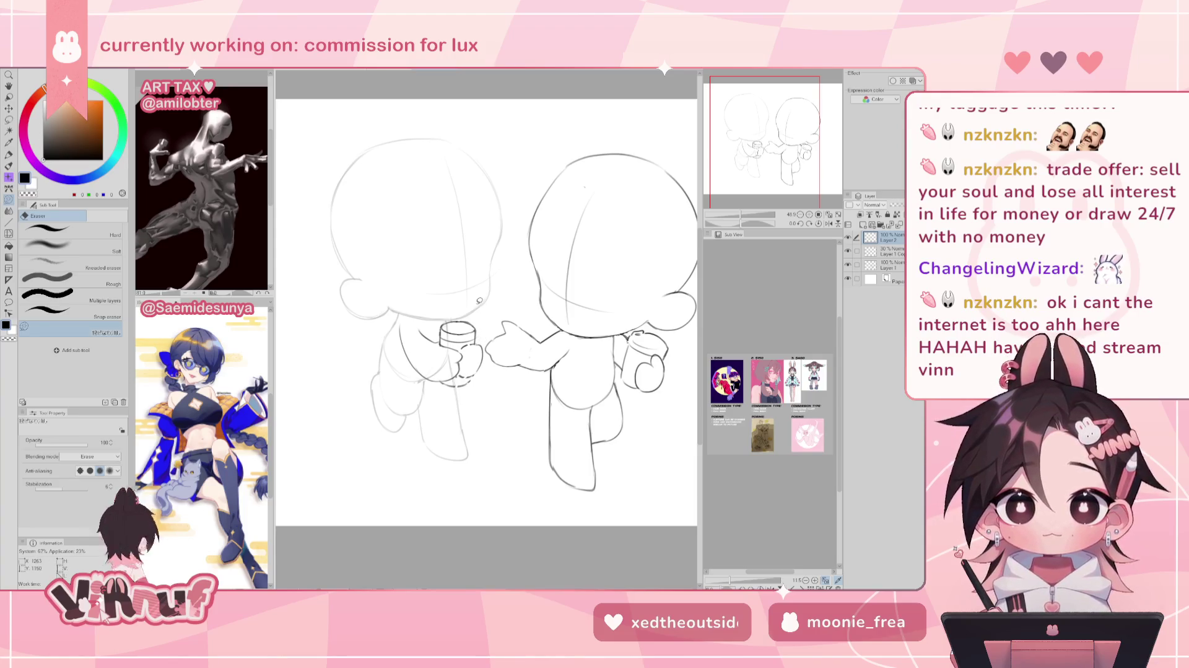
In mirrored view, erase the old hand outline around the left figure's cup.
{"action": "key", "text": "h"}
{"action": "key", "text": "p"}
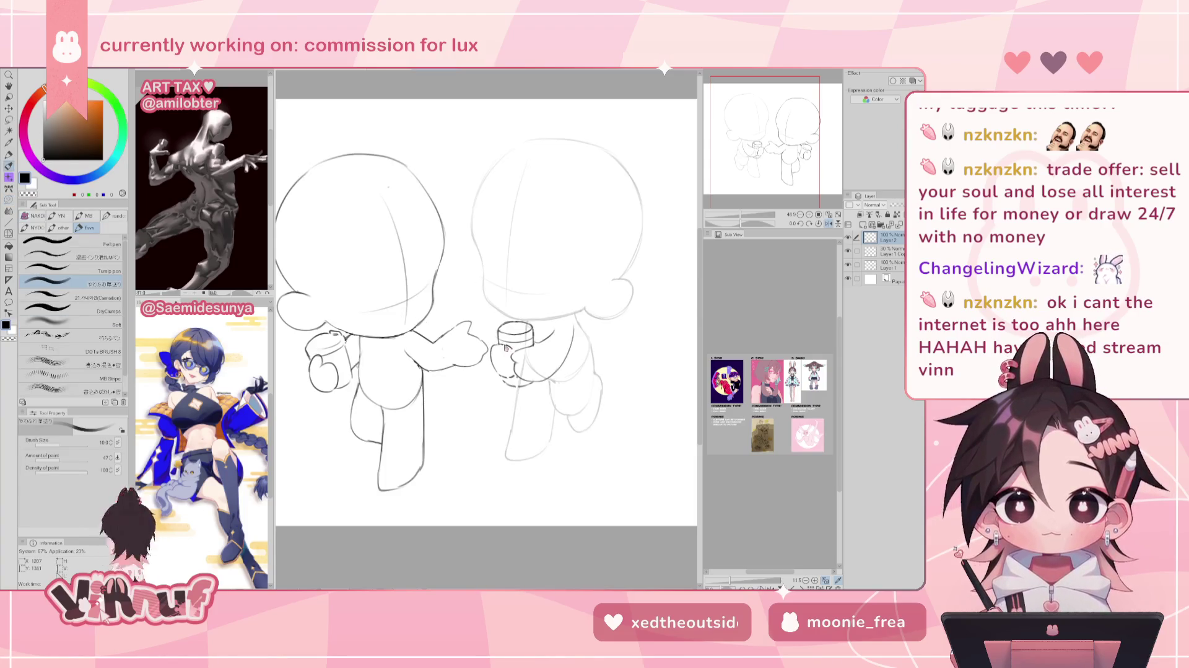
{"action": "key", "text": "e"}
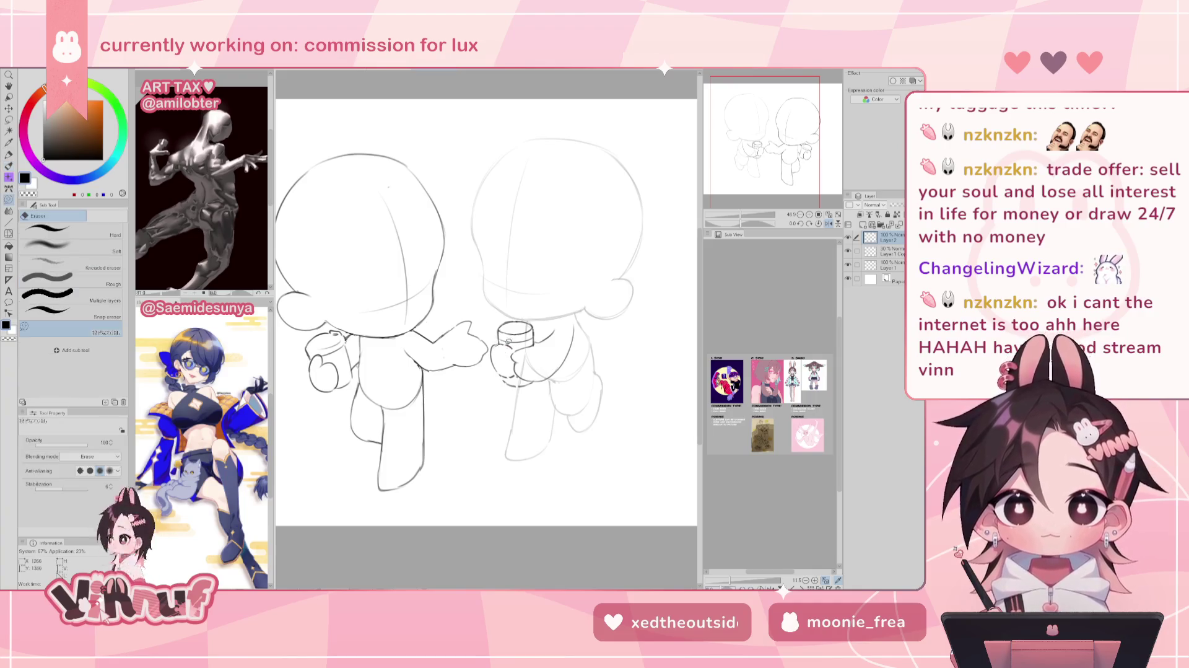
{"action": "key", "text": "p"}
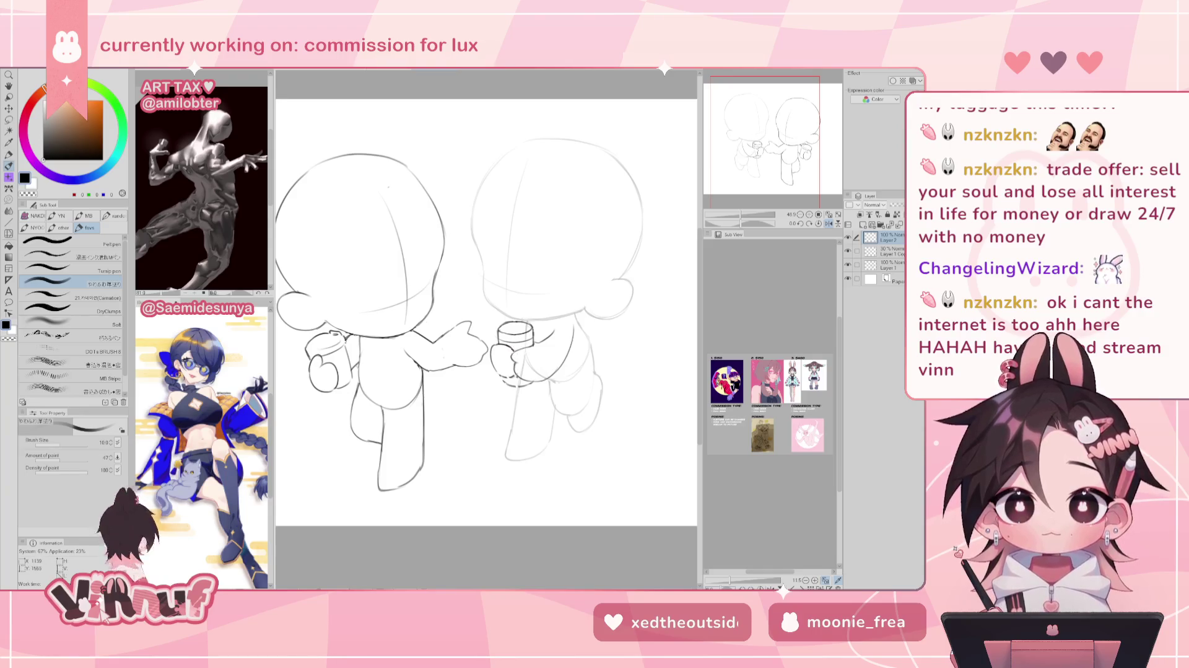
{"action": "key", "text": "e"}
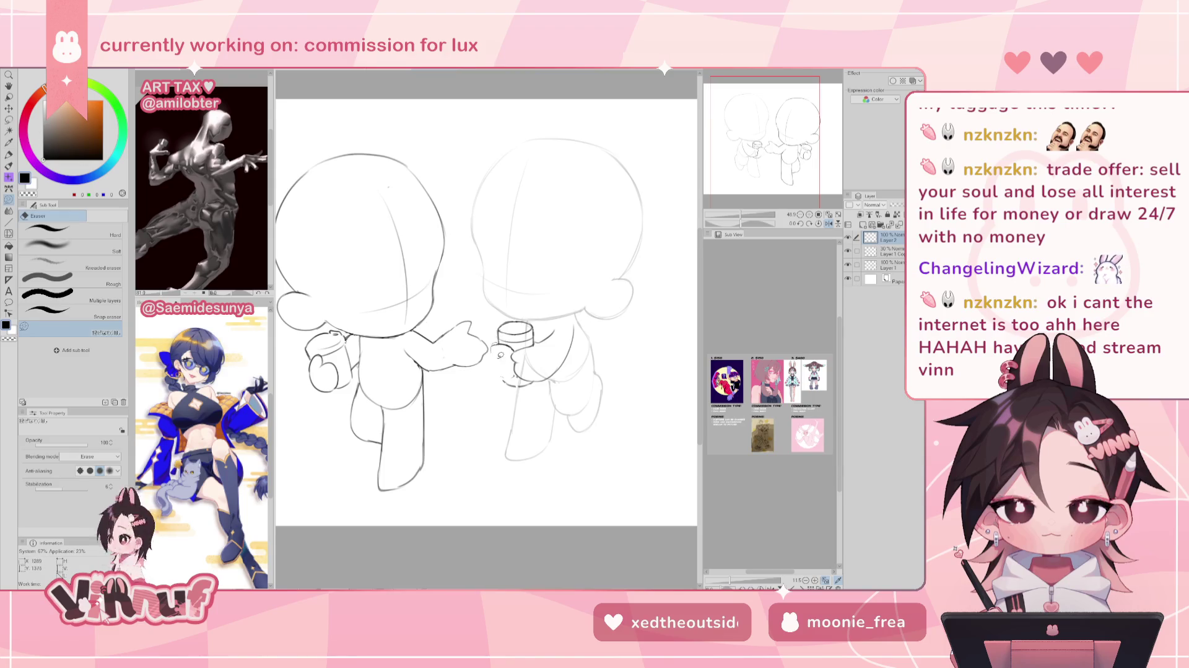
{"action": "key", "text": "p"}
Draw a new hand outline around the cup and touch up its bottom edge.
{"action": "left_click_drag", "start_coordinate": [499, 344], "coordinate": [511, 377]}
{"action": "key", "text": "ctrl+z"}
{"action": "key", "text": "ctrl+z"}
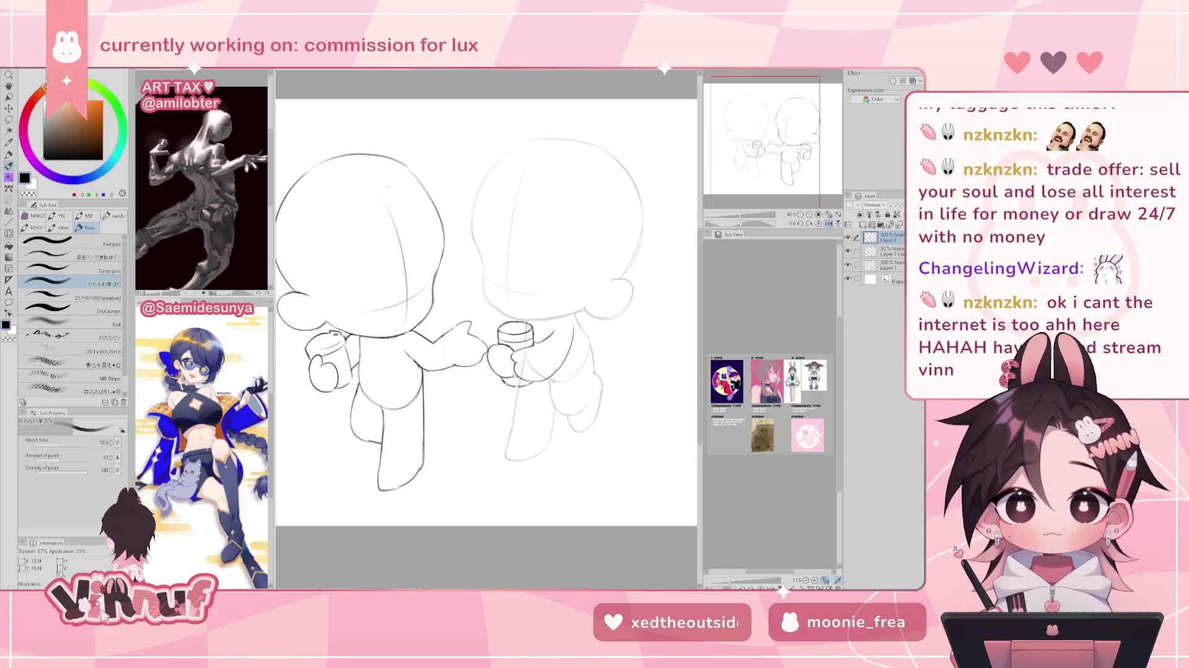
{"action": "left_click_drag", "start_coordinate": [506, 380], "coordinate": [524, 387]}
{"action": "key", "text": "e"}
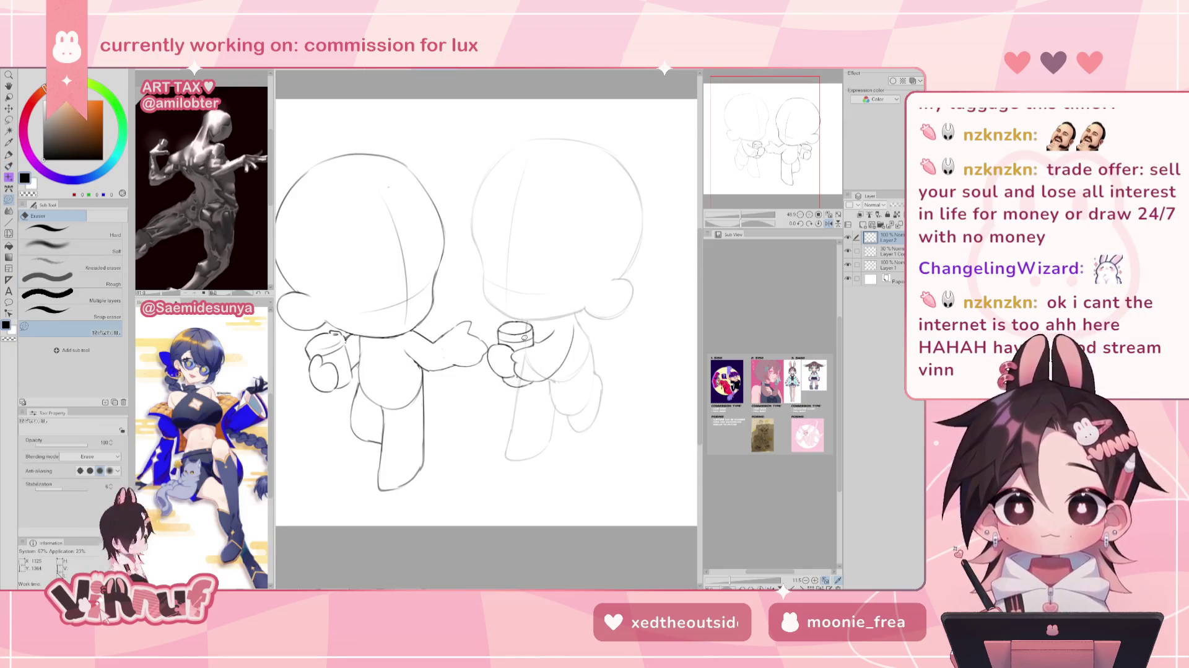
{"action": "key", "text": "h"}
{"action": "key", "text": "p"}
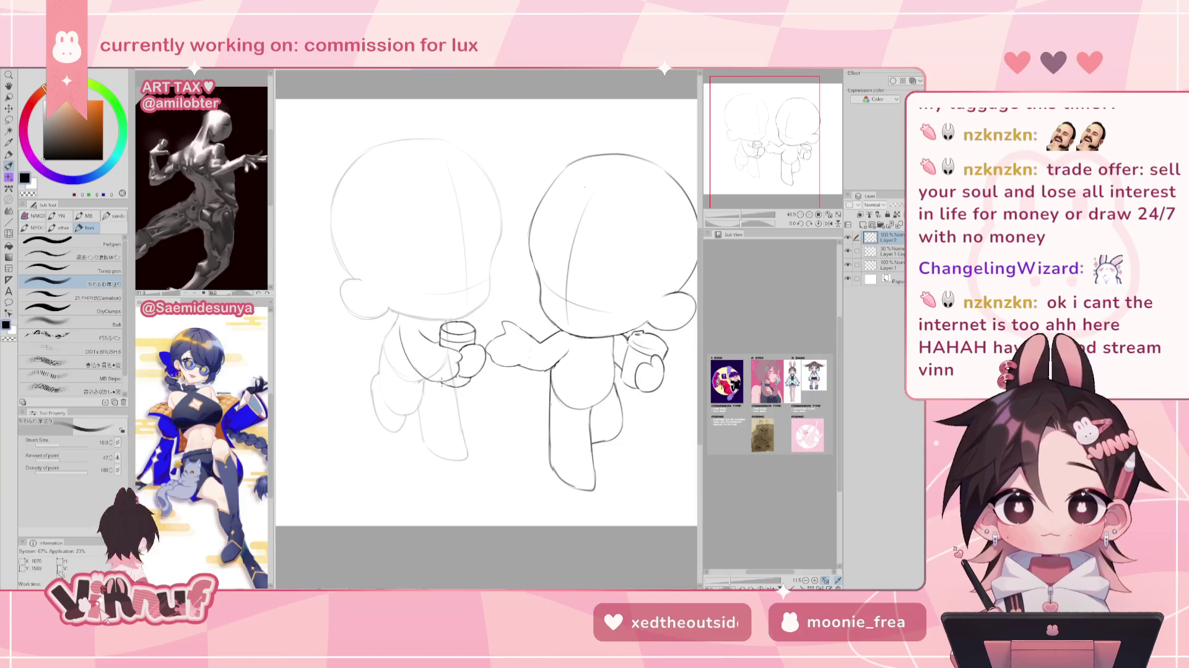
{"action": "key", "text": "e"}
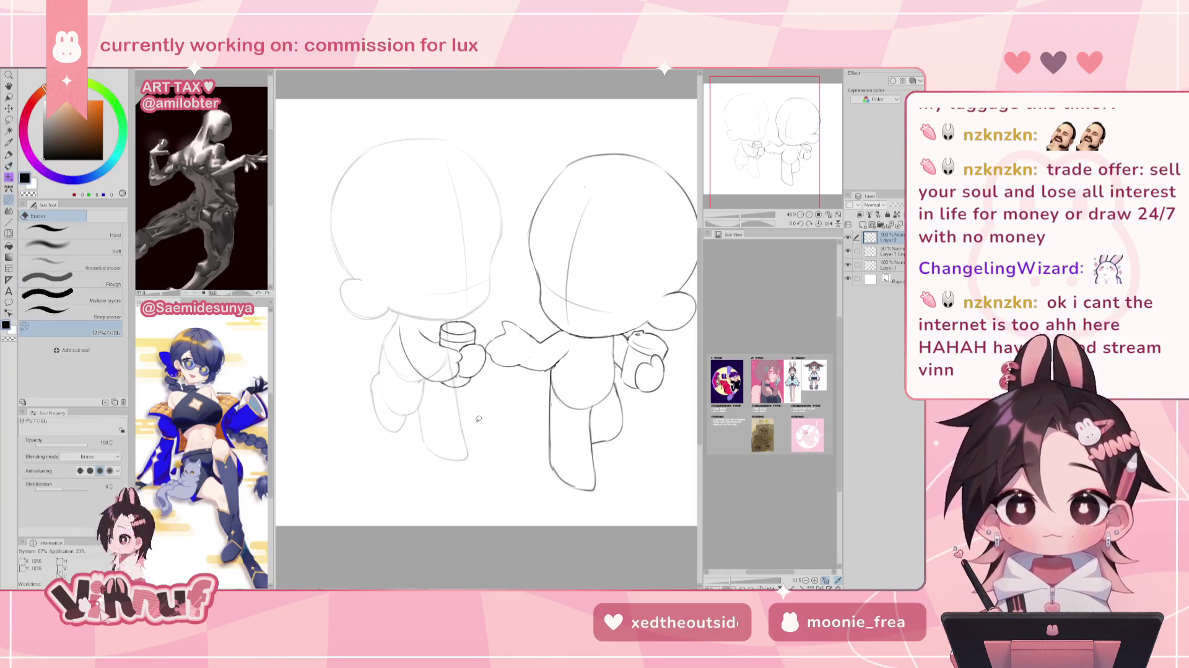
{"action": "key", "text": "j"}
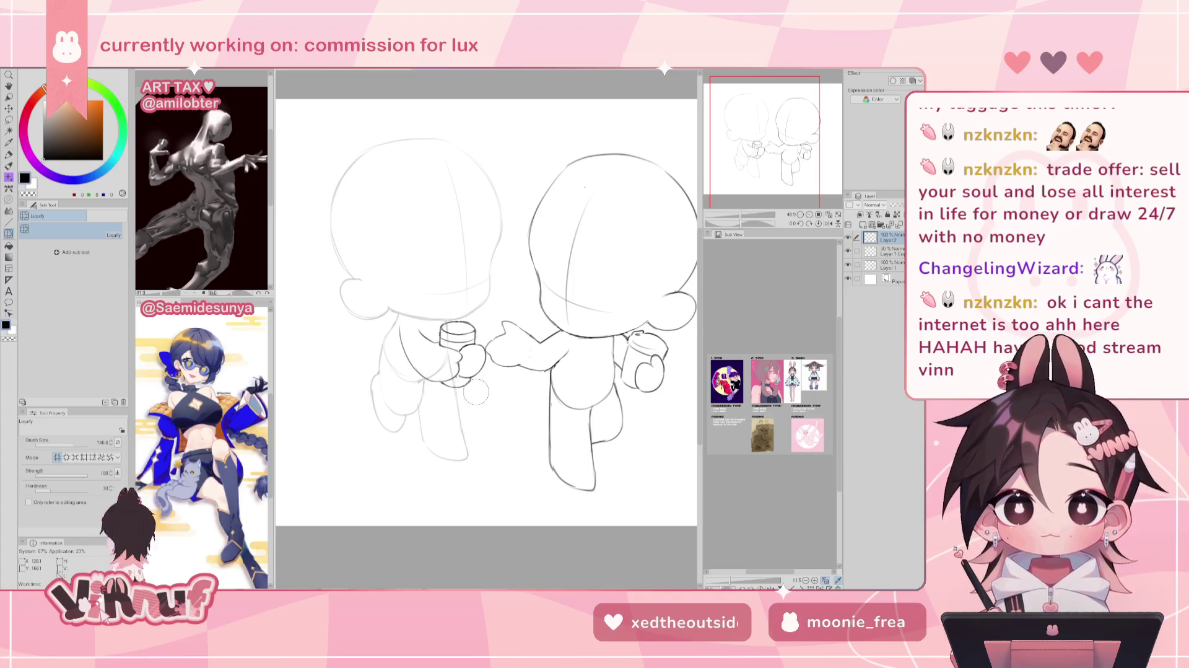
Check the middle cup hand in mirrored view, toggling between pen and eraser.
{"action": "key", "text": "h"}
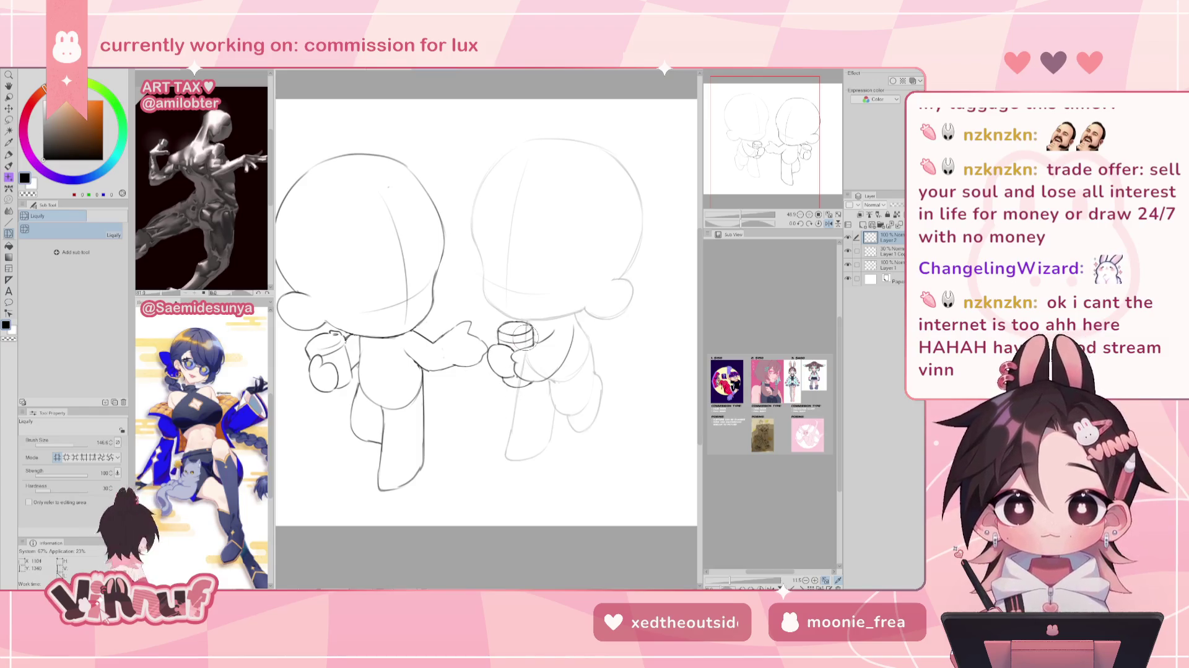
{"action": "key", "text": "h"}
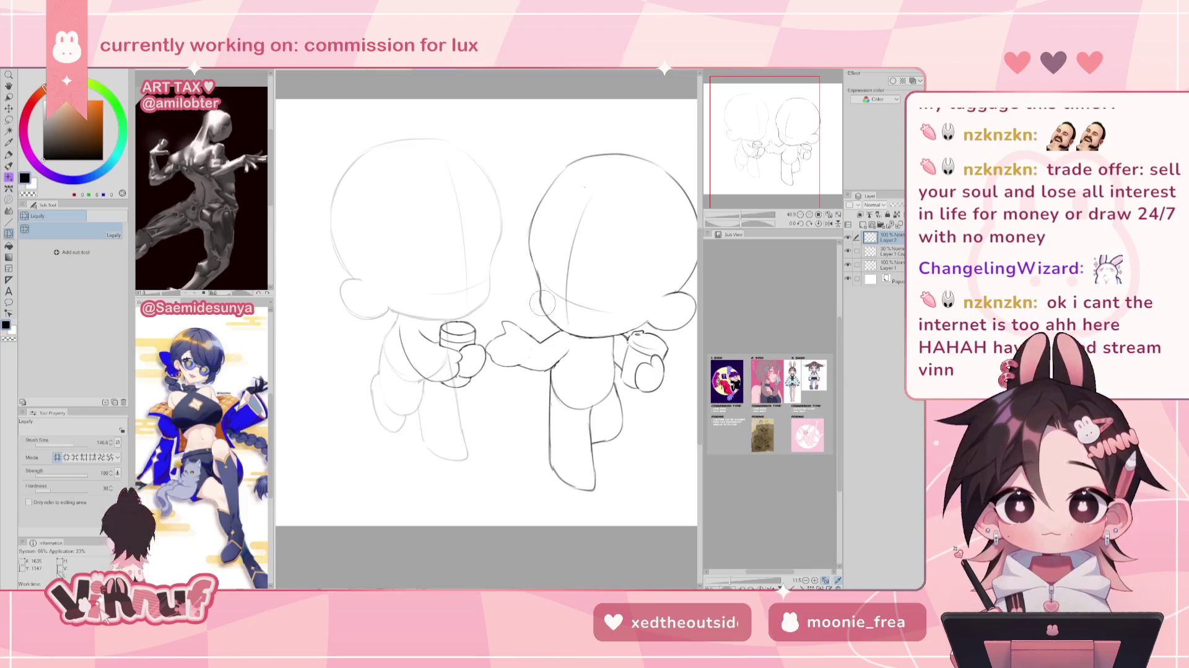
{"action": "key", "text": "p"}
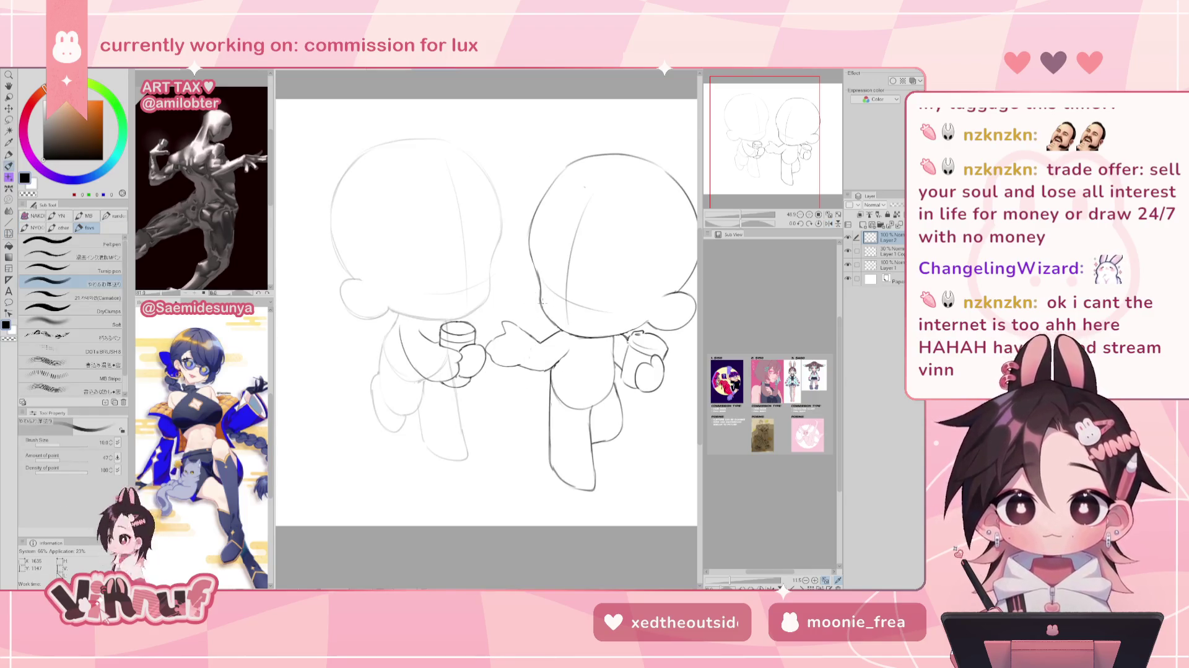
{"action": "key", "text": "e"}
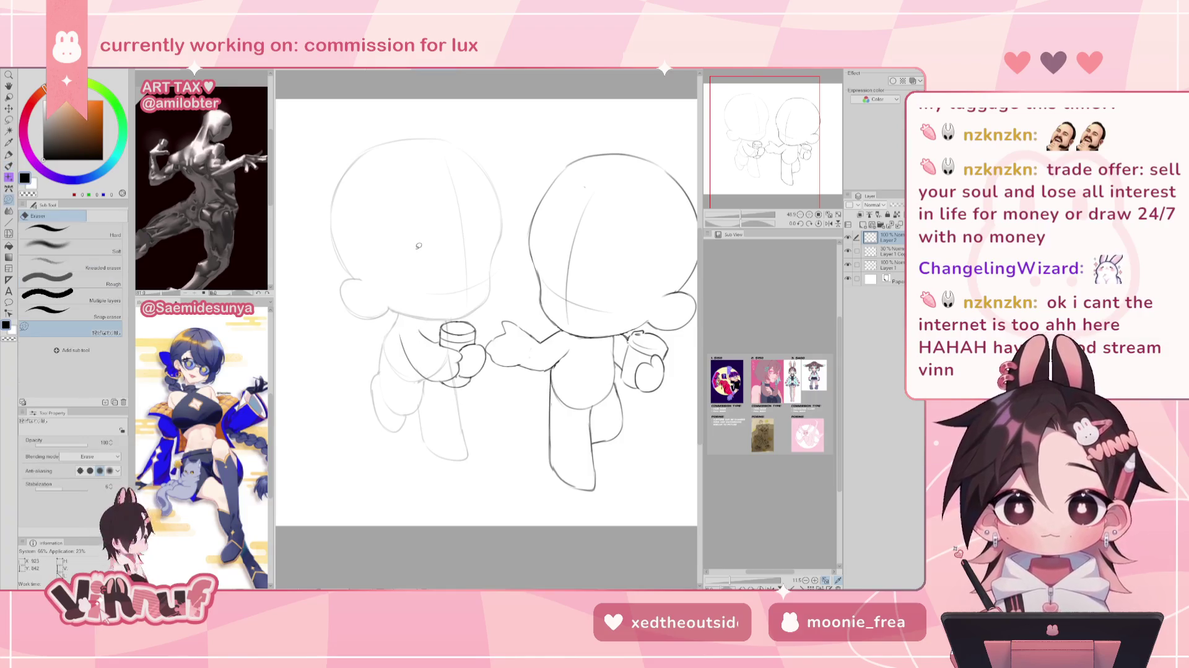
{"action": "key", "text": "p"}
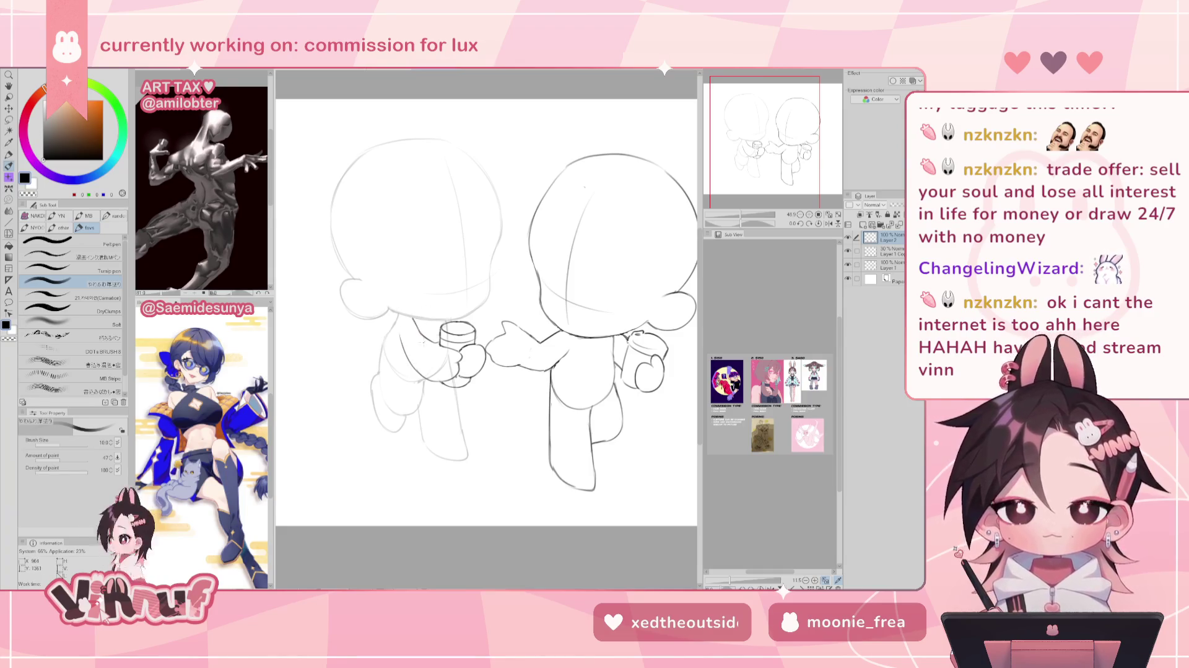
{"action": "key", "text": "h"}
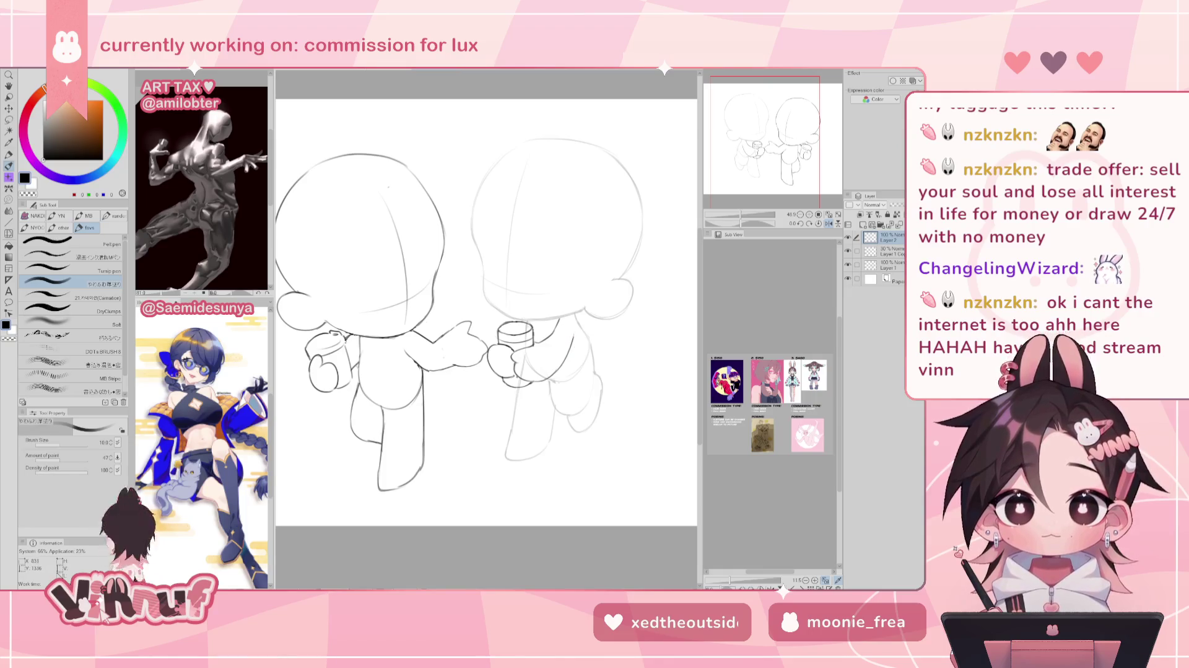
{"action": "key", "text": "h"}
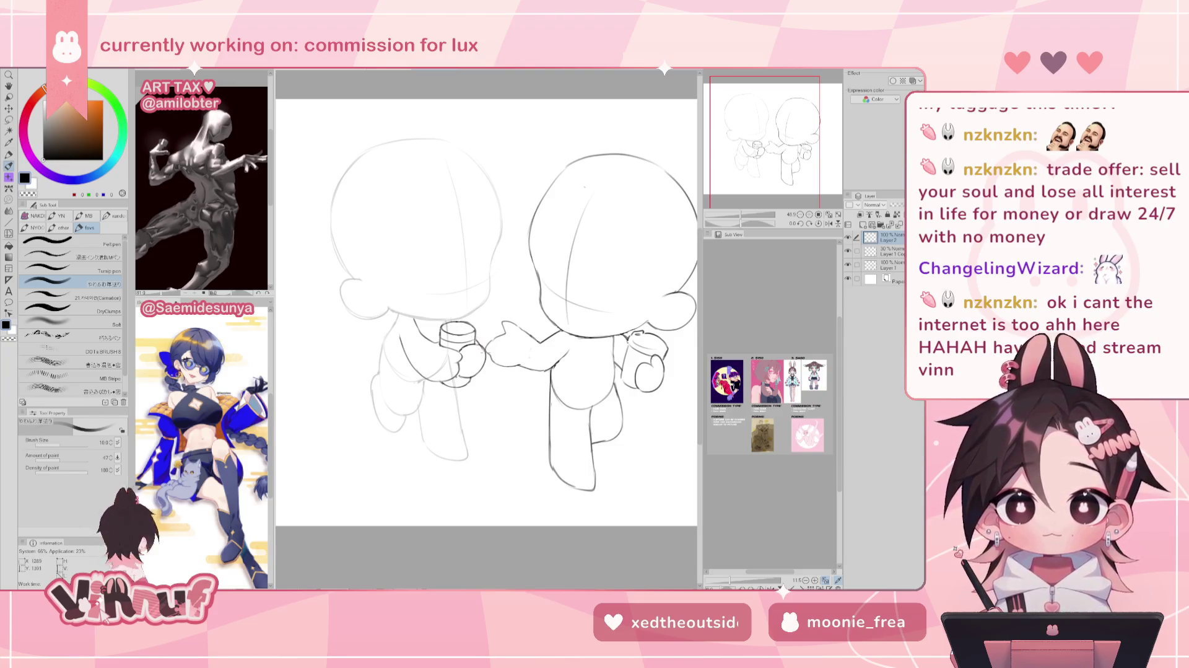
{"action": "key", "text": "h"}
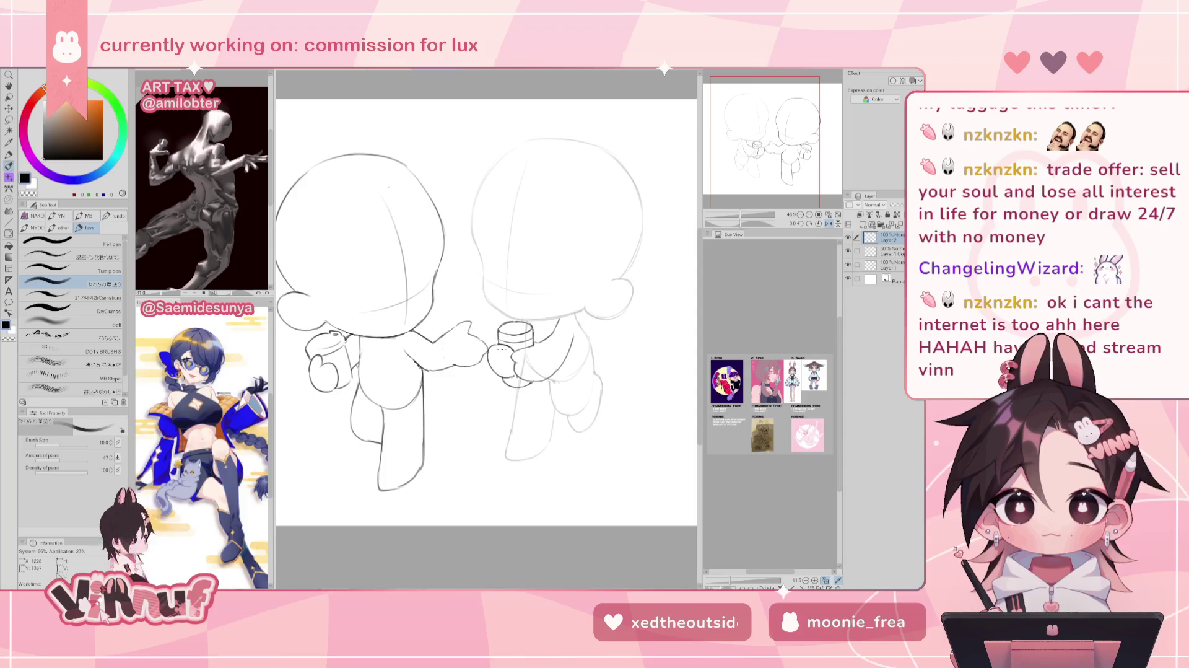
Erase the old hand outline beside the middle cup and draw a new curved one.
{"action": "key", "text": "e"}
{"action": "left_click_drag", "start_coordinate": [492, 343], "coordinate": [496, 374]}
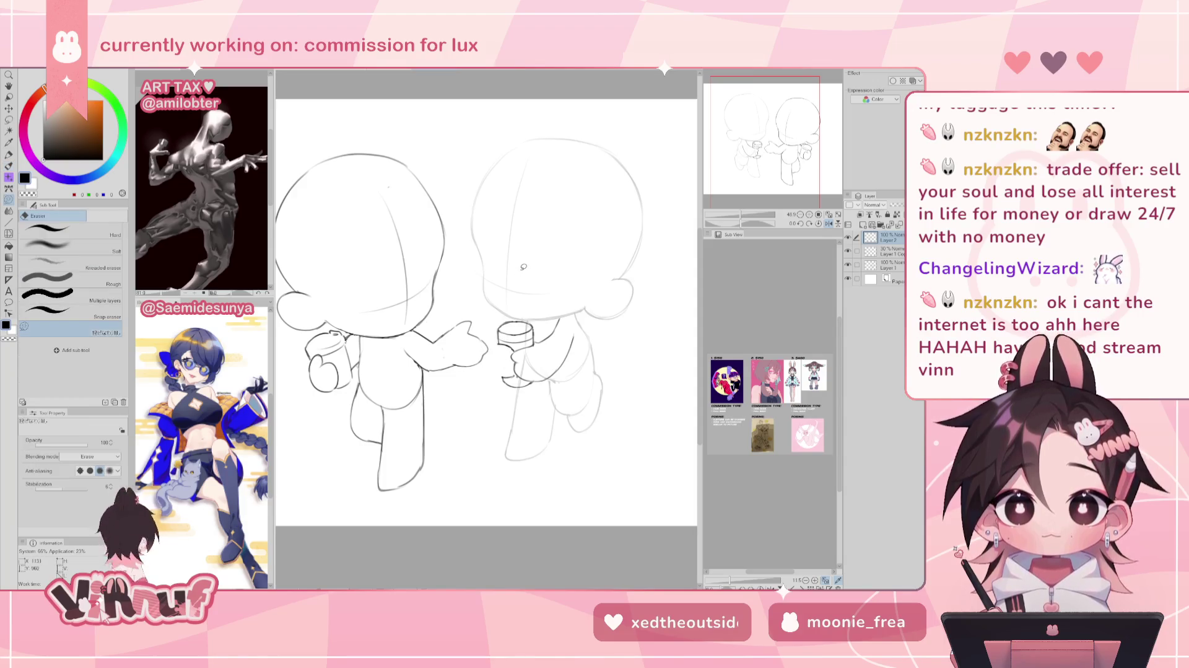
{"action": "key", "text": "p"}
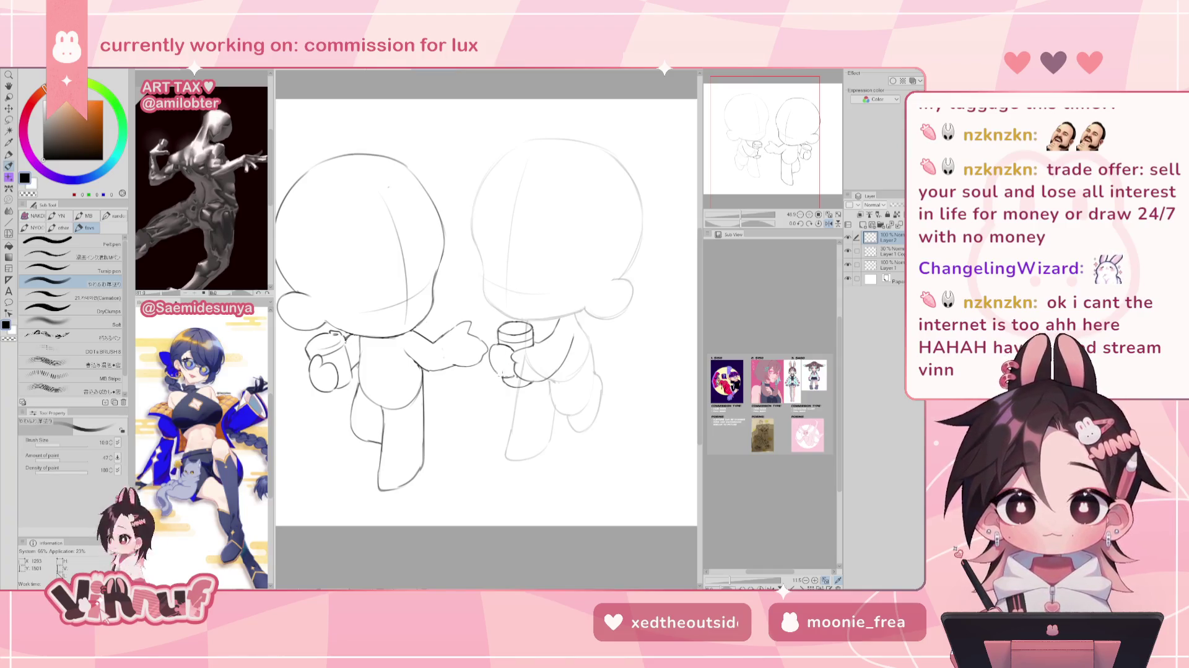
{"action": "left_click_drag", "start_coordinate": [499, 345], "coordinate": [500, 374]}
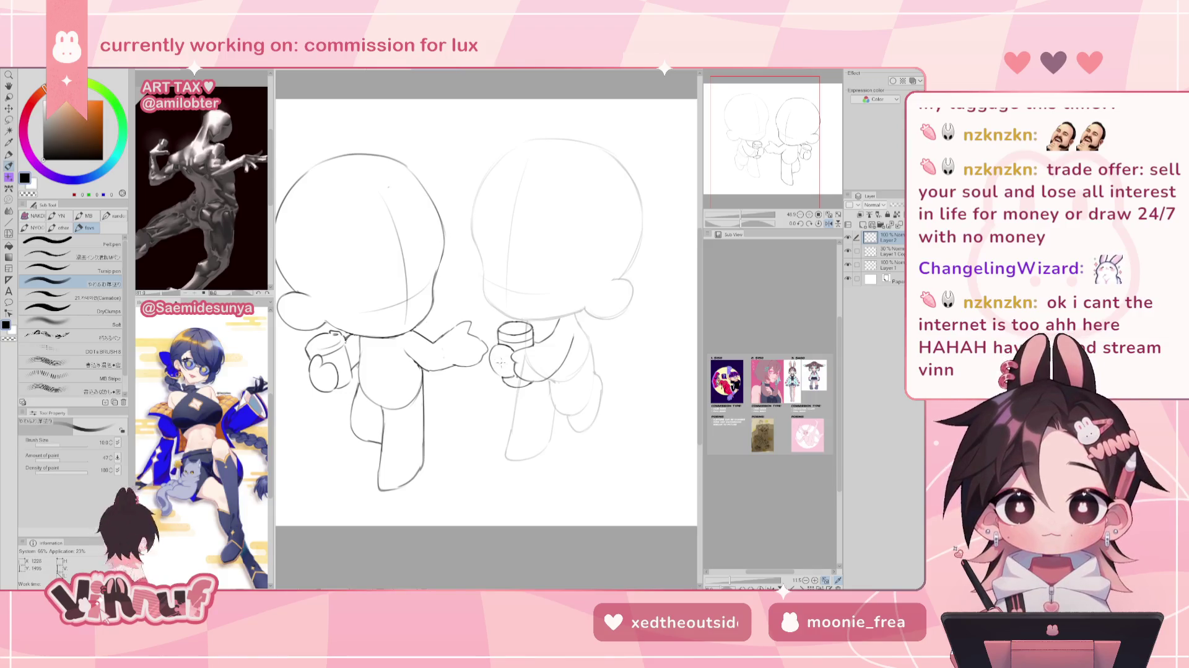
Draw a line on the left figure reaching toward the cup.
{"action": "key", "text": "h"}
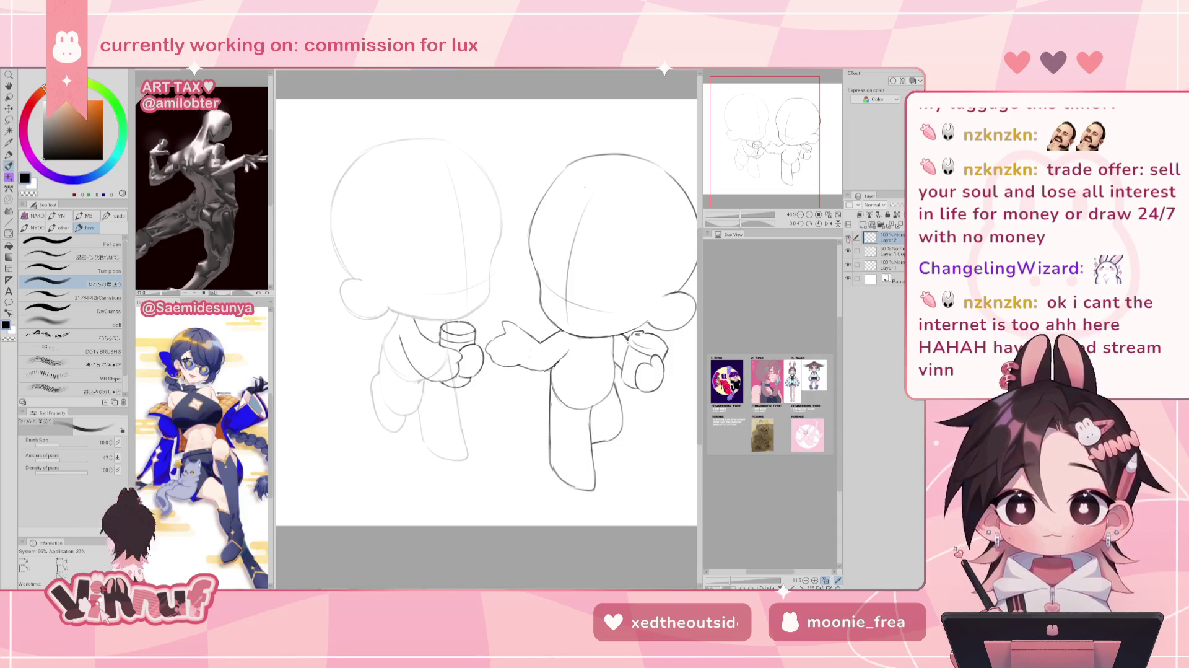
{"action": "left_click", "coordinate": [829, 223]}
{"action": "key", "text": "e"}
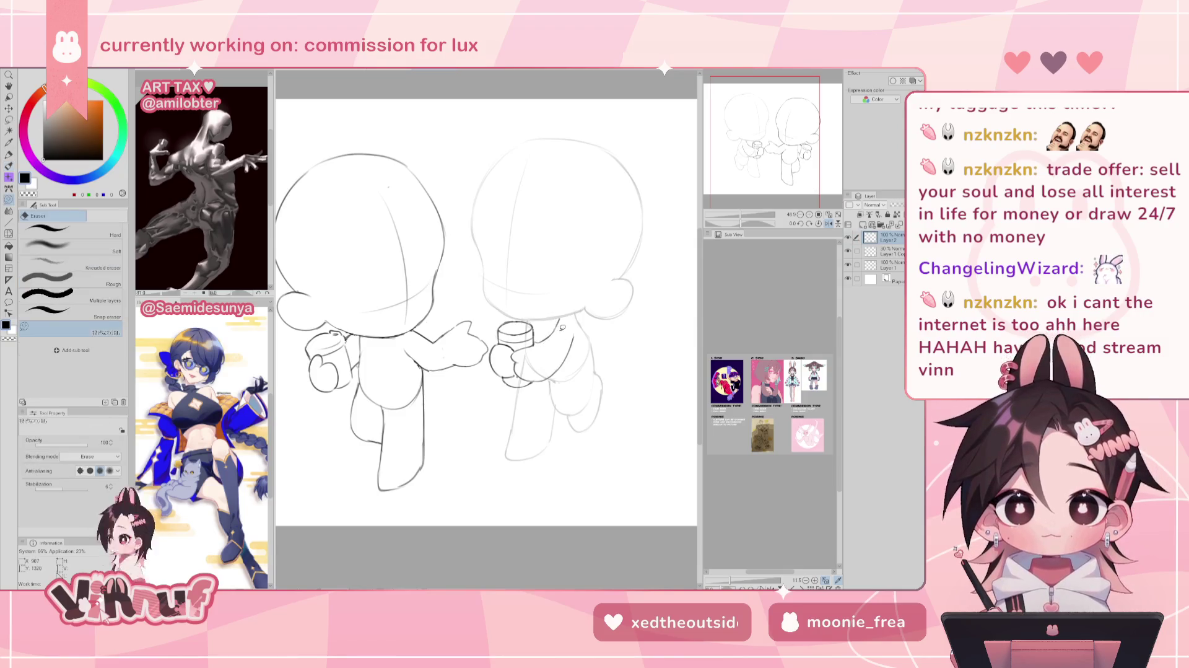
{"action": "key", "text": "h"}
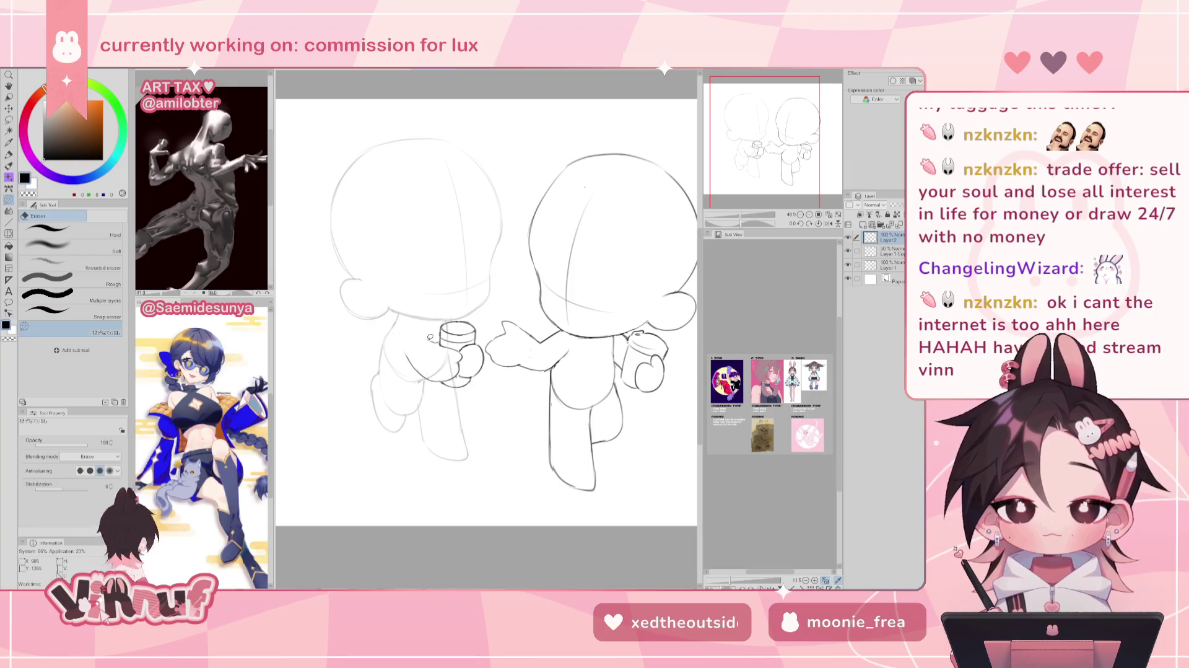
{"action": "key", "text": "p"}
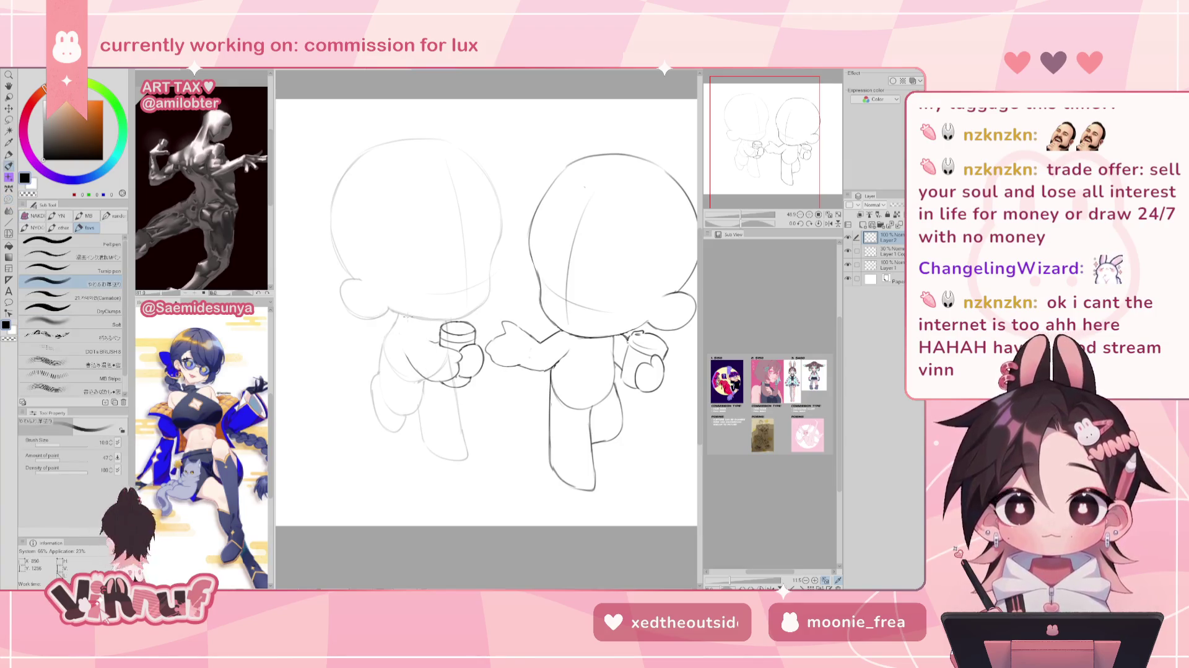
{"action": "left_click_drag", "start_coordinate": [407, 317], "coordinate": [433, 343]}
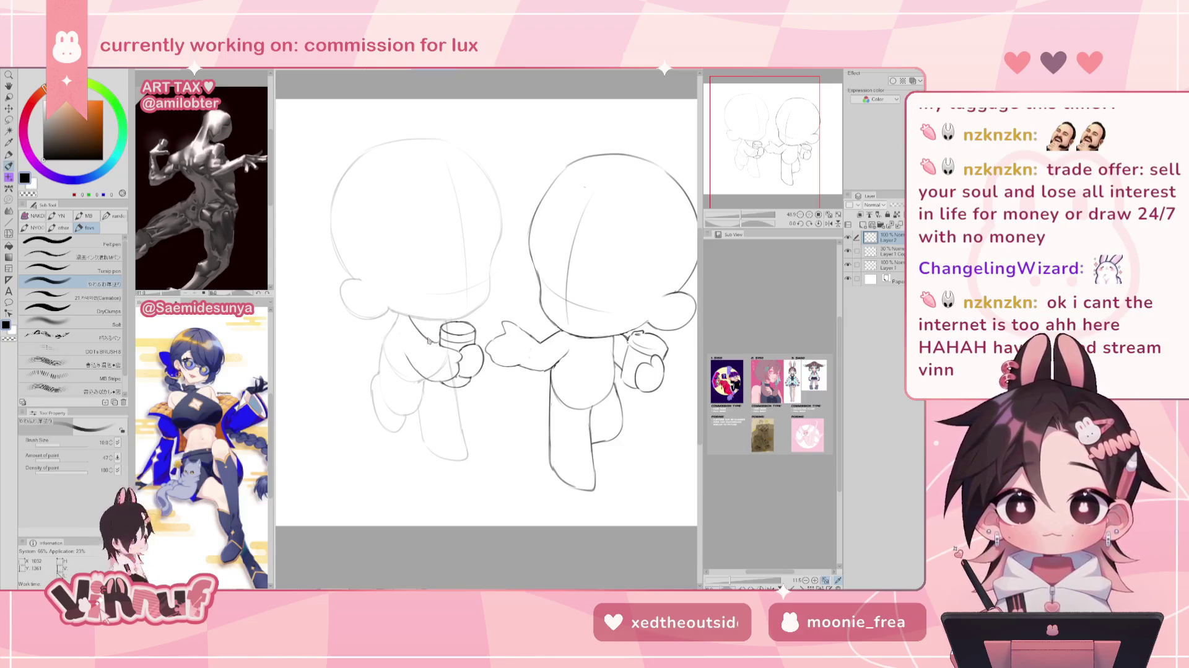
Repeatedly mirror the view to check the new line, toggling pen and eraser.
{"action": "key", "text": "h"}
{"action": "key", "text": "e"}
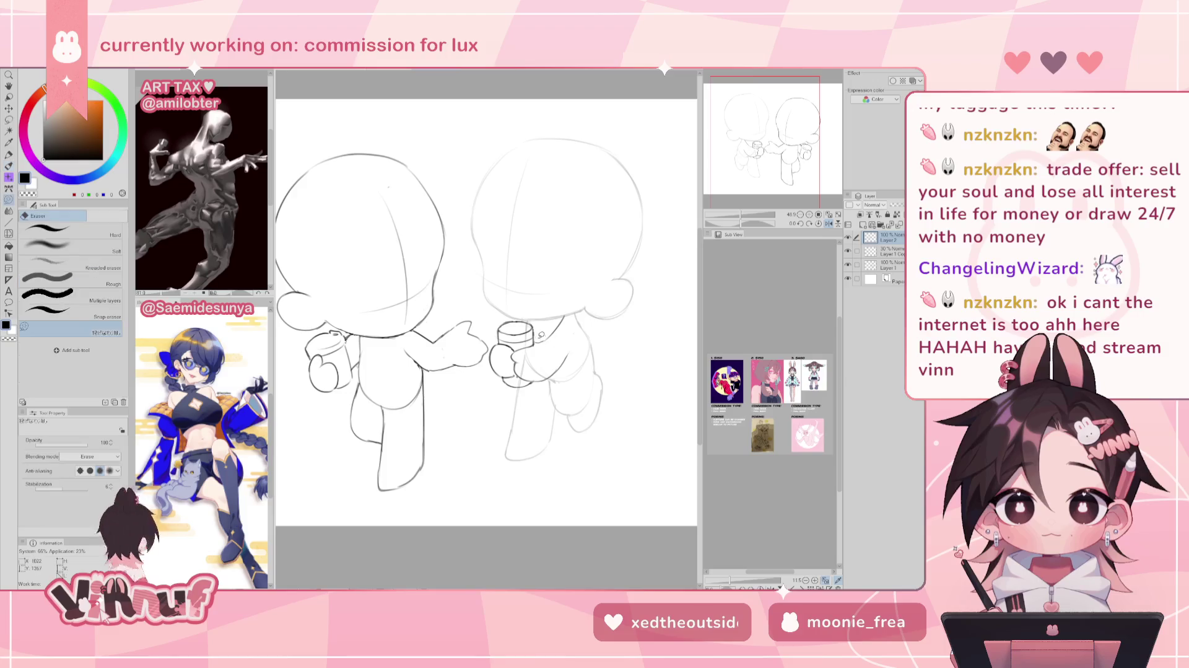
{"action": "key", "text": "h"}
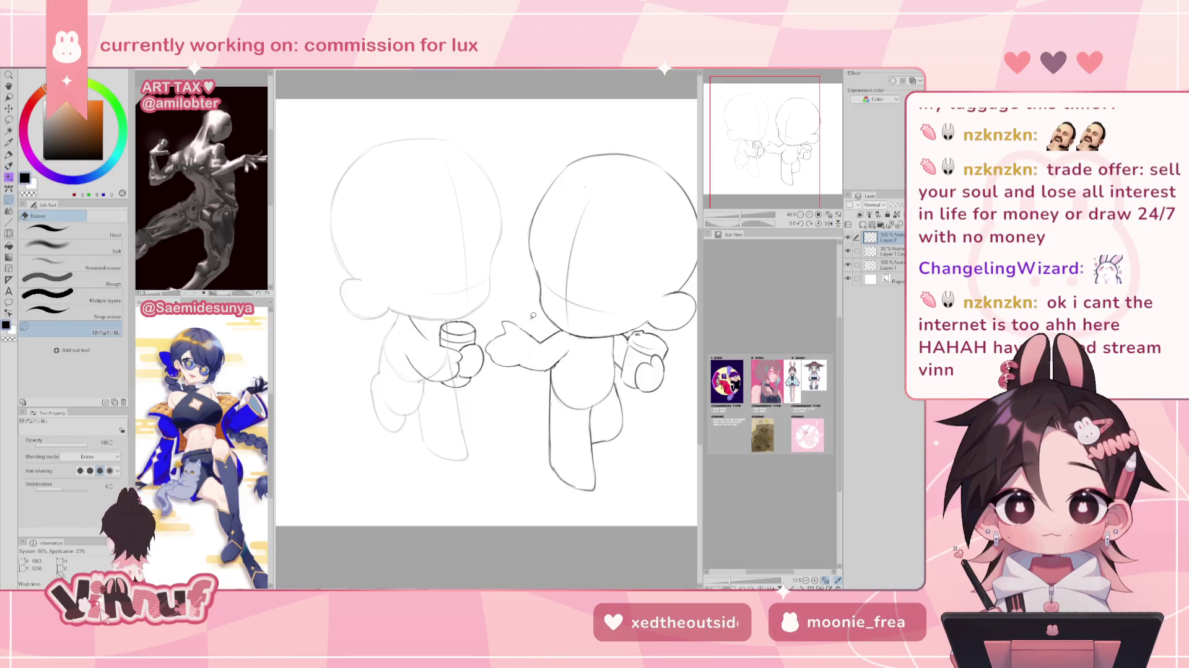
{"action": "key", "text": "h"}
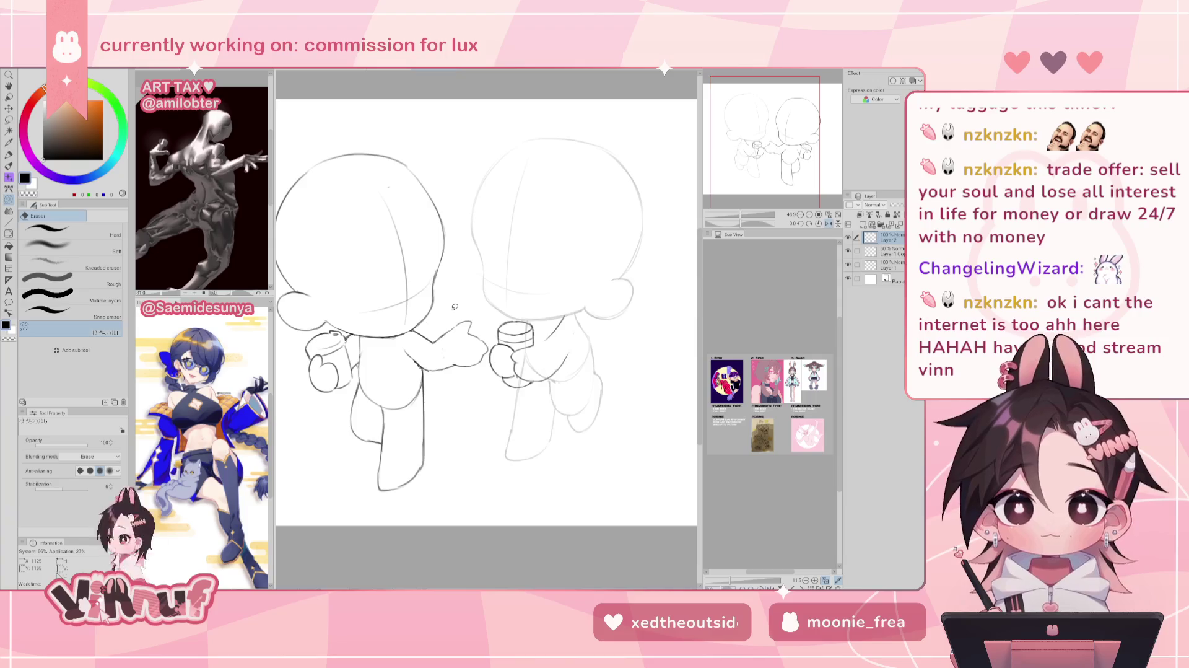
{"action": "key", "text": "p"}
{"action": "key", "text": "h"}
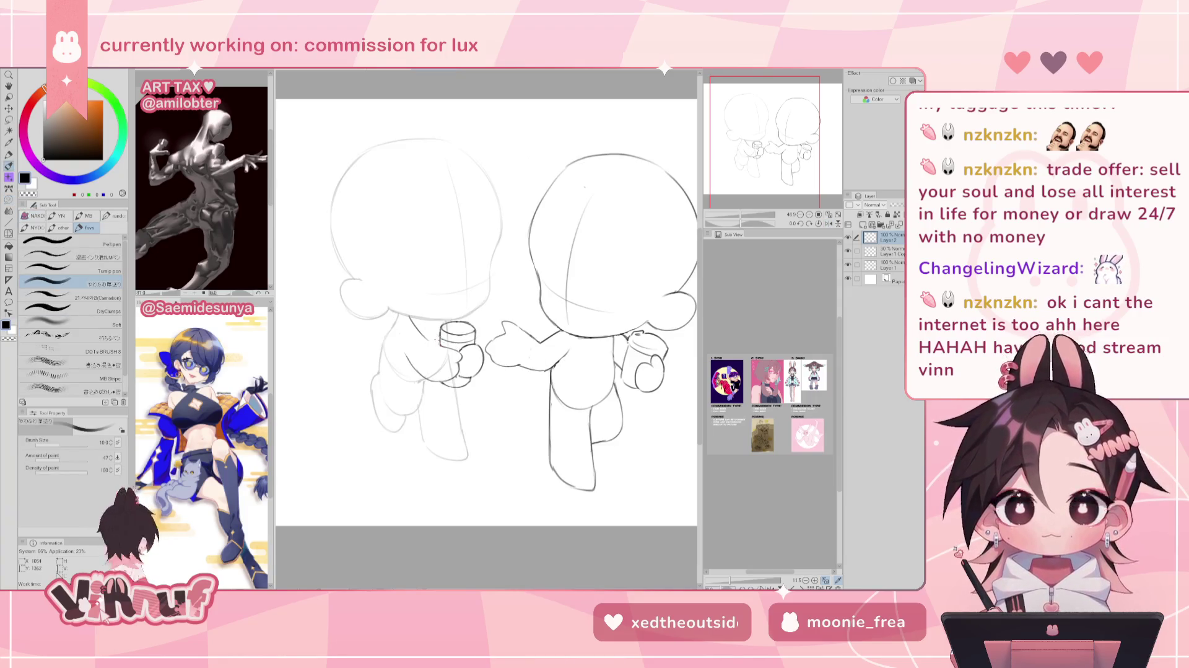
{"action": "key", "text": "h"}
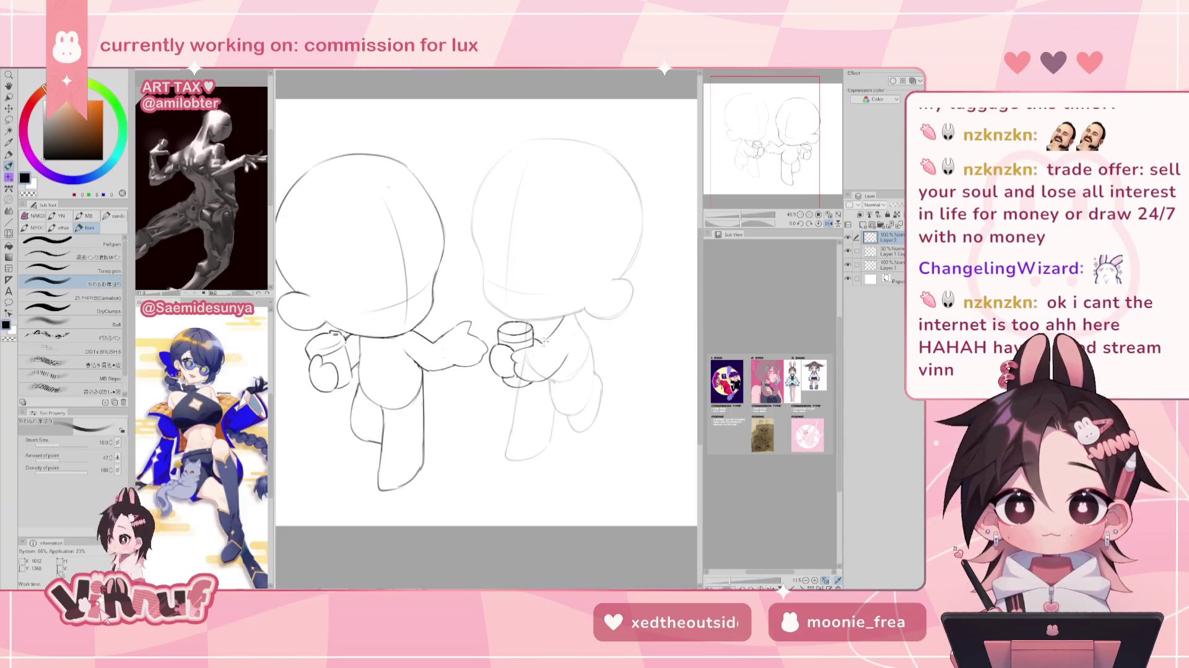
{"action": "key", "text": "h"}
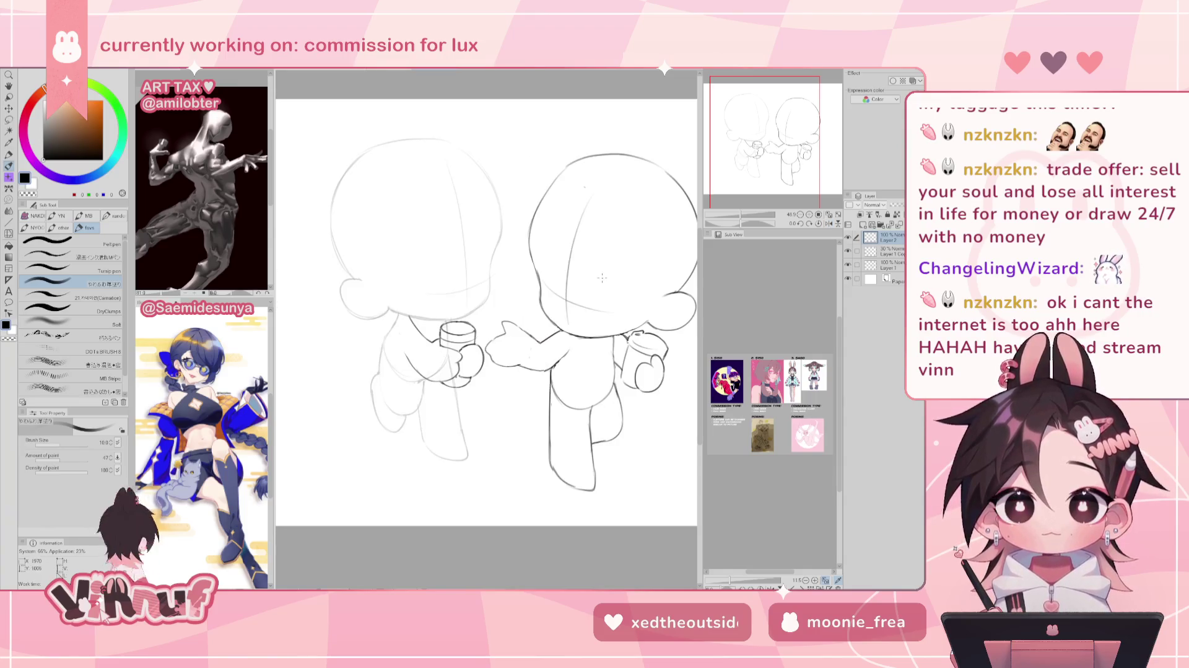
{"action": "key", "text": "e"}
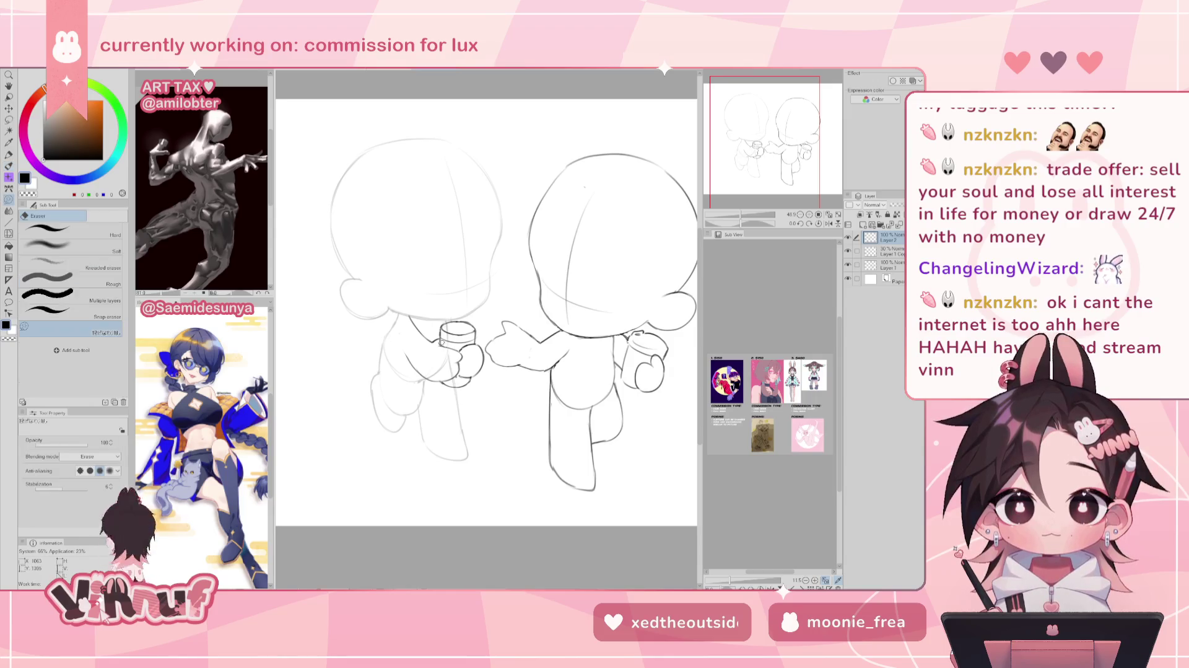
{"action": "key", "text": "p"}
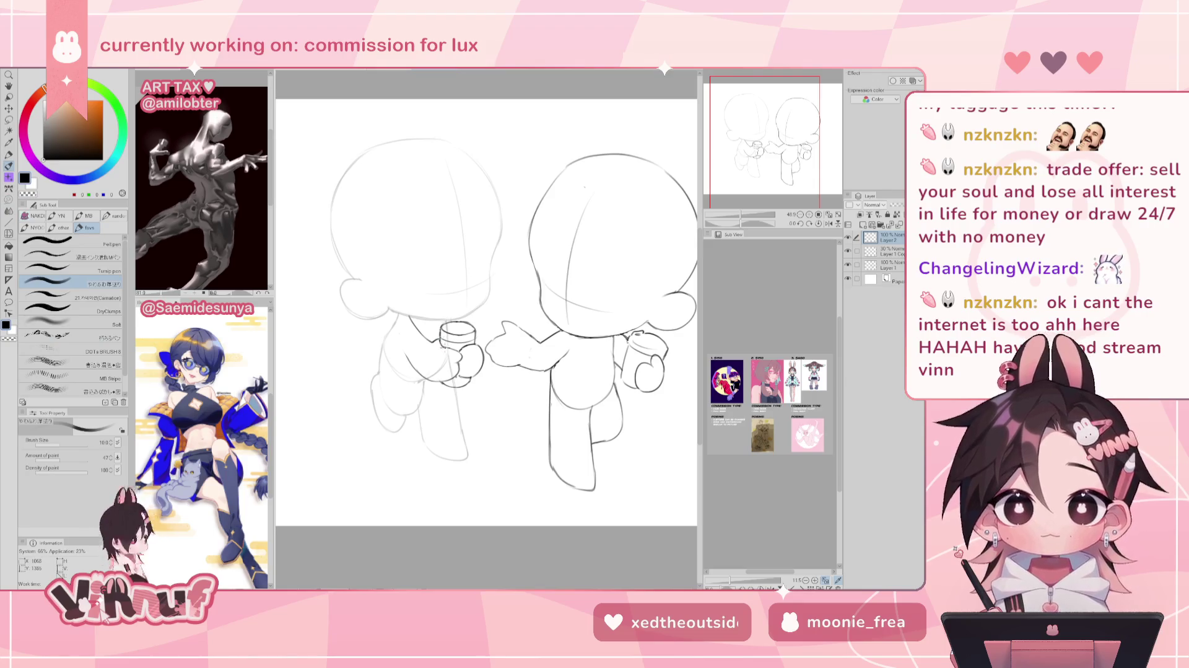
{"action": "key", "text": "h"}
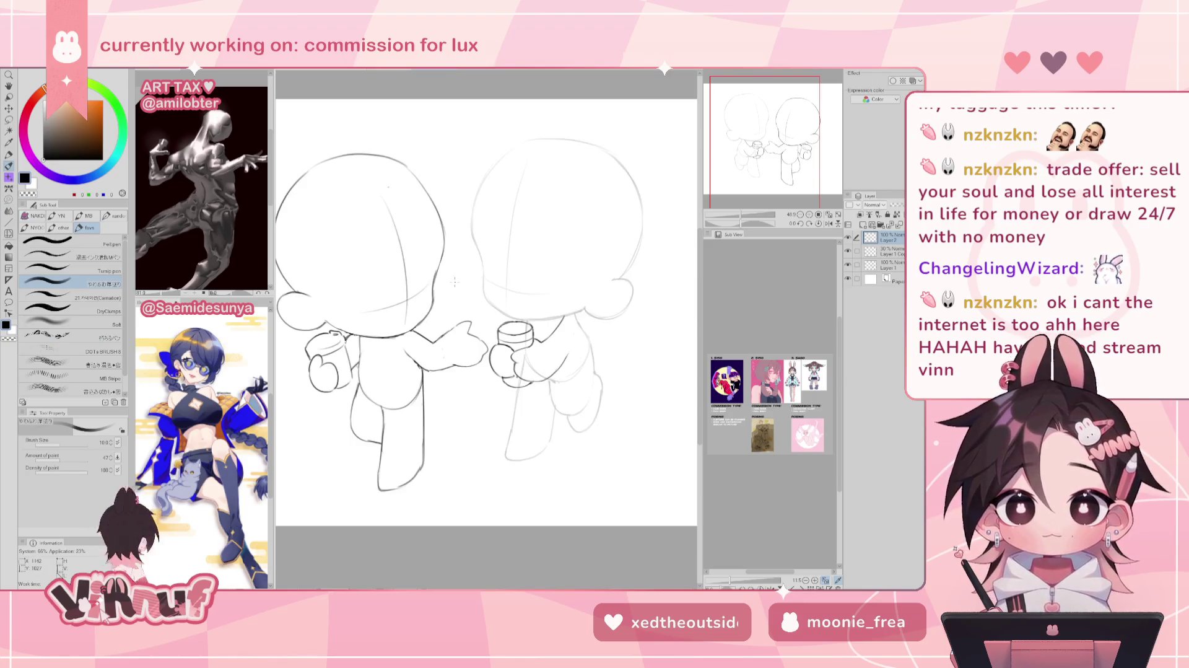
{"action": "key", "text": "h"}
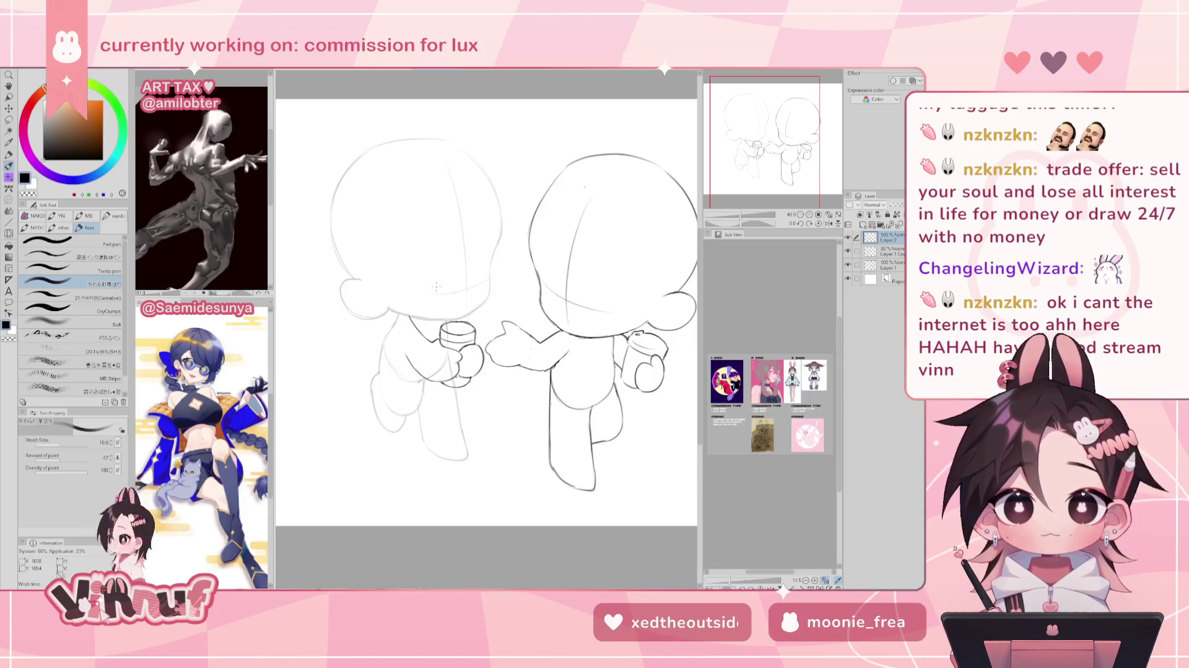
{"action": "key", "text": "h"}
Erase stray lines under the cup hand and redraw the left figure's arm line.
{"action": "key", "text": "e"}
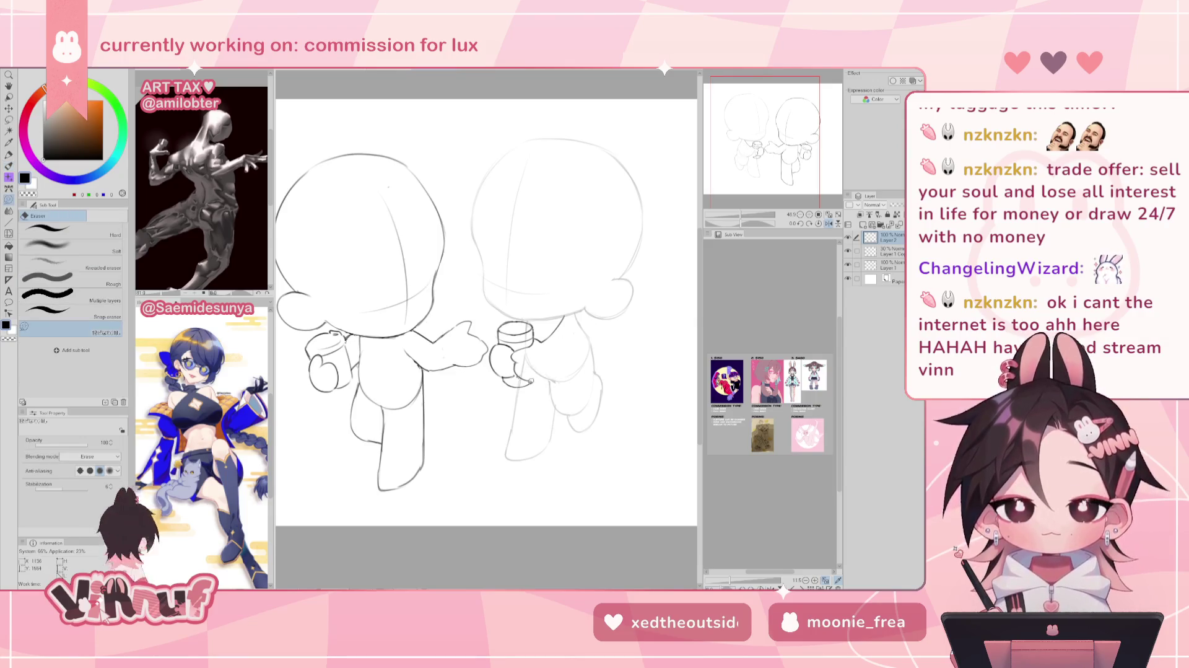
{"action": "left_click_drag", "start_coordinate": [498, 379], "coordinate": [526, 378]}
{"action": "key", "text": "p"}
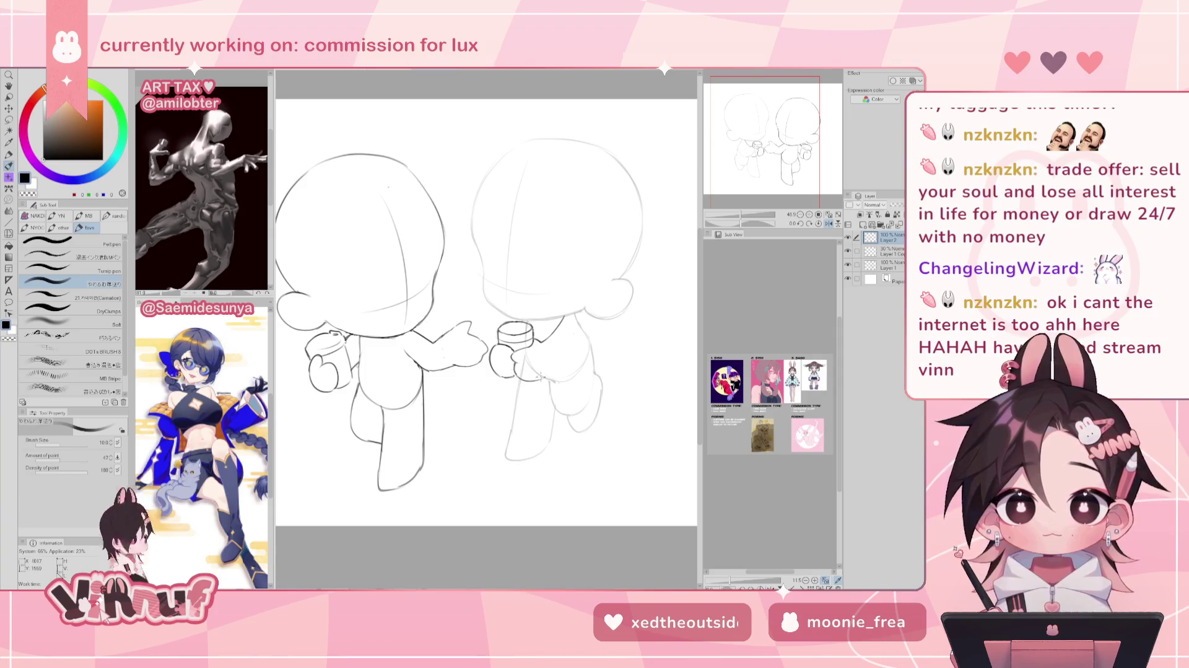
{"action": "key", "text": "h"}
{"action": "left_click_drag", "start_coordinate": [407, 356], "coordinate": [429, 379]}
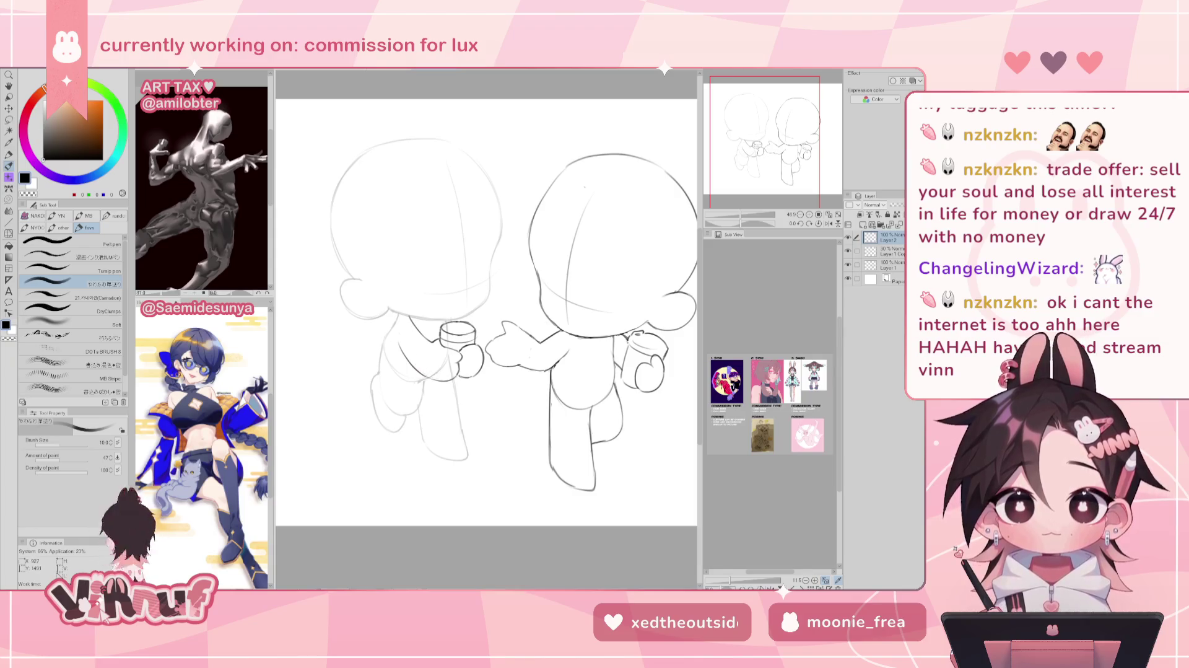
Check the redrawn arm in mirrored view and pan the canvas slightly.
{"action": "key", "text": "h"}
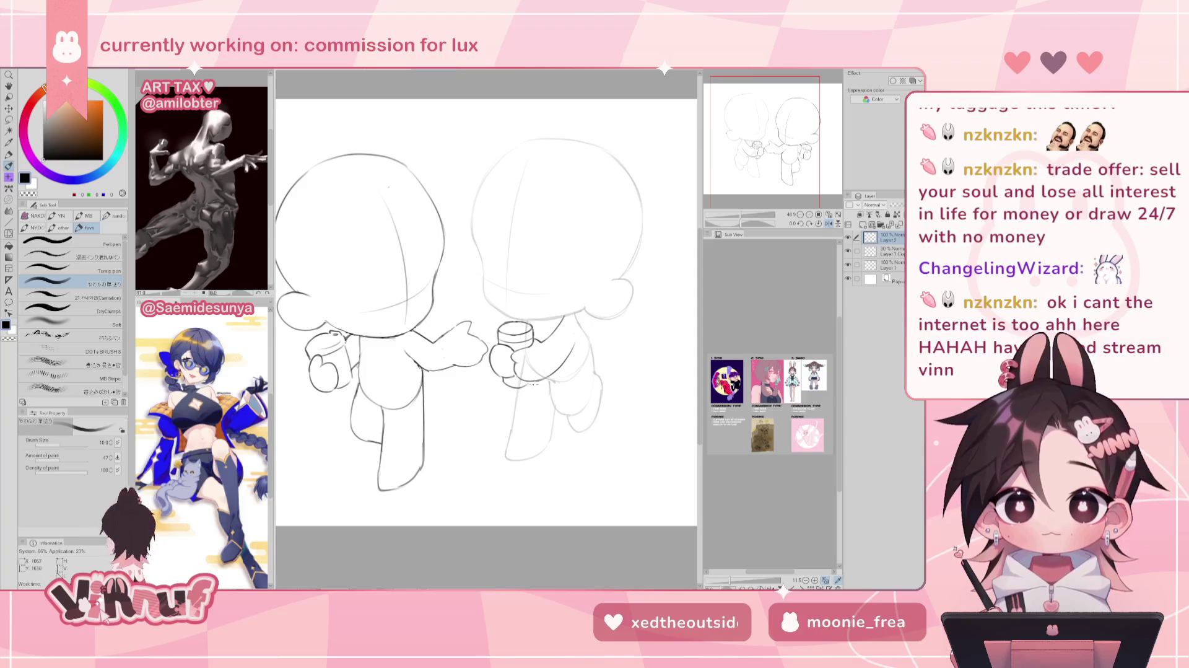
{"action": "key", "text": "h"}
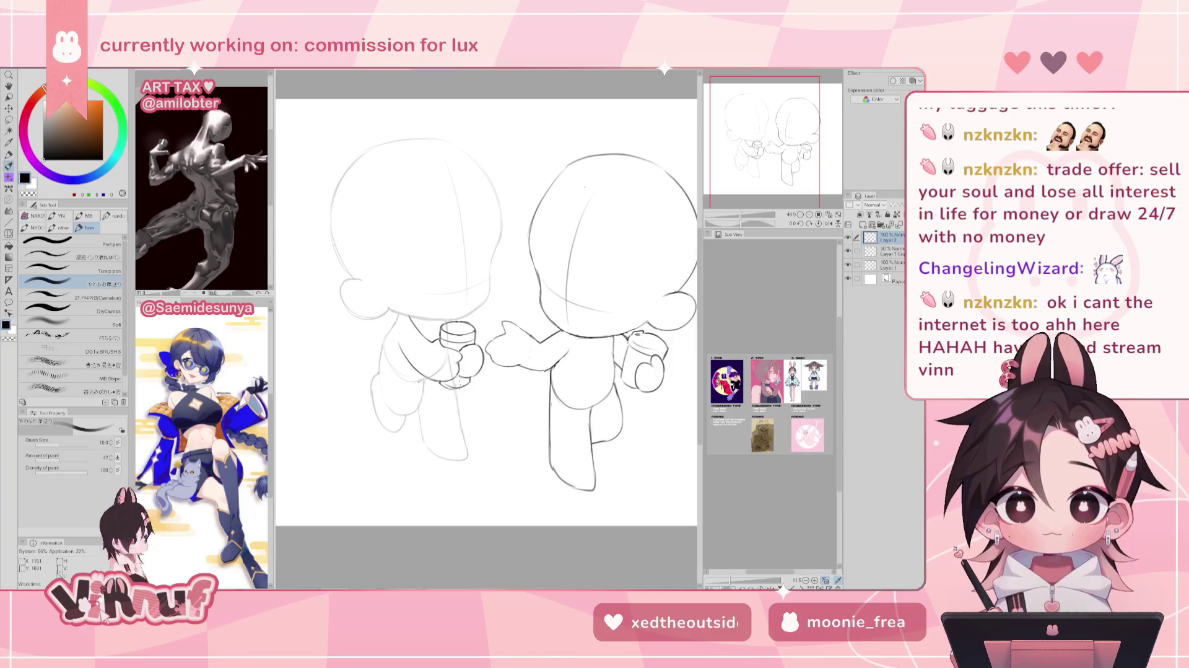
{"action": "key", "text": "h"}
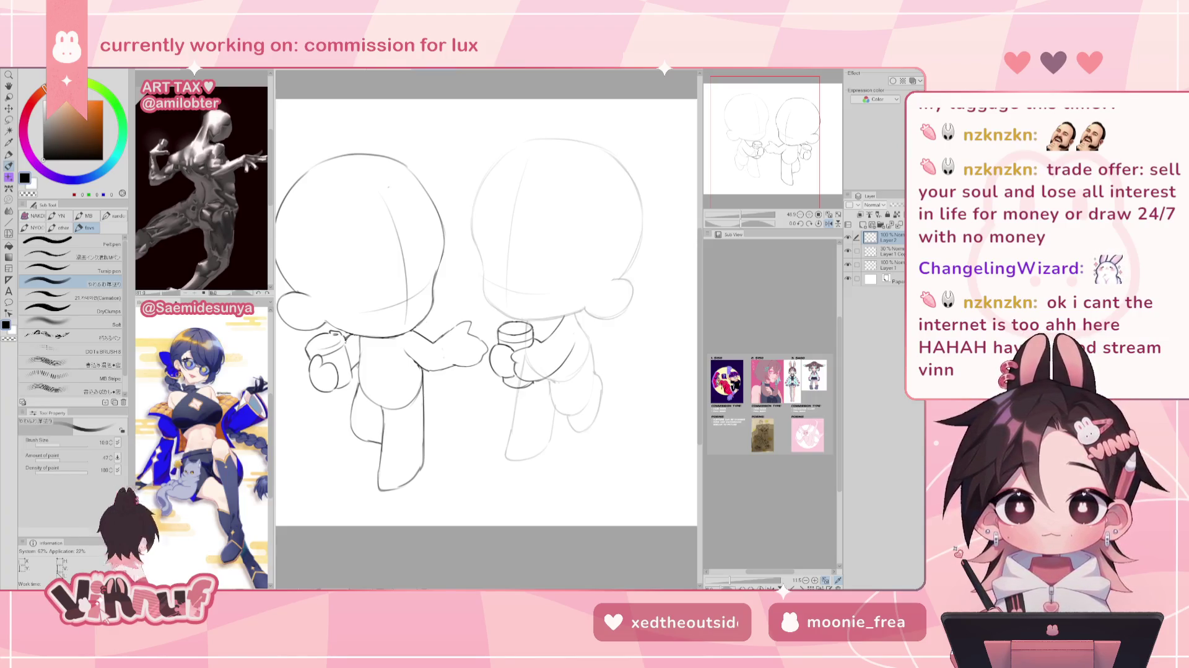
{"action": "left_click_drag", "start_coordinate": [486, 309], "coordinate": [486, 314]}
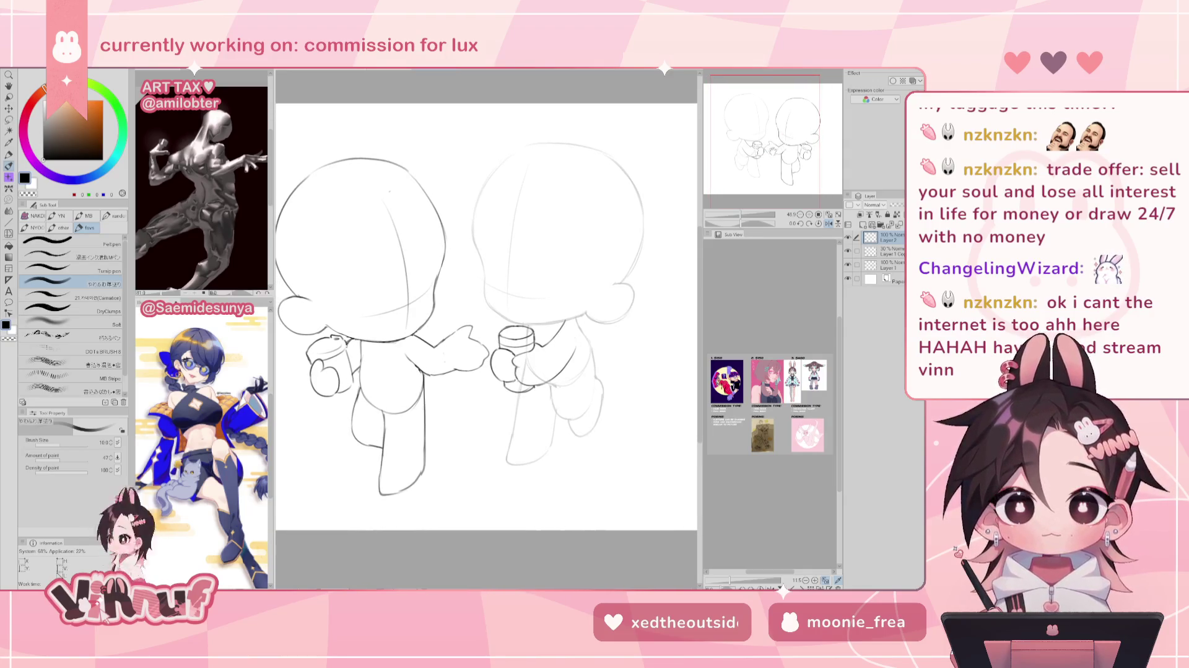
Lasso the right figure's cup and move it slightly upward, then deselect.
{"action": "key", "text": "m"}
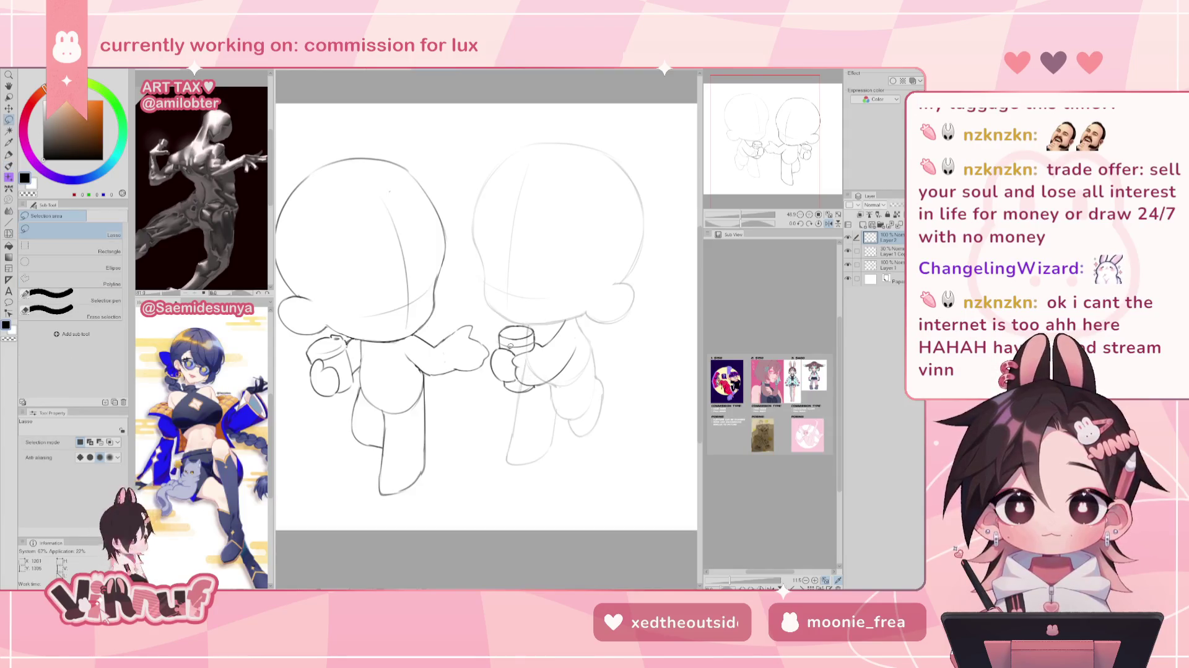
{"action": "left_click_drag", "start_coordinate": [499, 343], "coordinate": [538, 341]}
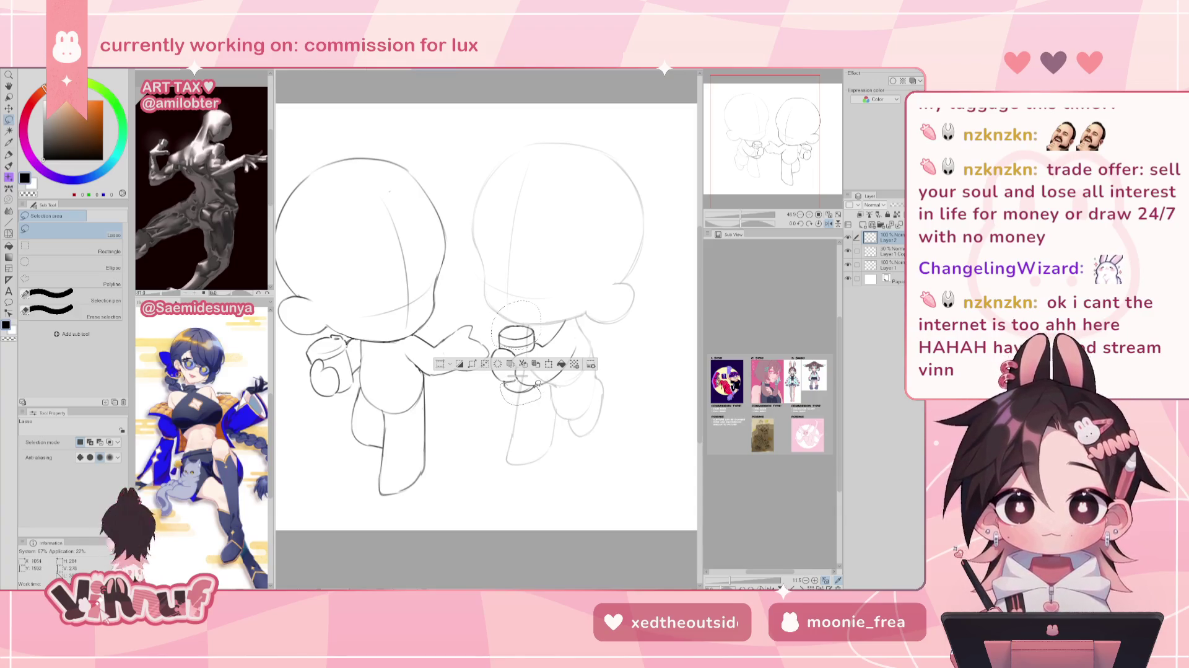
{"action": "left_click_drag", "start_coordinate": [540, 396], "coordinate": [532, 382]}
{"action": "key", "text": "k"}
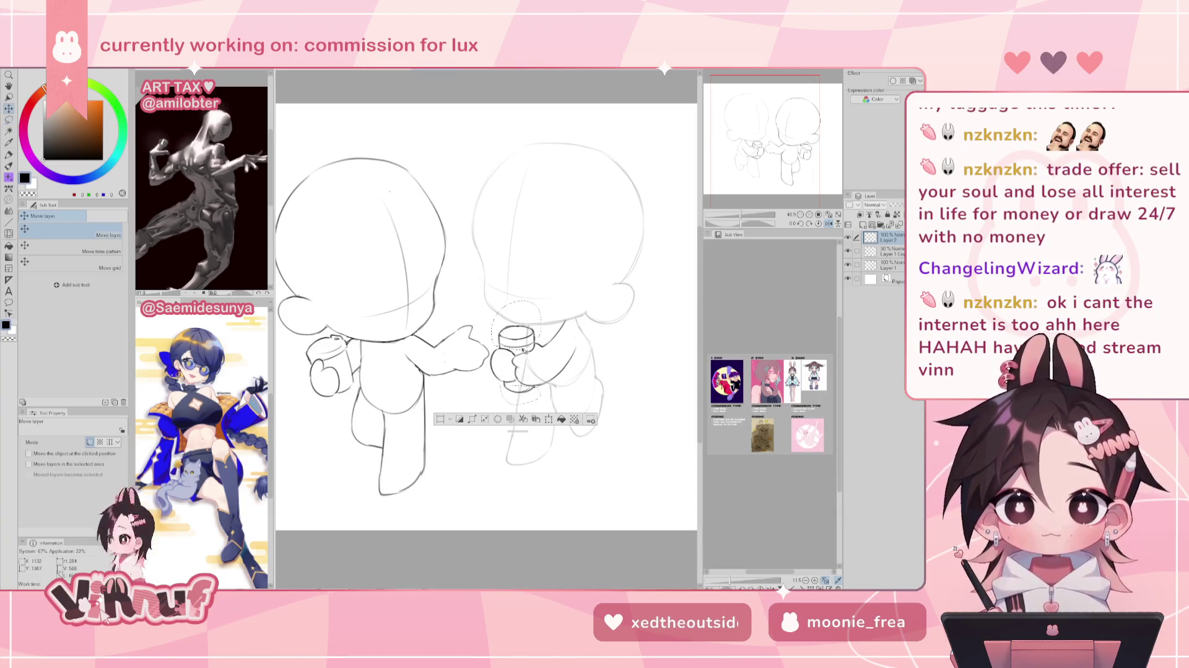
{"action": "left_click_drag", "start_coordinate": [523, 339], "coordinate": [526, 330]}
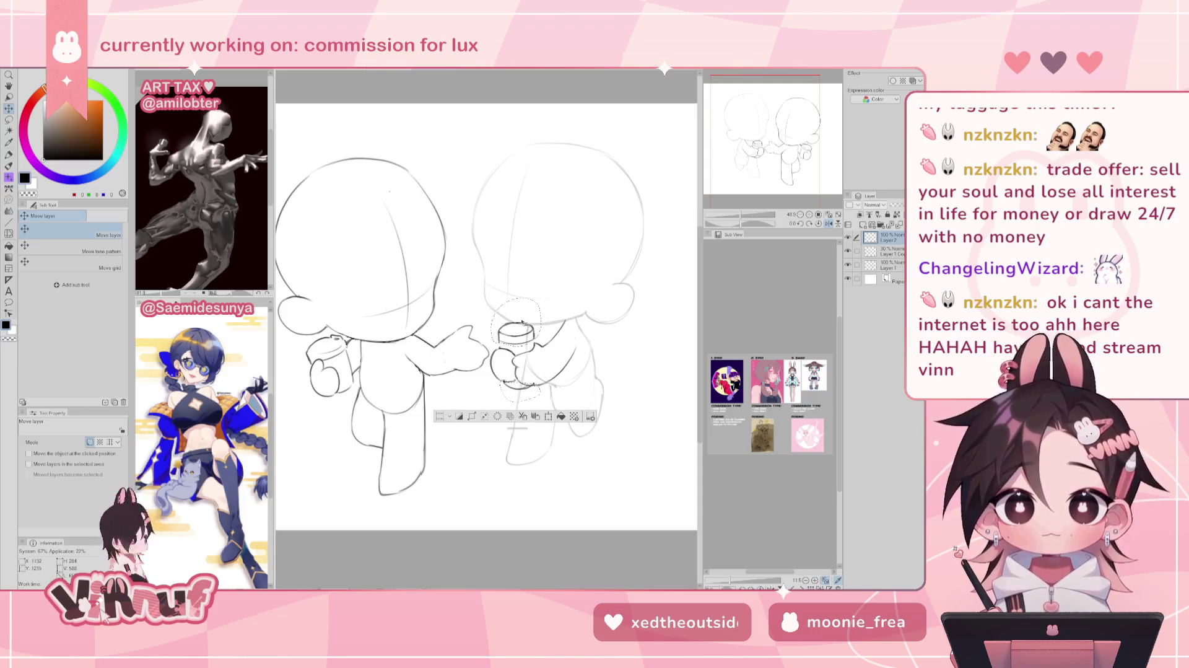
{"action": "key", "text": "ctrl+d"}
{"action": "key", "text": "e"}
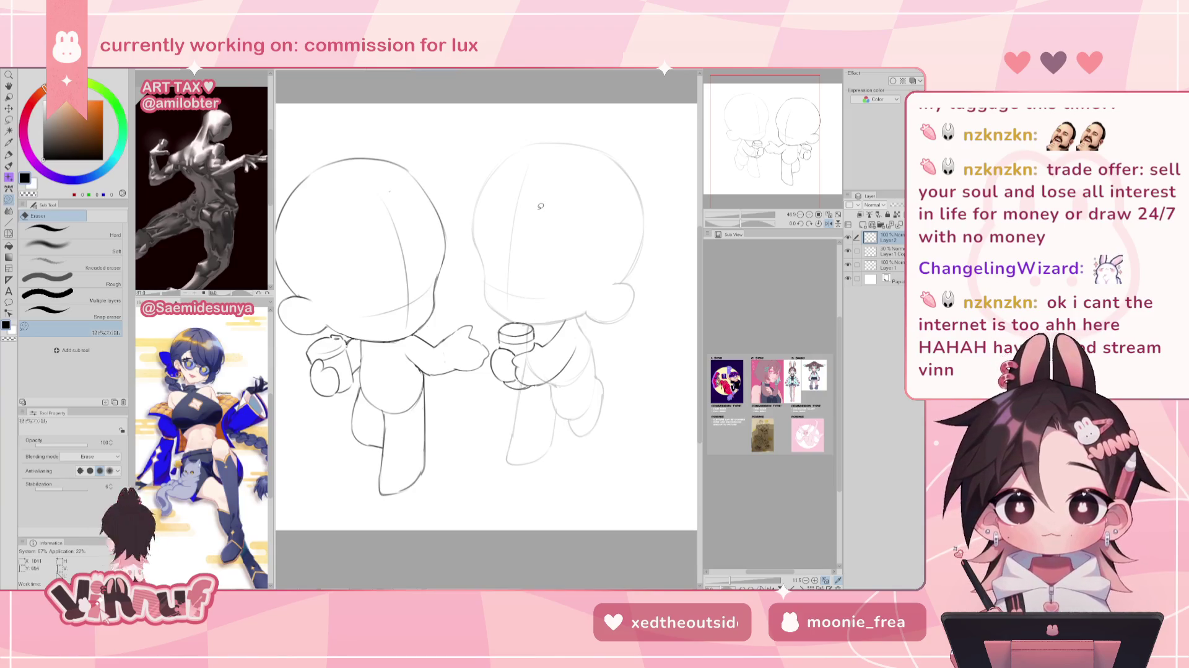
View the sketch mirrored and zoom in on the figures.
{"action": "key", "text": "p"}
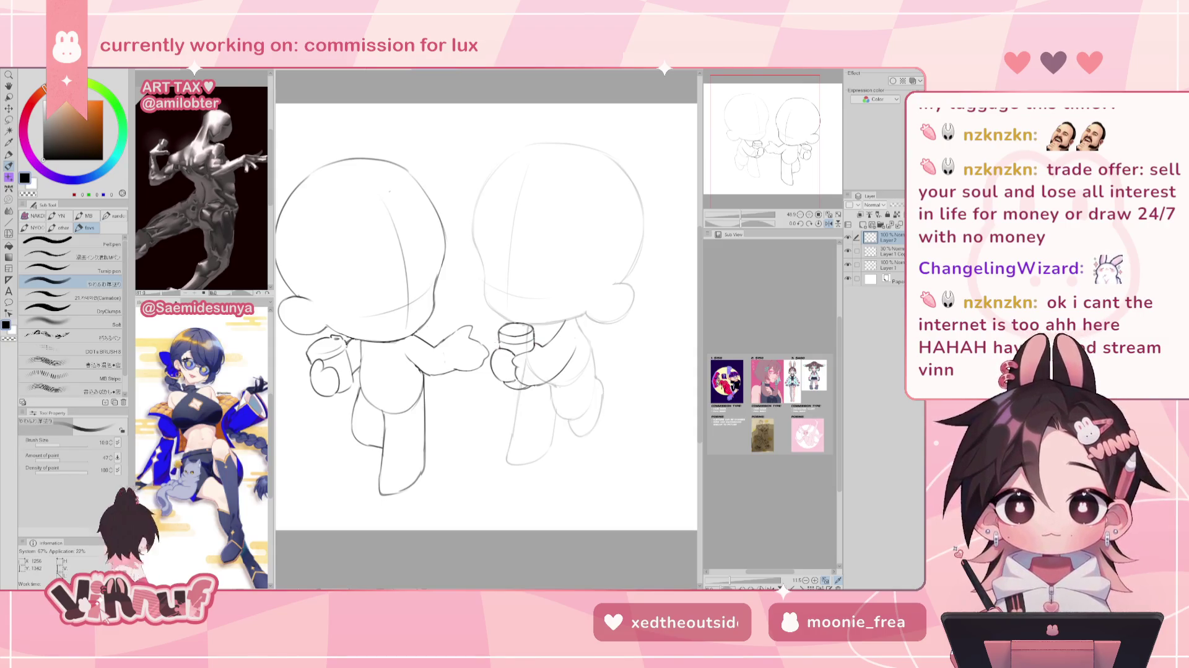
{"action": "key", "text": "h"}
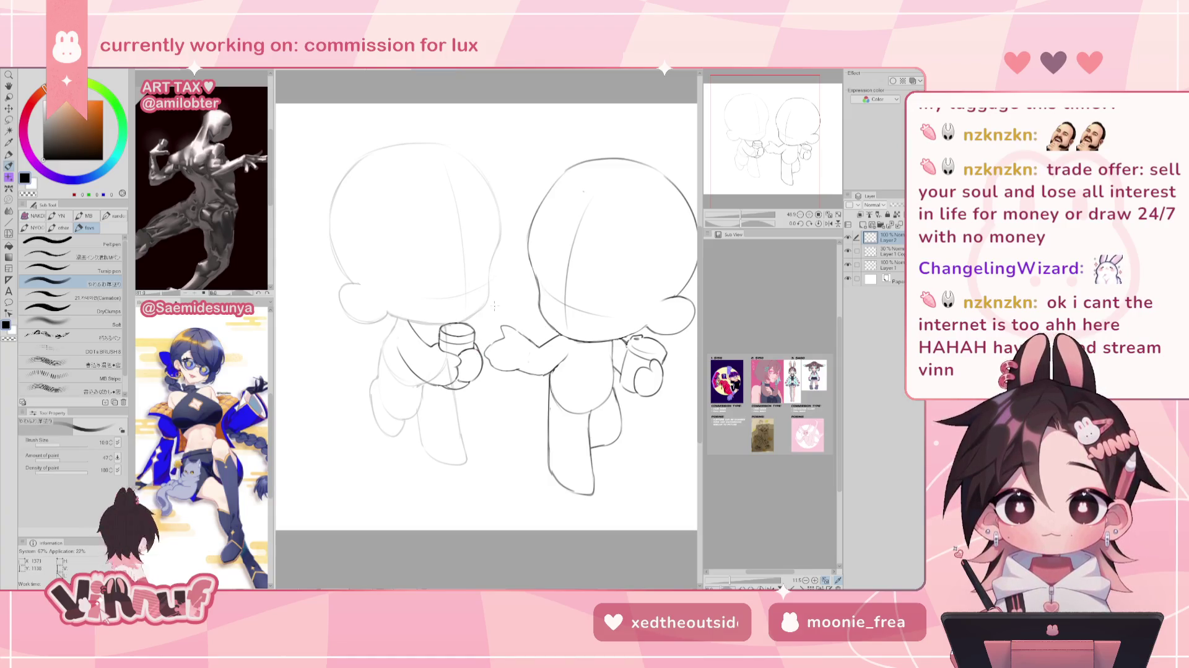
{"action": "left_click_drag", "start_coordinate": [737, 220], "coordinate": [744, 222]}
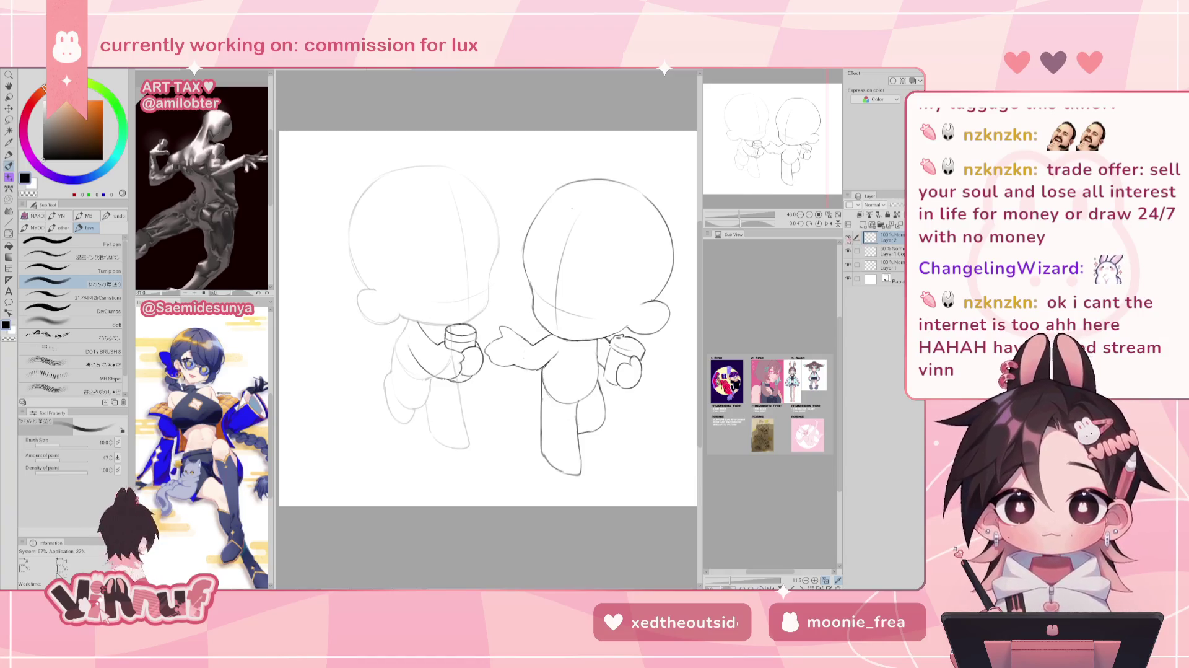
Shift the left figure's cup and gripping hand slightly up-right, then lasso its arm and cup.
{"action": "key", "text": "ctrl+t"}
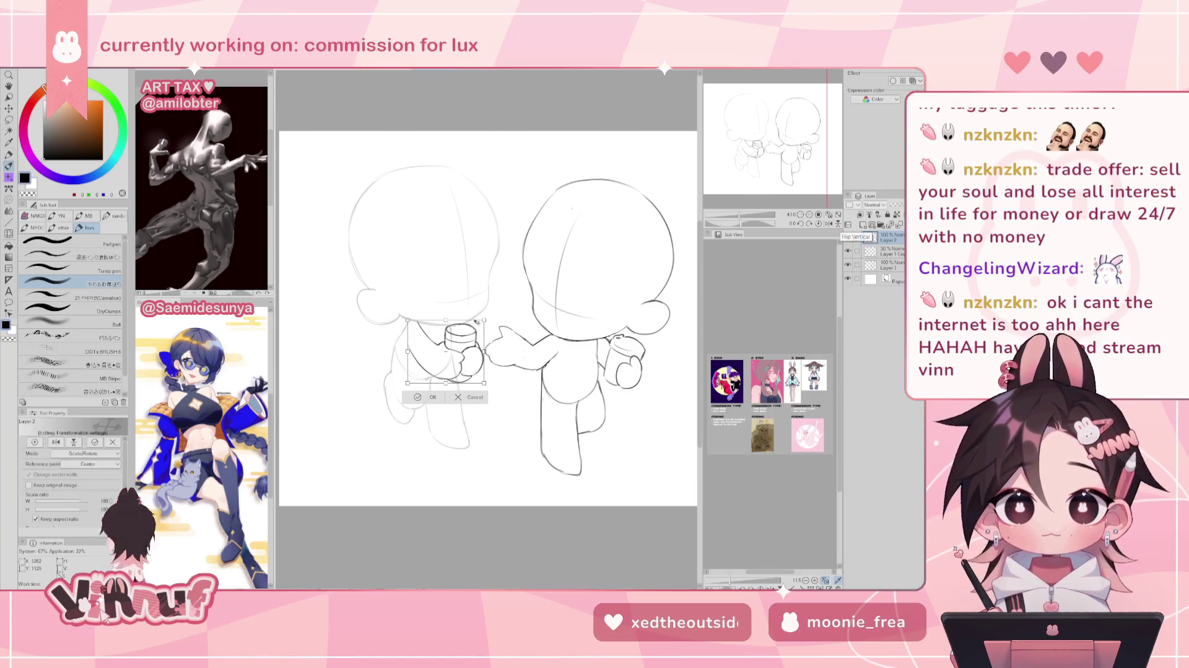
{"action": "left_click_drag", "start_coordinate": [479, 329], "coordinate": [482, 365]}
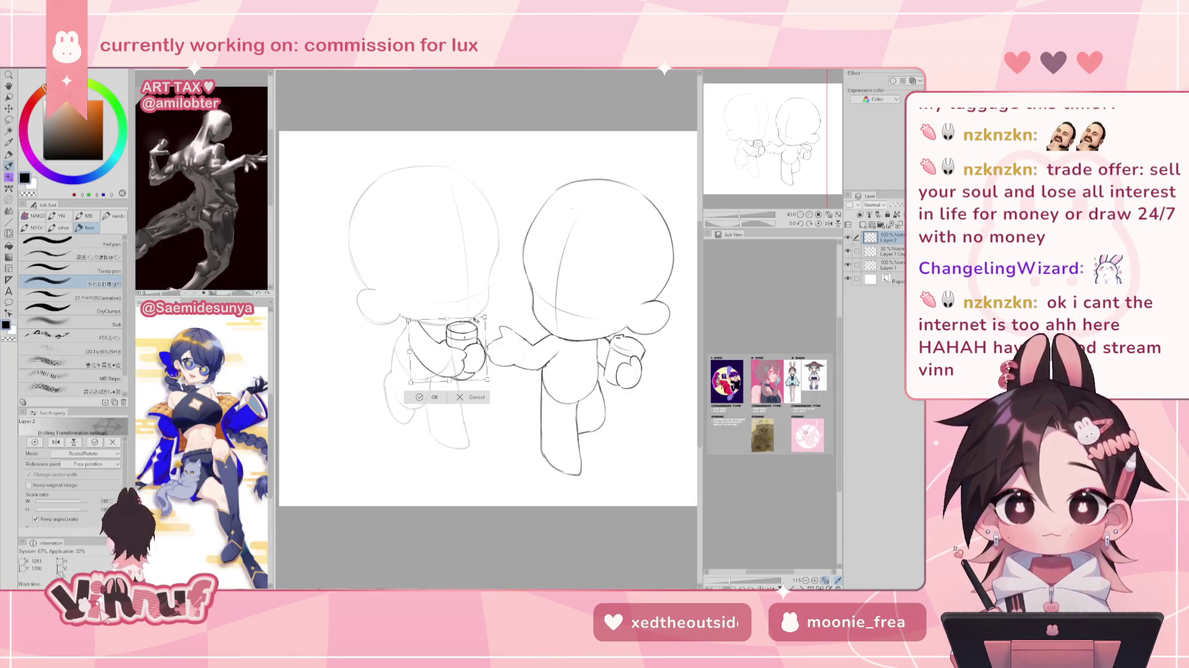
{"action": "key", "text": "Return"}
{"action": "key", "text": "m"}
{"action": "left_click_drag", "start_coordinate": [441, 344], "coordinate": [448, 363]}
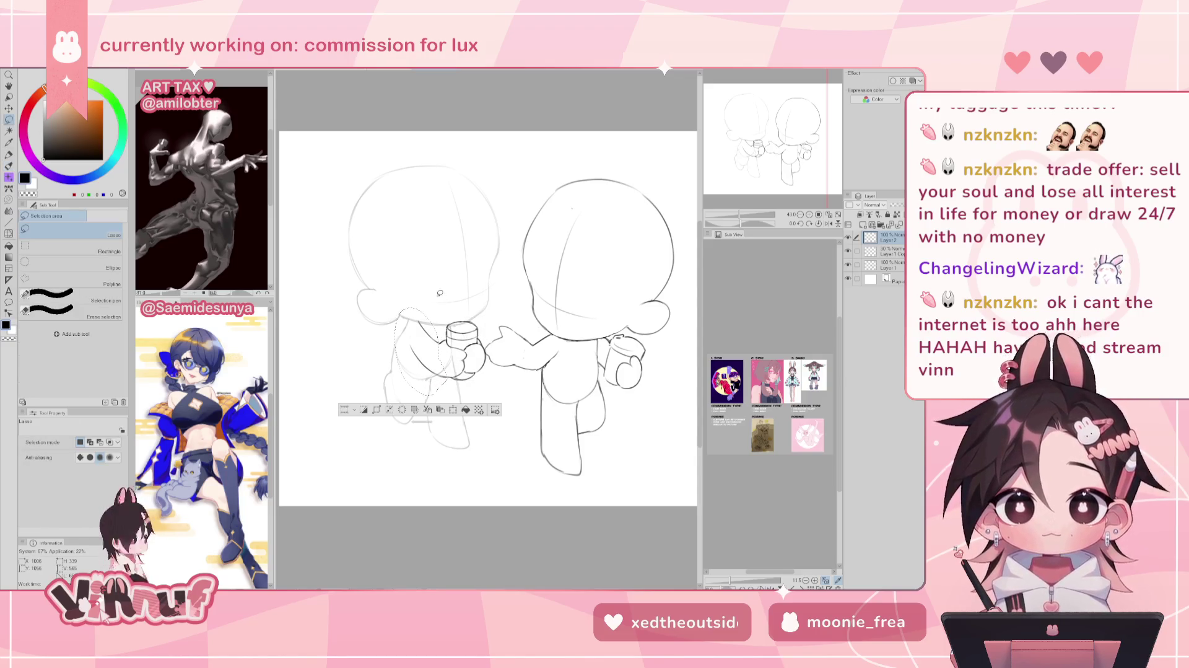
Try Liquify with an enlarged brush, then deselect and flip the canvas view back and forth.
{"action": "key", "text": "j"}
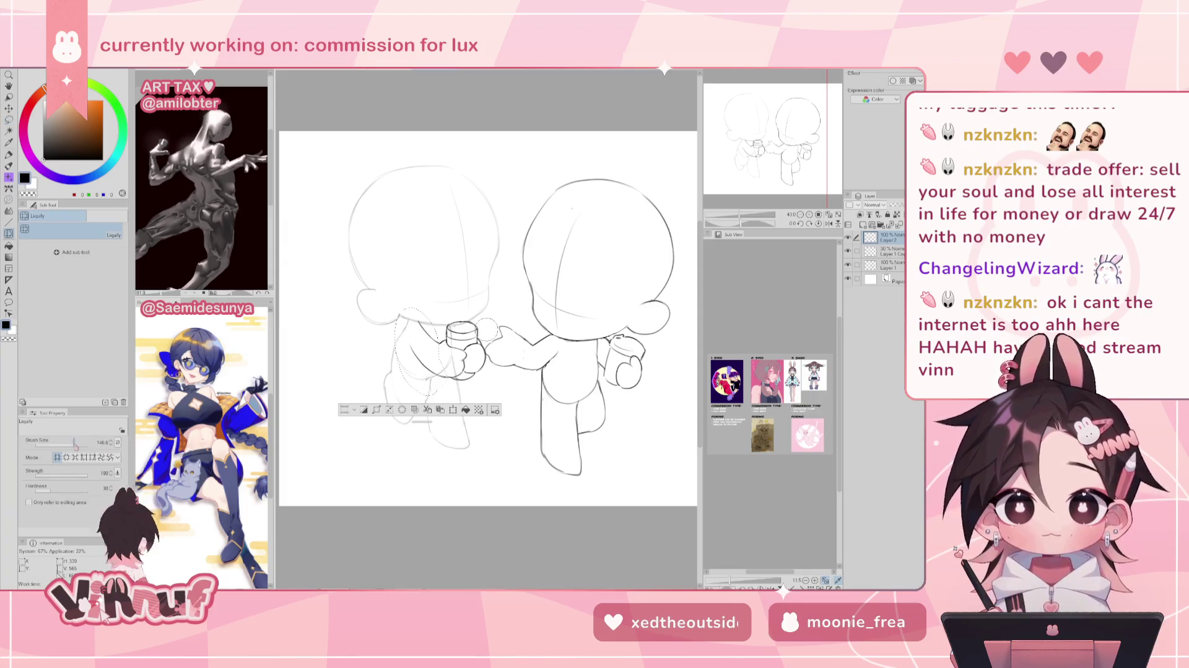
{"action": "mouse_move", "coordinate": [436, 296]}
{"action": "left_mouse_down"}
{"action": "mouse_move", "coordinate": [373, 293]}
{"action": "mouse_move", "coordinate": [382, 298]}
{"action": "left_mouse_up"}
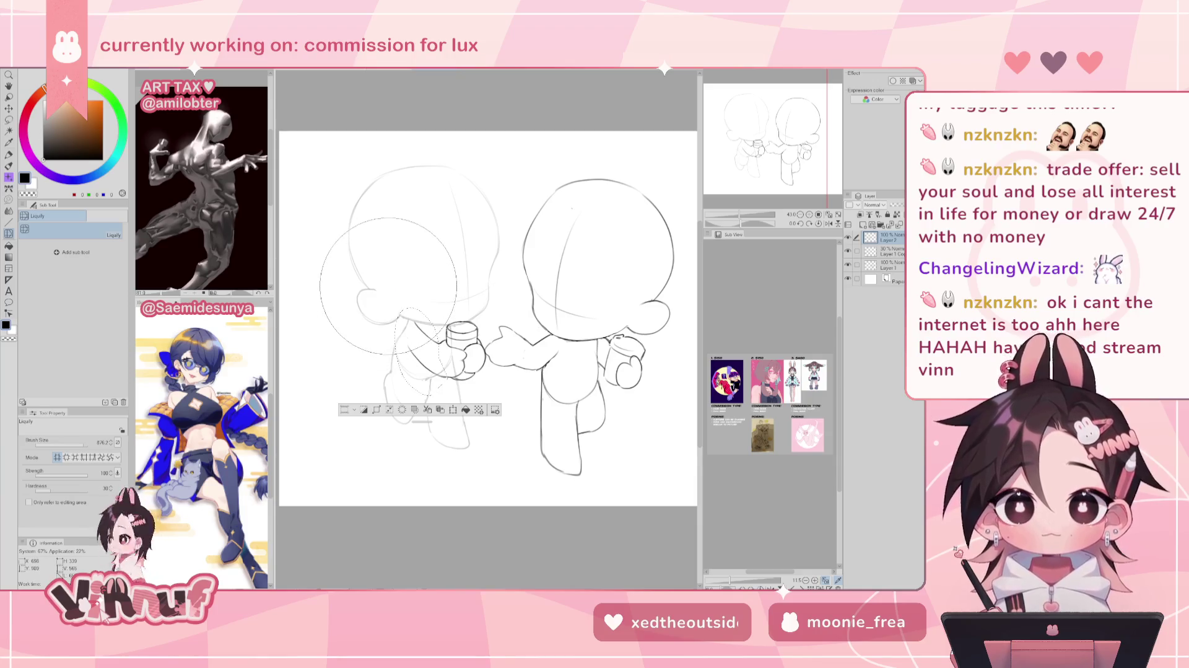
{"action": "key", "text": "ctrl+d"}
{"action": "key", "text": "h"}
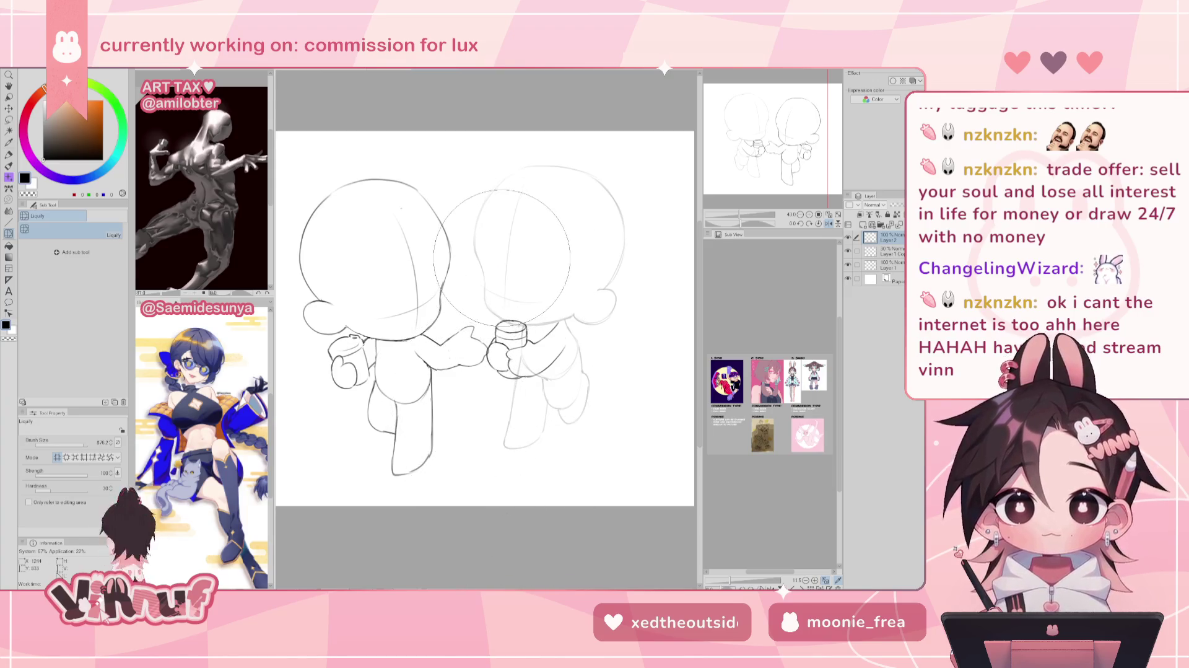
{"action": "key", "text": "h"}
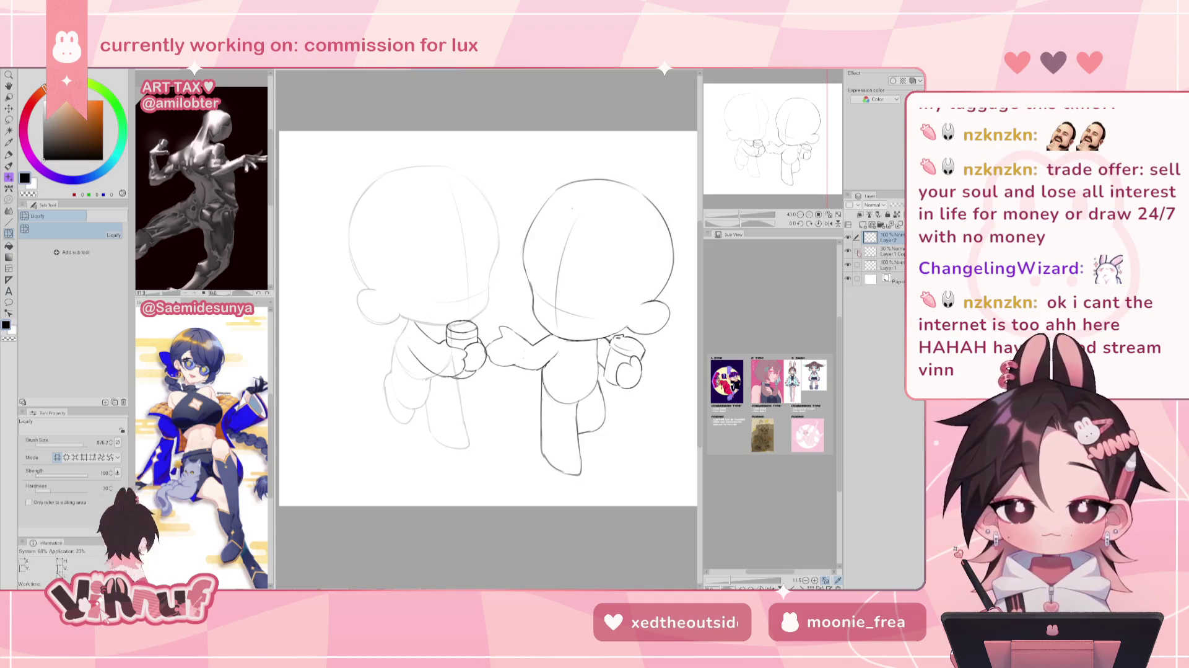
Restore the 30% Layer 1 Copy to 100% opacity and erase the left figure's cup lines.
{"action": "left_click", "coordinate": [893, 248]}
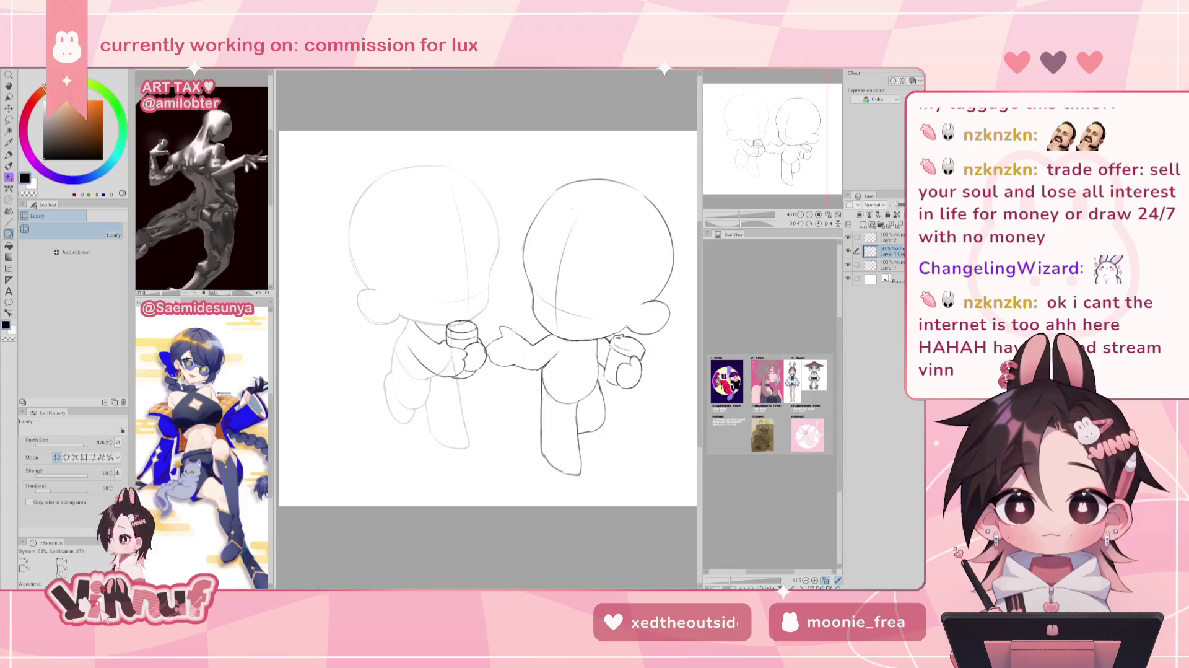
{"action": "key", "text": "e"}
{"action": "mouse_move", "coordinate": [465, 330]}
{"action": "left_mouse_down"}
{"action": "mouse_move", "coordinate": [433, 357]}
{"action": "mouse_move", "coordinate": [451, 371]}
{"action": "mouse_move", "coordinate": [462, 358]}
{"action": "left_mouse_up"}
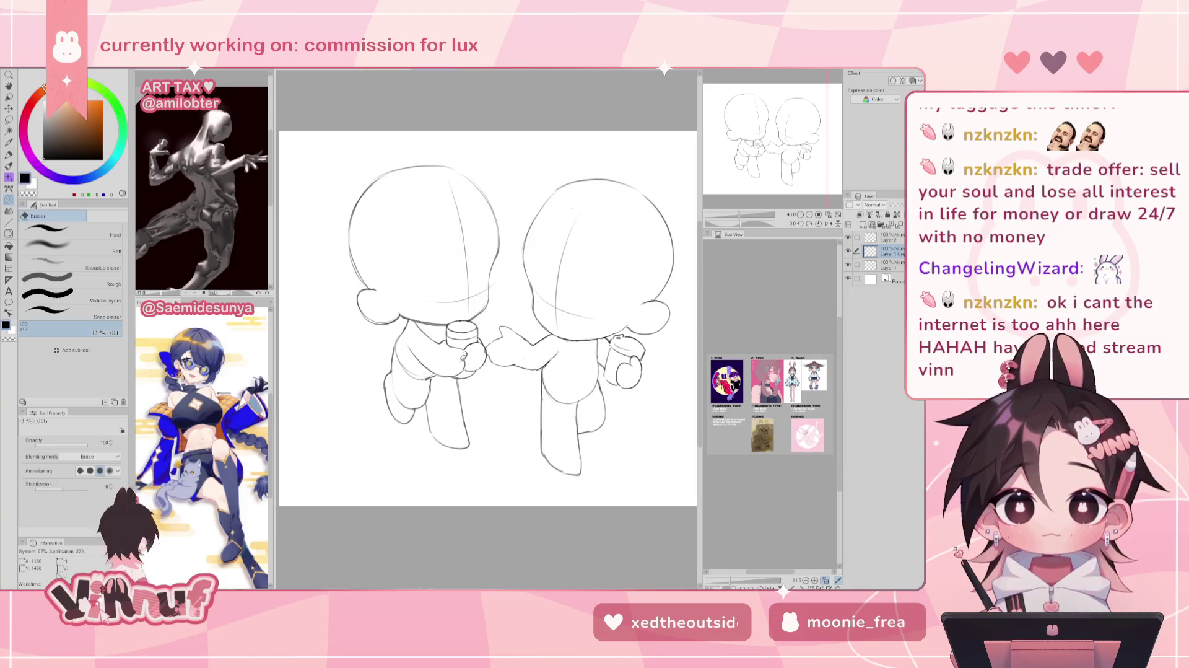
Zoom out, merge Layer 2 into Layer 1 Copy, and nudge the left figure slightly right.
{"action": "left_click", "coordinate": [830, 215]}
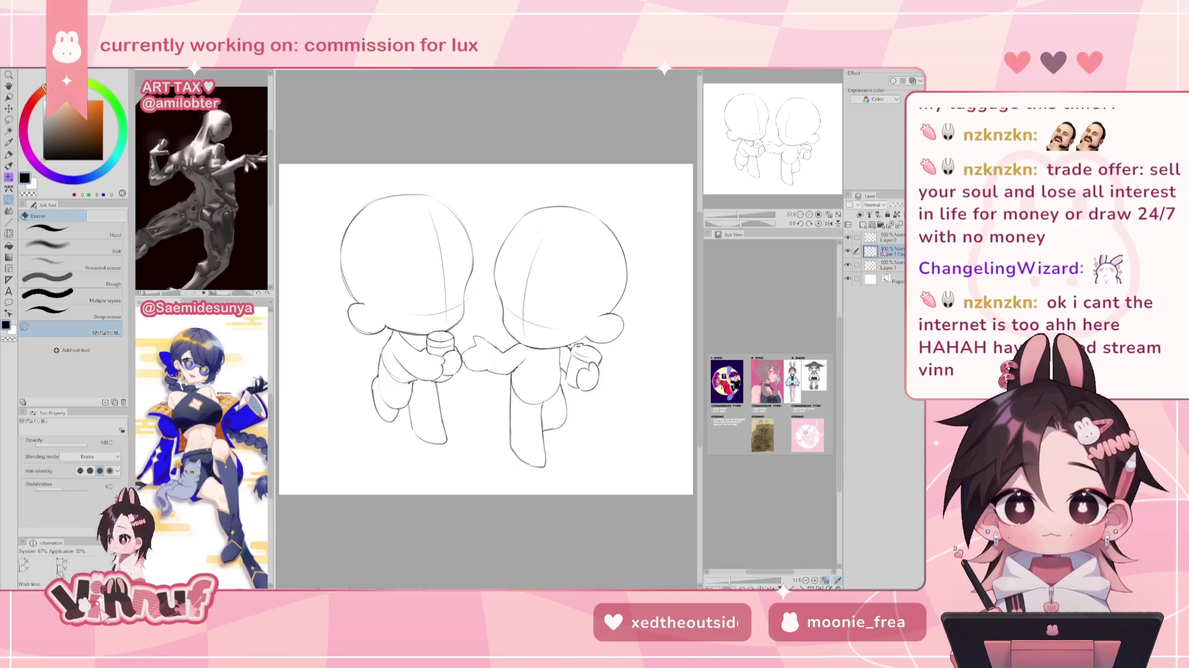
{"action": "key", "text": "ctrl+e"}
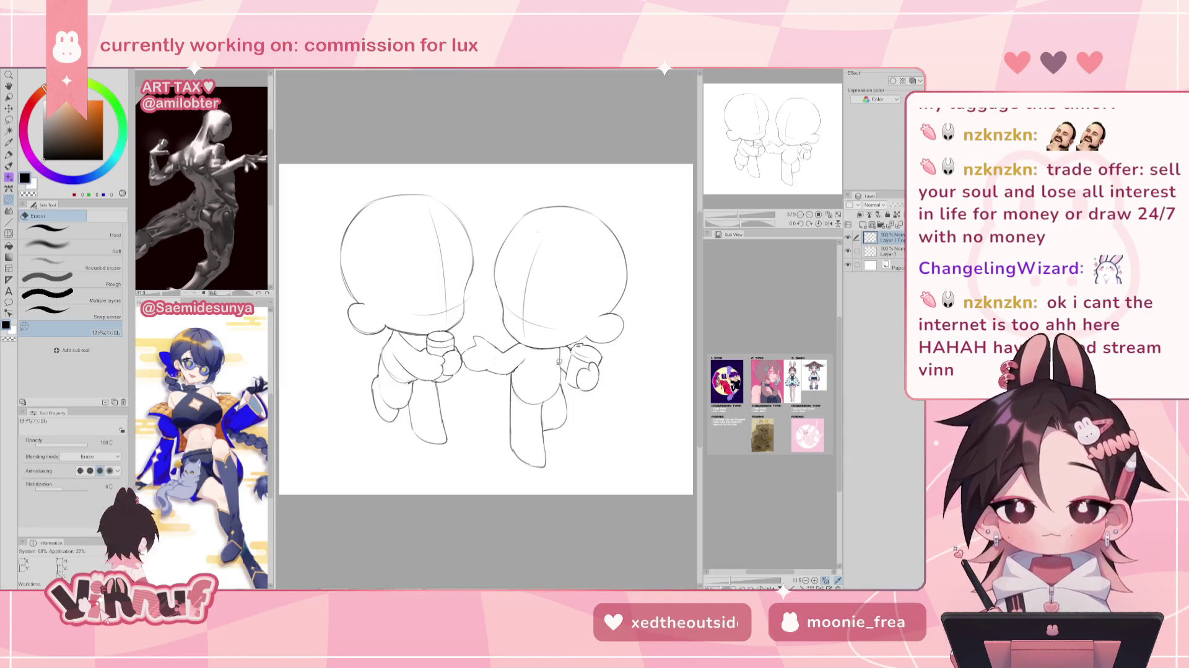
{"action": "key", "text": "k"}
{"action": "left_click_drag", "start_coordinate": [572, 412], "coordinate": [579, 401]}
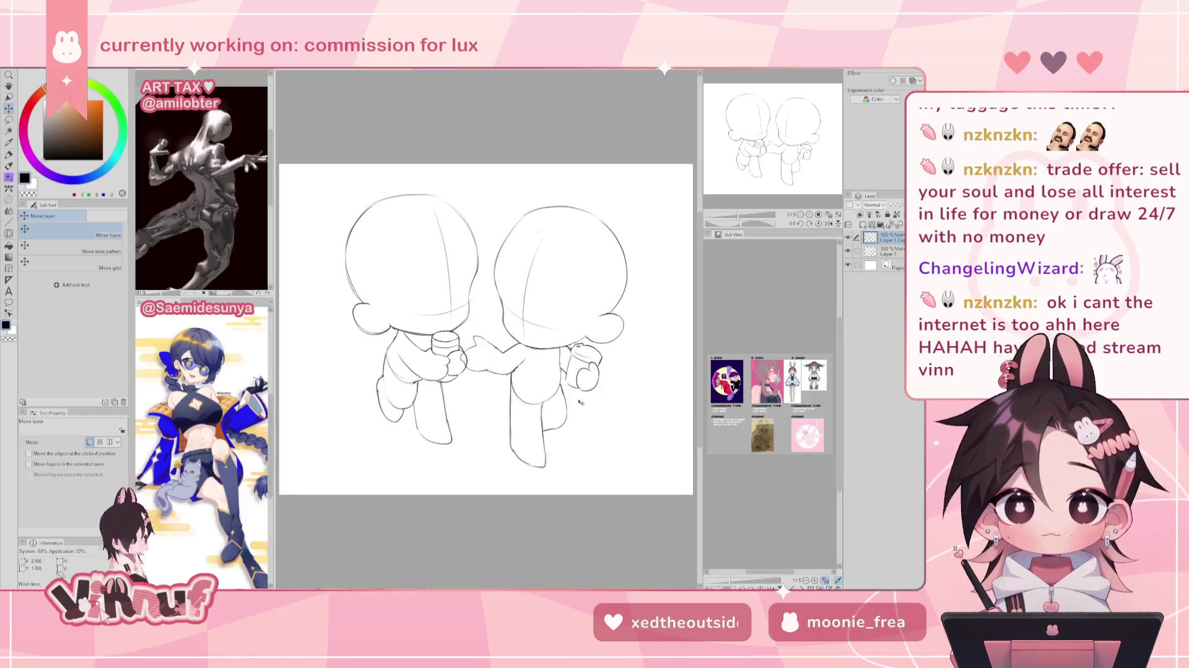
Move the left chibi's layer down a little so it lines up with the other figure.
{"action": "left_click_drag", "start_coordinate": [570, 407], "coordinate": [568, 408]}
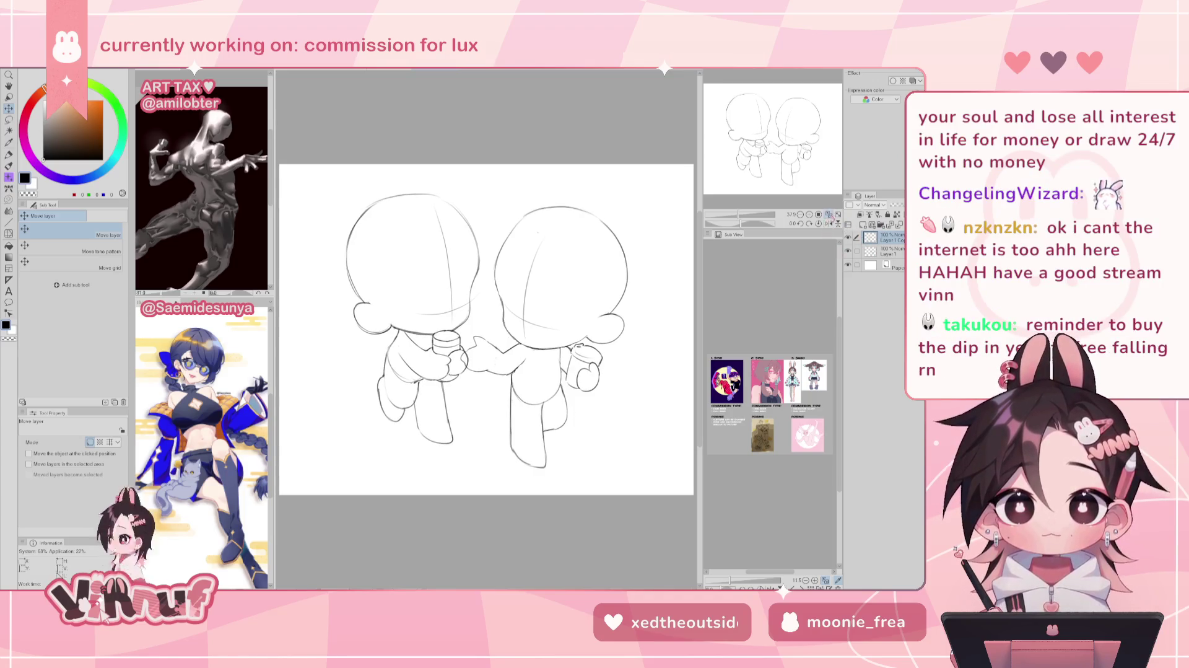
{"action": "left_click_drag", "start_coordinate": [677, 345], "coordinate": [582, 411]}
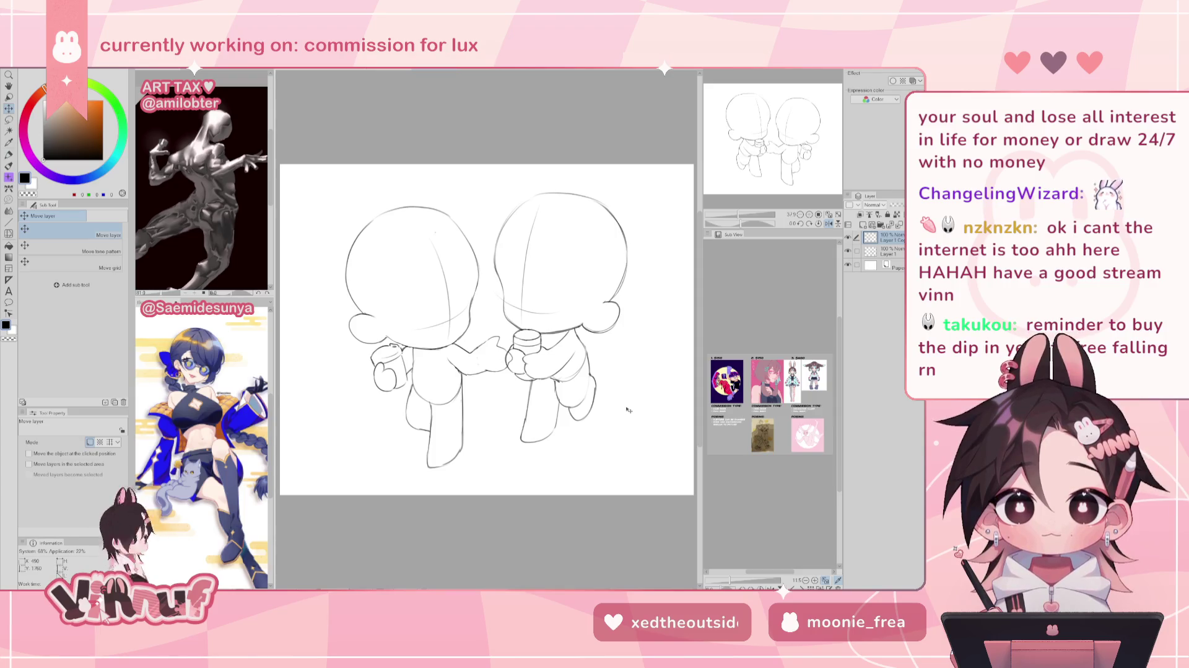
{"action": "left_click_drag", "start_coordinate": [629, 419], "coordinate": [631, 425]}
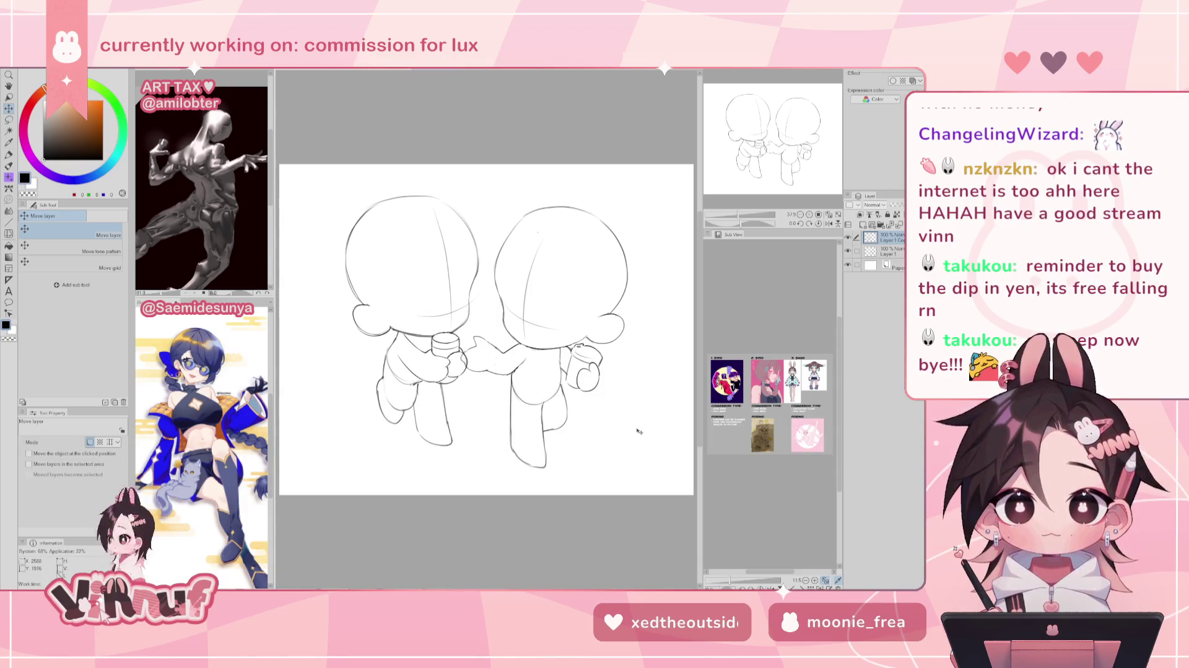
Flip the canvas to check the layout, then add Layer 1 to the layer selection.
{"action": "key", "text": "h"}
{"action": "key", "text": "h"}
{"action": "key", "text": "h"}
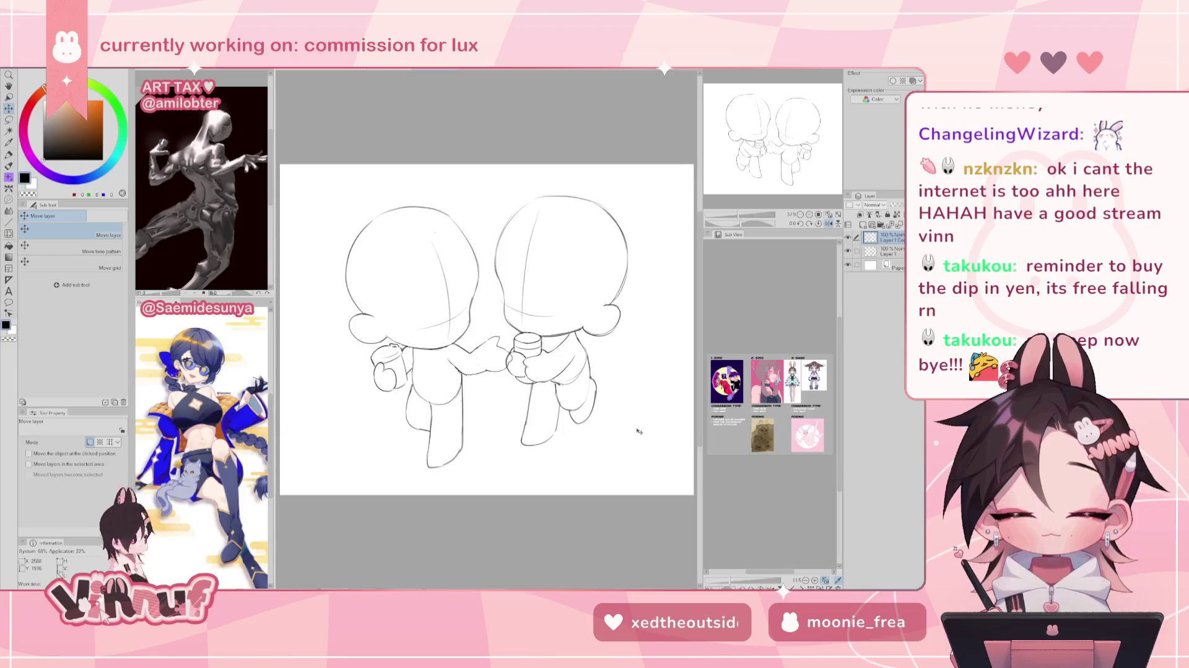
{"action": "key", "text": "h"}
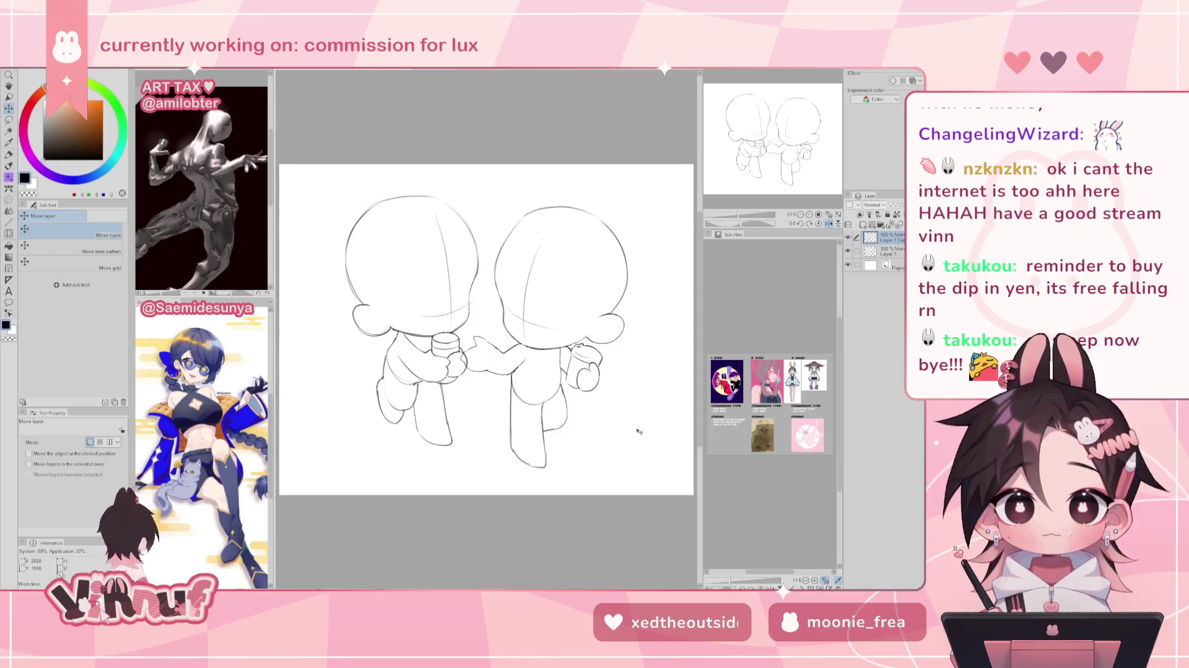
{"action": "left_click", "coordinate": [889, 250], "text": "ctrl"}
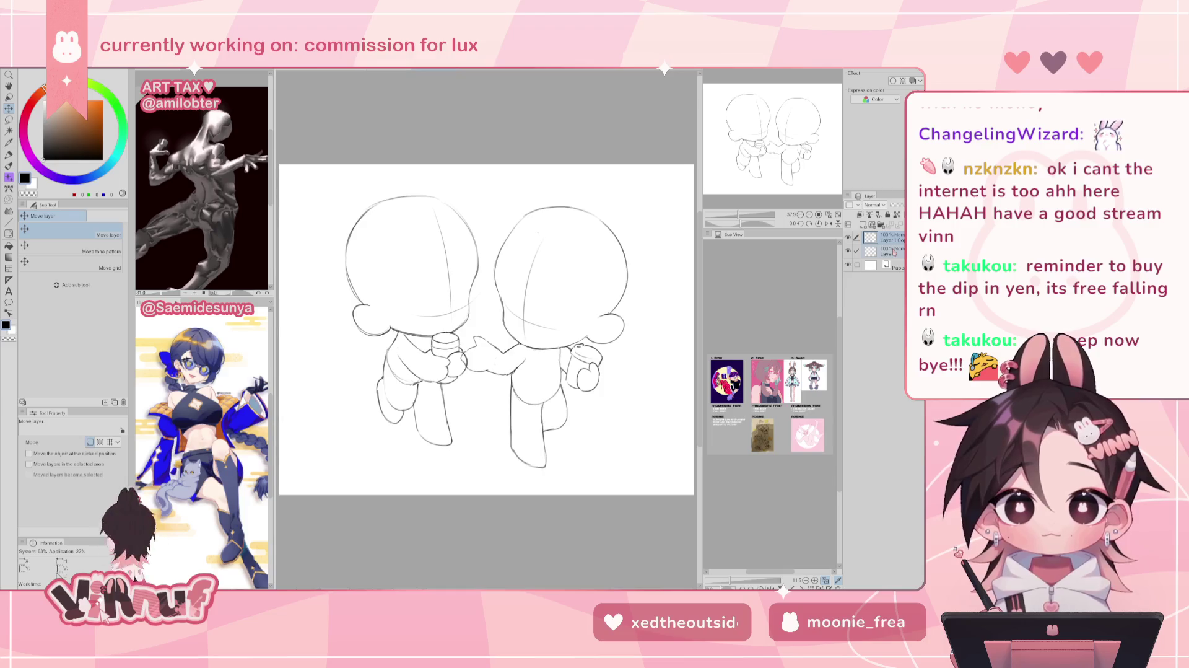
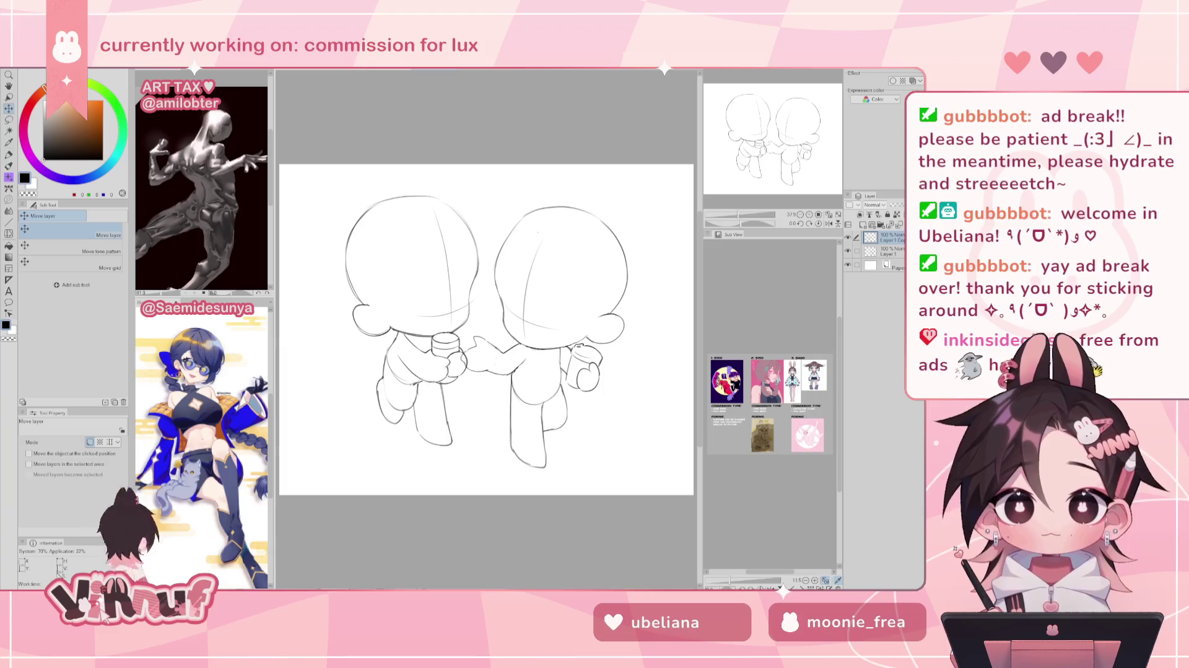
Zoom out and nudge the two-chibi sketch a few pixels right and down.
{"action": "key", "text": "ctrl+minus"}
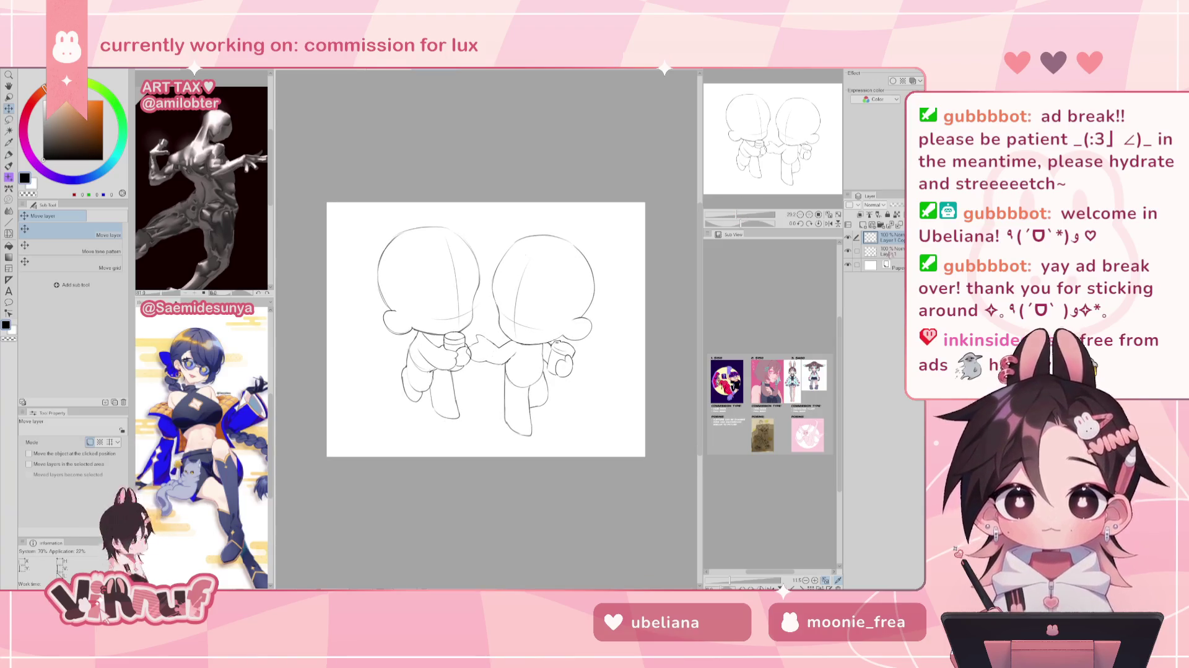
{"action": "left_click_drag", "start_coordinate": [633, 412], "coordinate": [638, 418]}
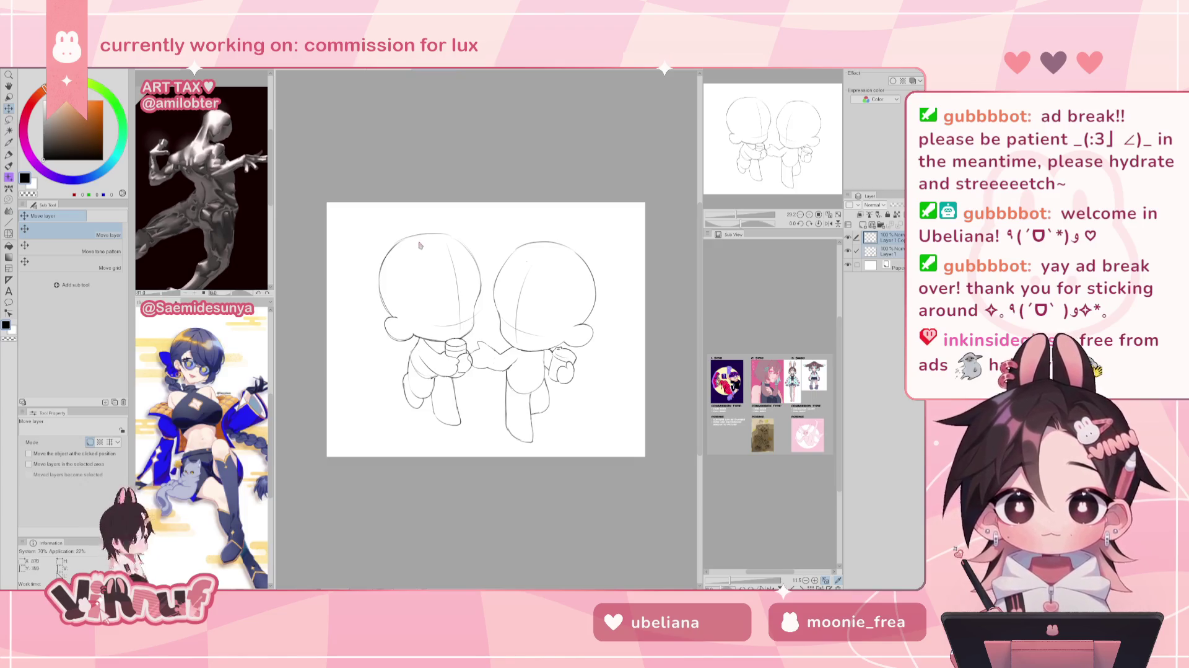
{"action": "key", "text": "alt+f"}
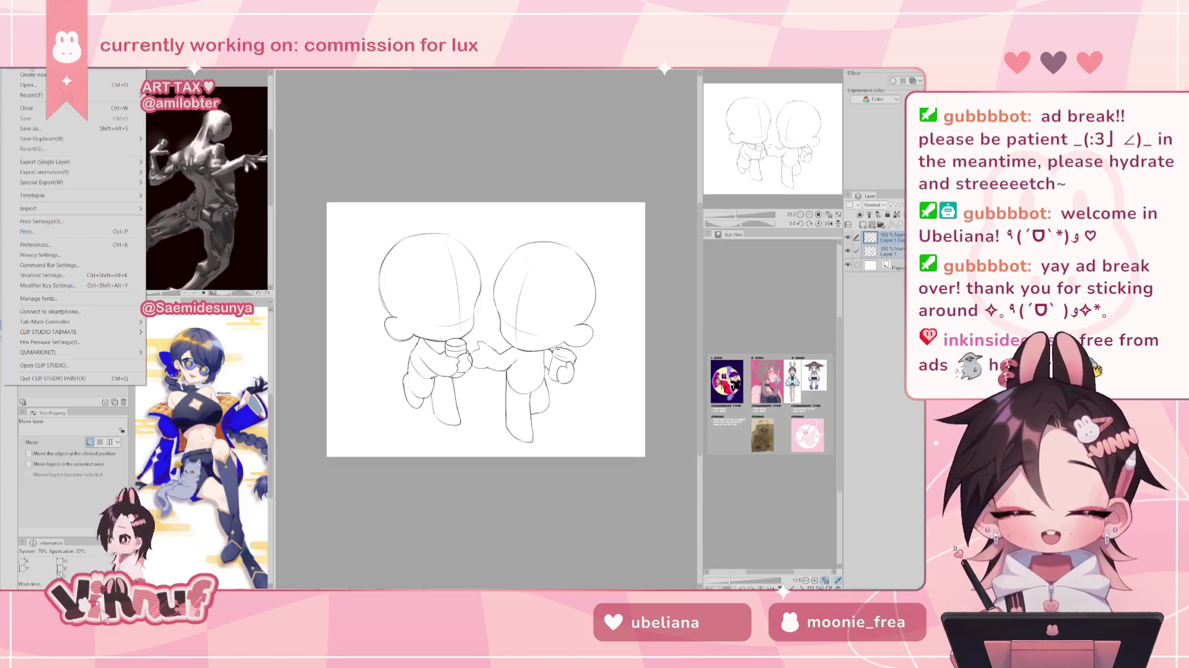
Change the image resolution to centimetres with width 42 and height 59.
{"action": "left_click", "coordinate": [47, 254]}
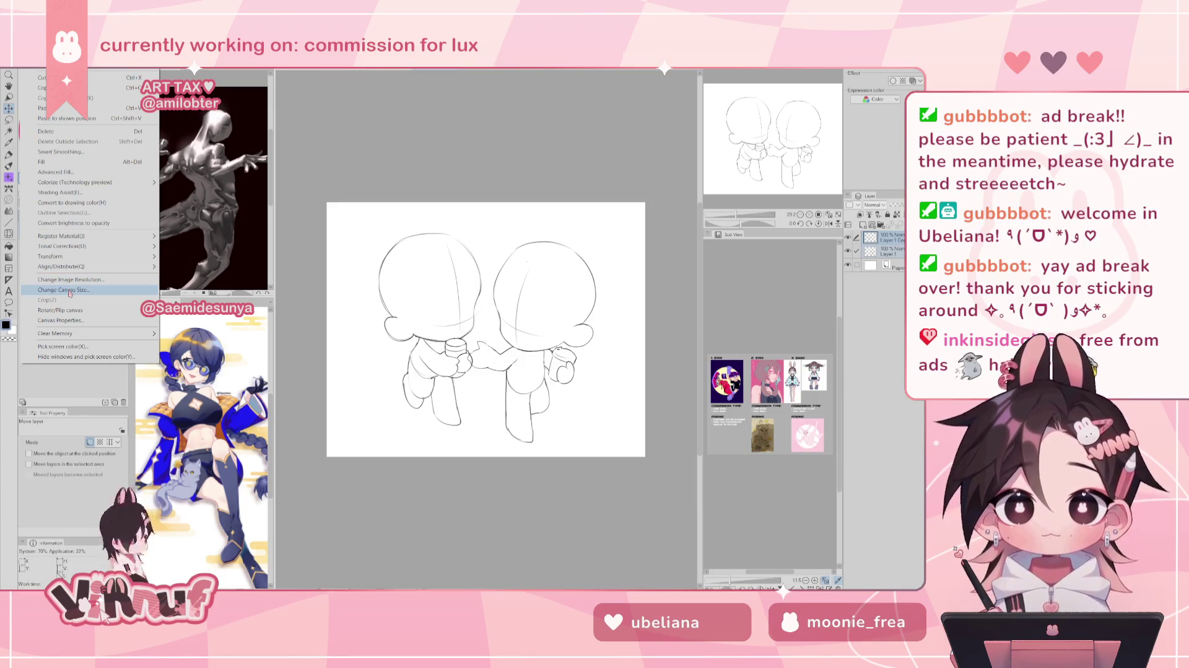
{"action": "left_click", "coordinate": [70, 279]}
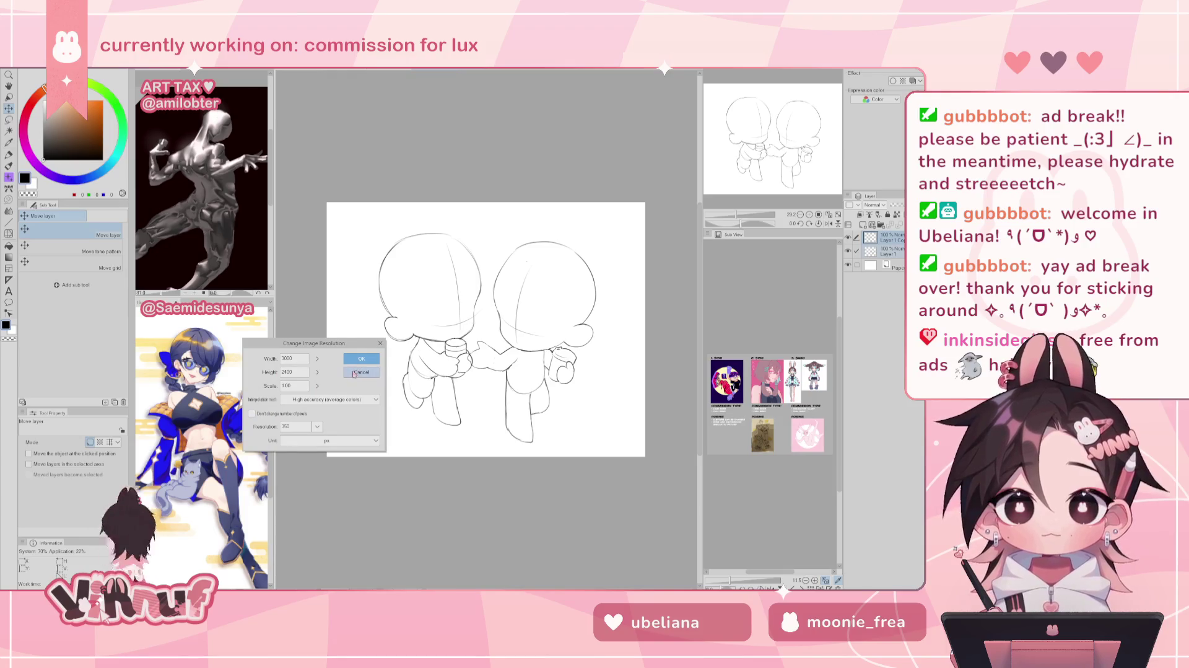
{"action": "left_click", "coordinate": [314, 440]}
{"action": "left_click", "coordinate": [311, 451]}
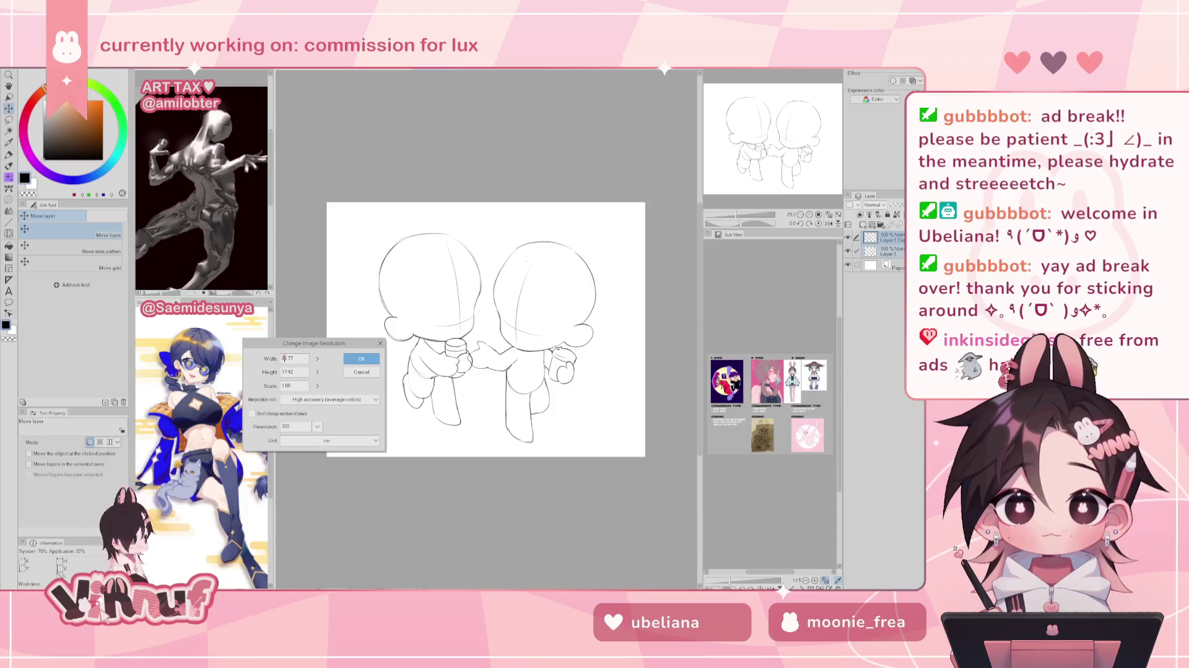
{"action": "double_click", "coordinate": [286, 358]}
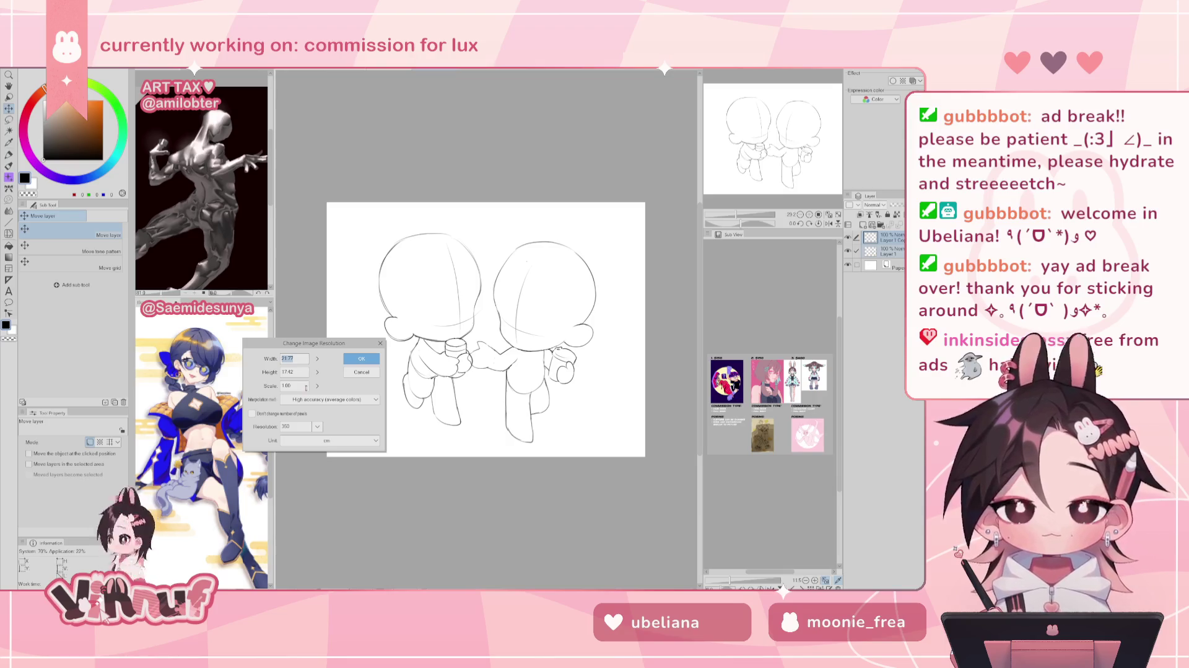
{"action": "type", "text": "42"}
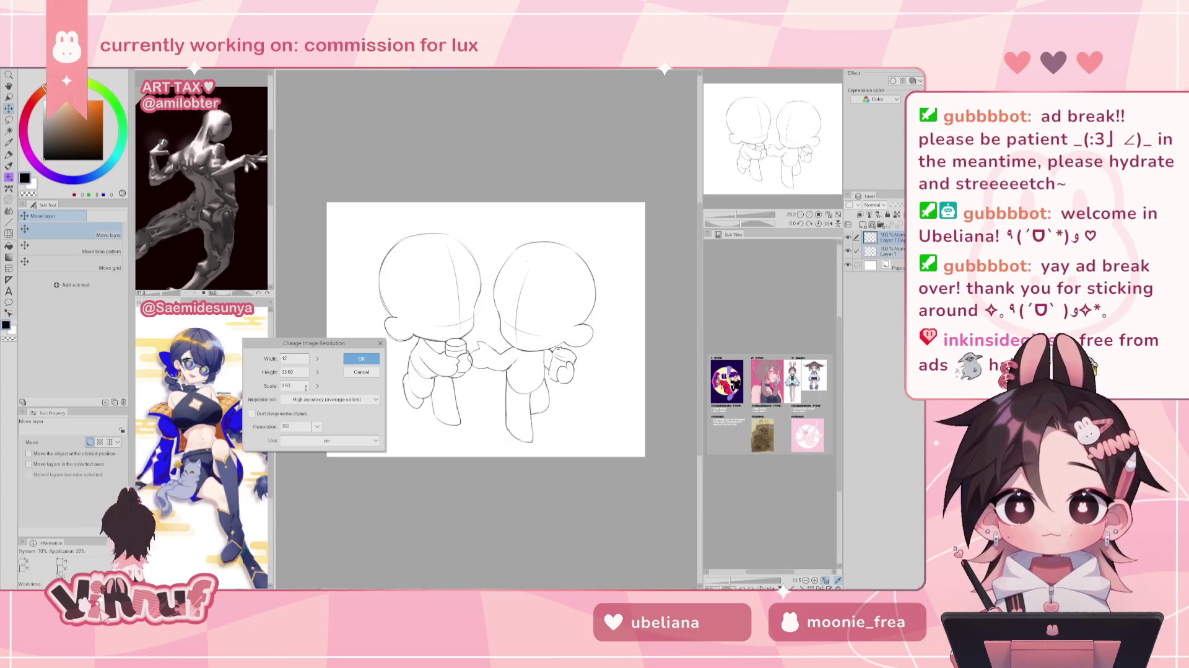
{"action": "left_click_drag", "start_coordinate": [304, 374], "coordinate": [280, 372]}
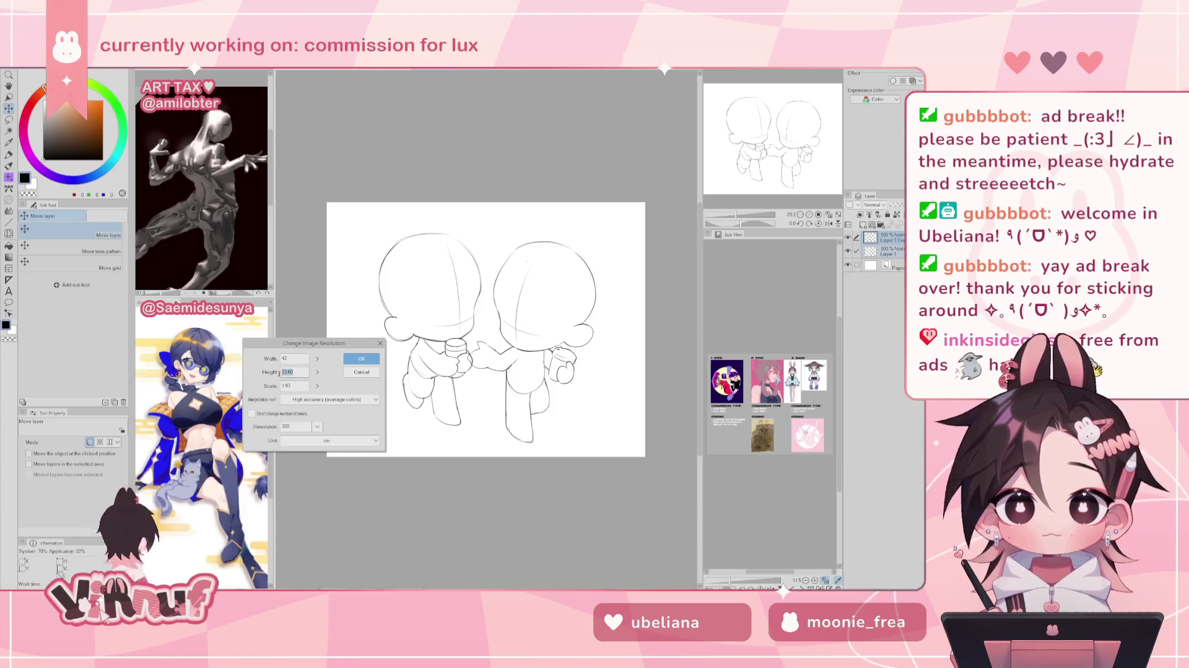
{"action": "type", "text": "59.4"}
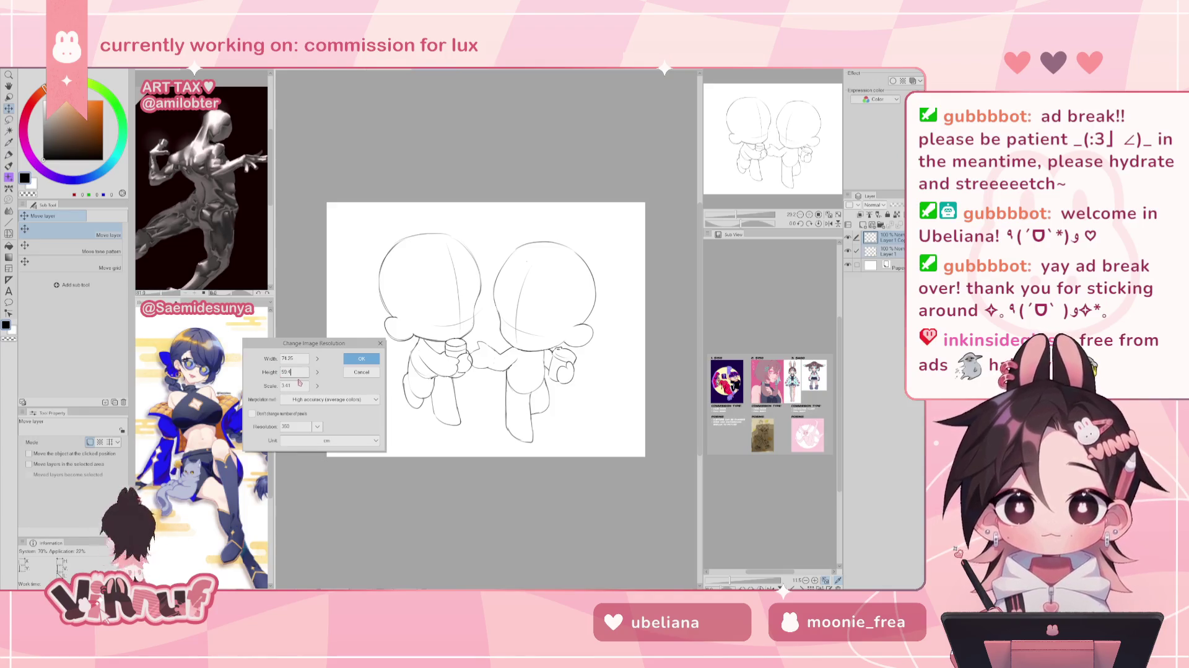
{"action": "left_click", "coordinate": [361, 359]}
Reopen the Change Image Resolution dialog and cancel it without changes.
{"action": "scroll", "coordinate": [481, 386], "scroll_direction": "down", "scroll_amount": 5}
{"action": "scroll", "coordinate": [481, 386], "scroll_direction": "down", "scroll_amount": 5}
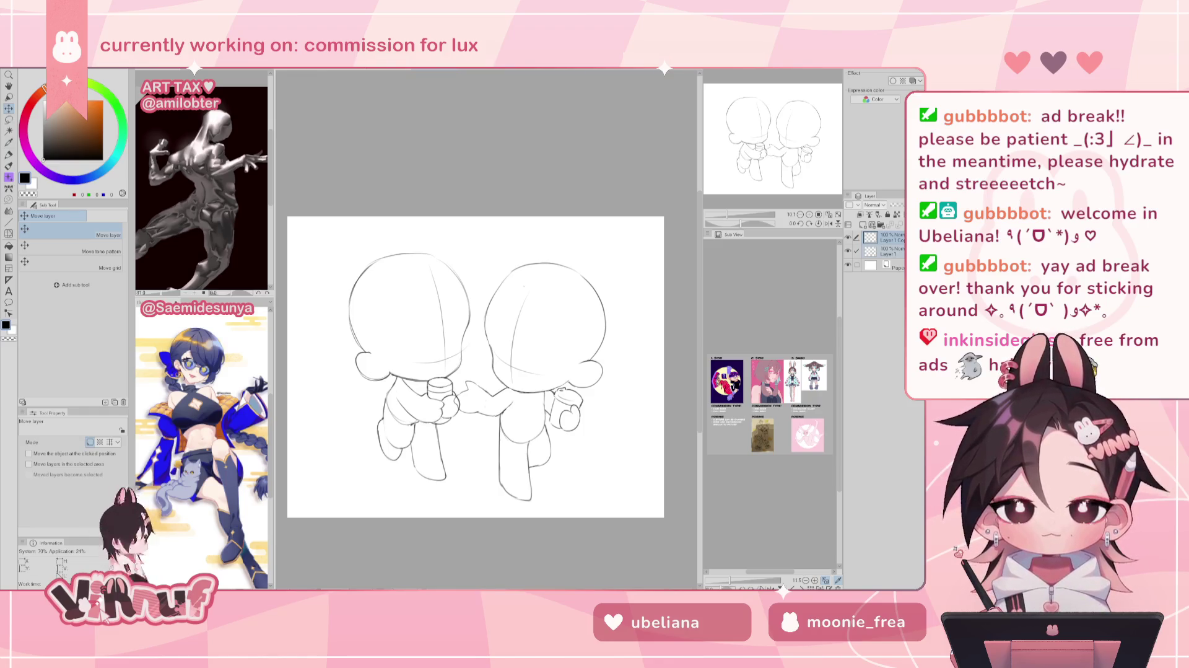
{"action": "left_click", "coordinate": [29, 63]}
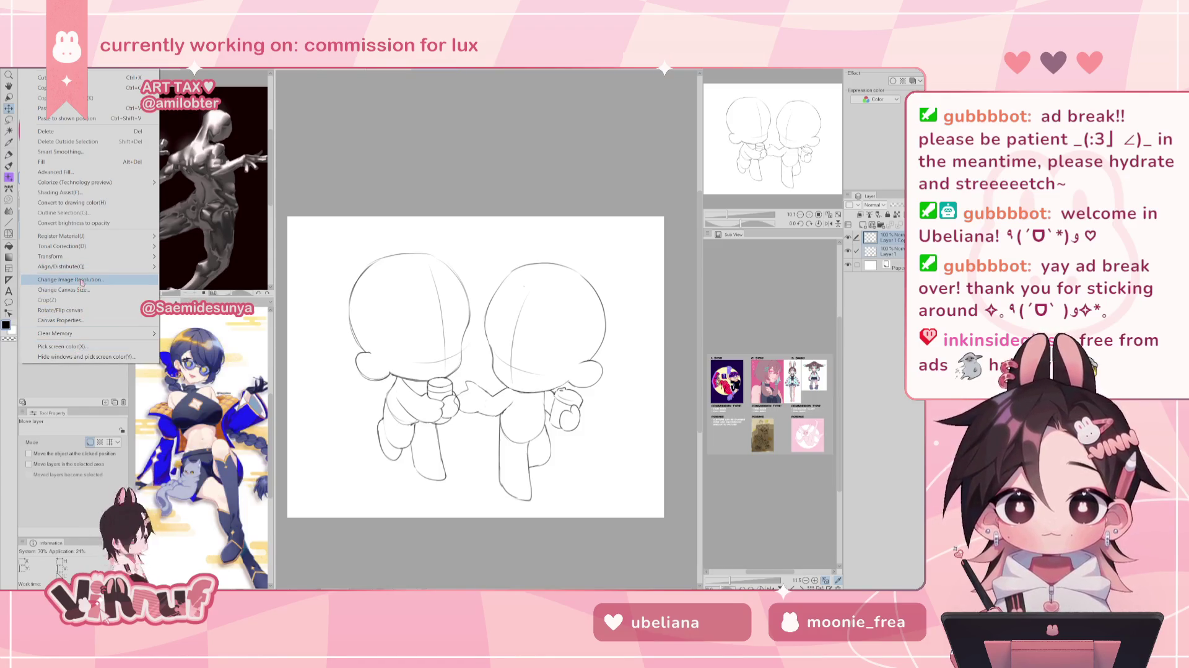
{"action": "left_click", "coordinate": [80, 279]}
{"action": "left_click", "coordinate": [362, 373]}
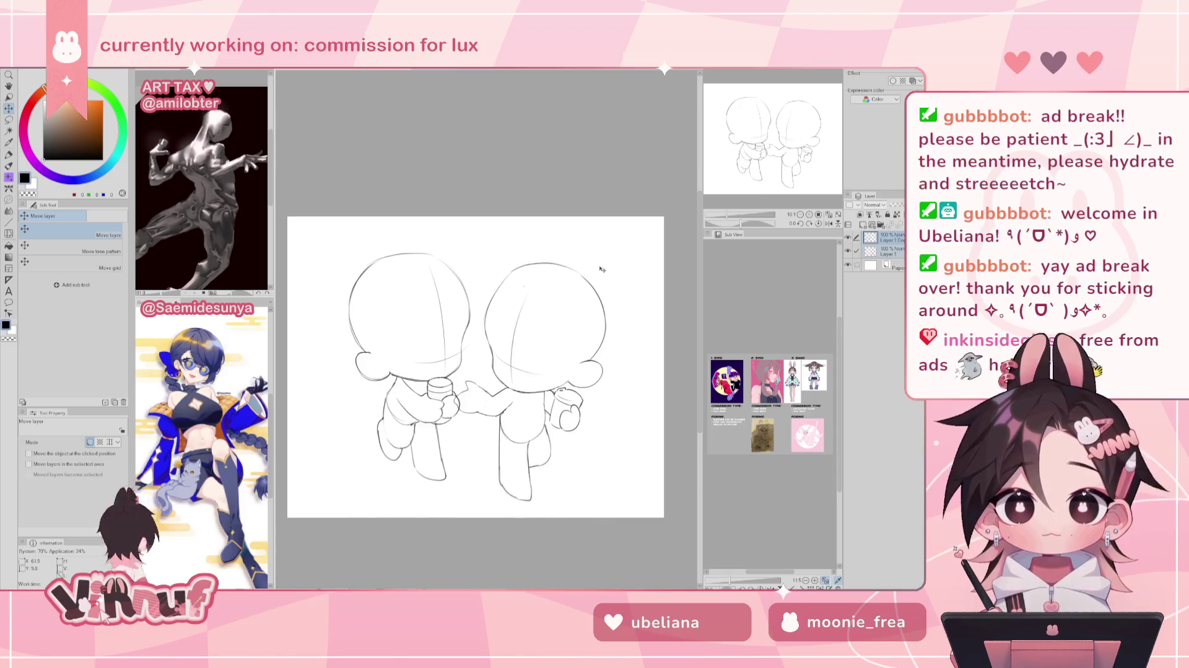
Try a few pen test strokes on the right figure's head and undo them.
{"action": "key", "text": "p"}
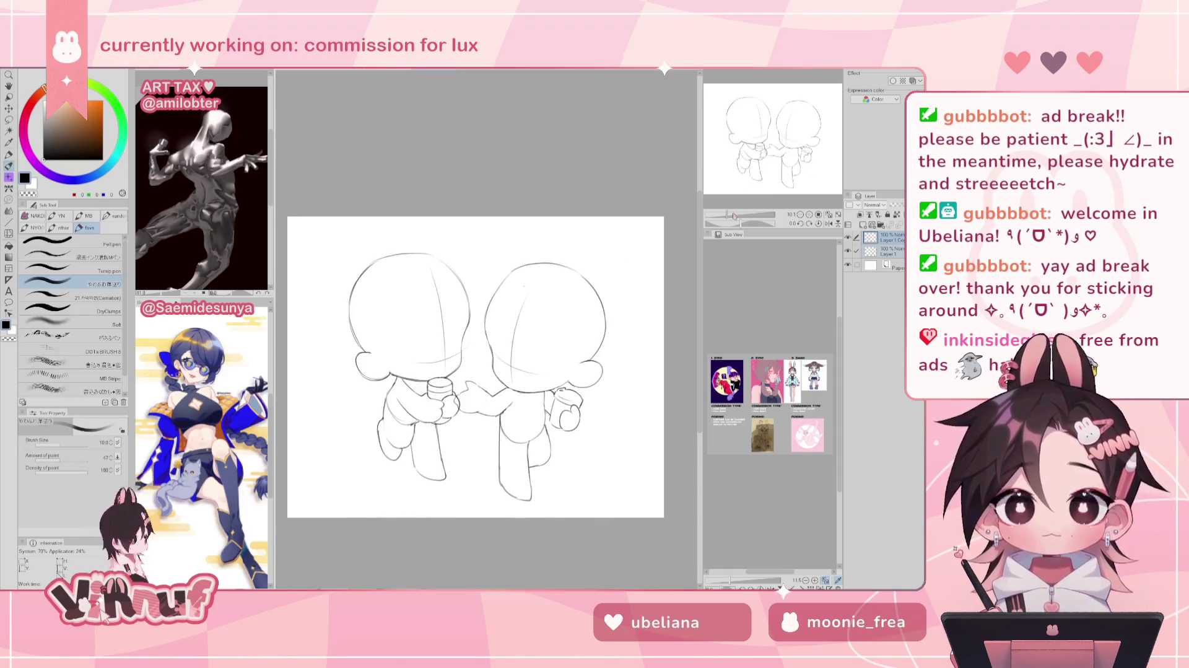
{"action": "scroll", "coordinate": [551, 329], "scroll_direction": "up", "scroll_amount": 2}
{"action": "scroll", "coordinate": [551, 329], "scroll_direction": "up", "scroll_amount": 2}
{"action": "mouse_move", "coordinate": [548, 317]}
{"action": "left_mouse_down"}
{"action": "mouse_move", "coordinate": [553, 389]}
{"action": "mouse_move", "coordinate": [535, 345]}
{"action": "left_mouse_up"}
{"action": "key", "text": "ctrl+z"}
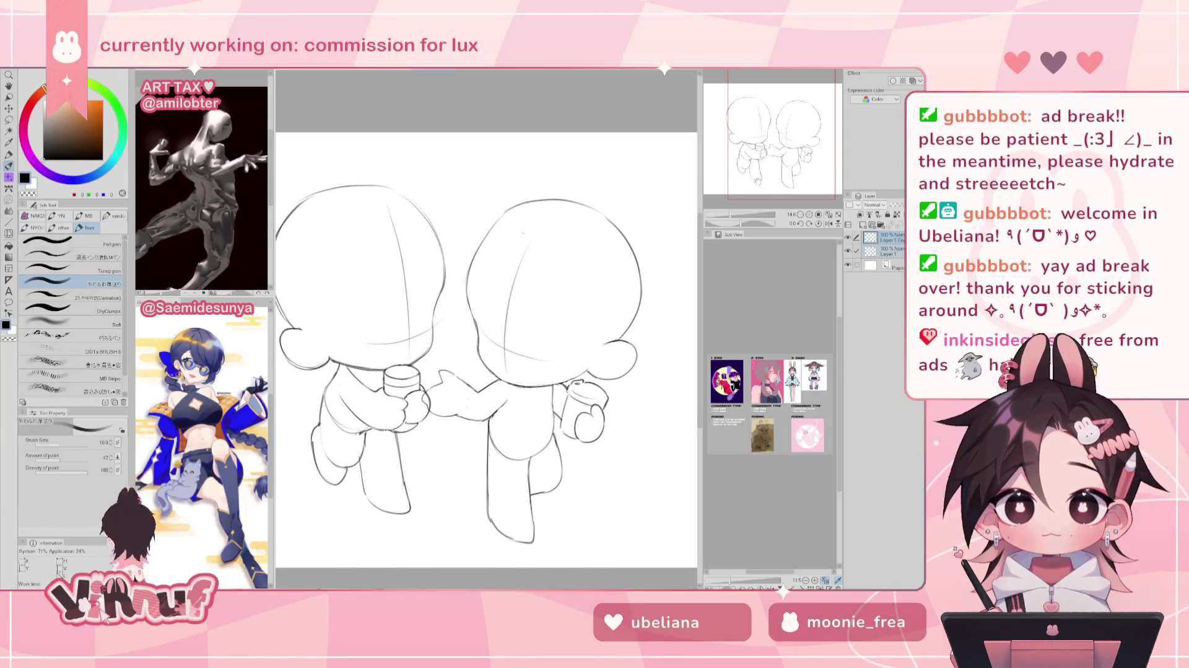
{"action": "scroll", "coordinate": [489, 327], "scroll_direction": "up", "scroll_amount": 8}
{"action": "scroll", "coordinate": [489, 327], "scroll_direction": "up", "scroll_amount": 7}
{"action": "left_click_drag", "start_coordinate": [515, 276], "coordinate": [520, 358]}
{"action": "key", "text": "ctrl+z"}
{"action": "left_click_drag", "start_coordinate": [514, 262], "coordinate": [513, 336]}
{"action": "key", "text": "ctrl+z"}
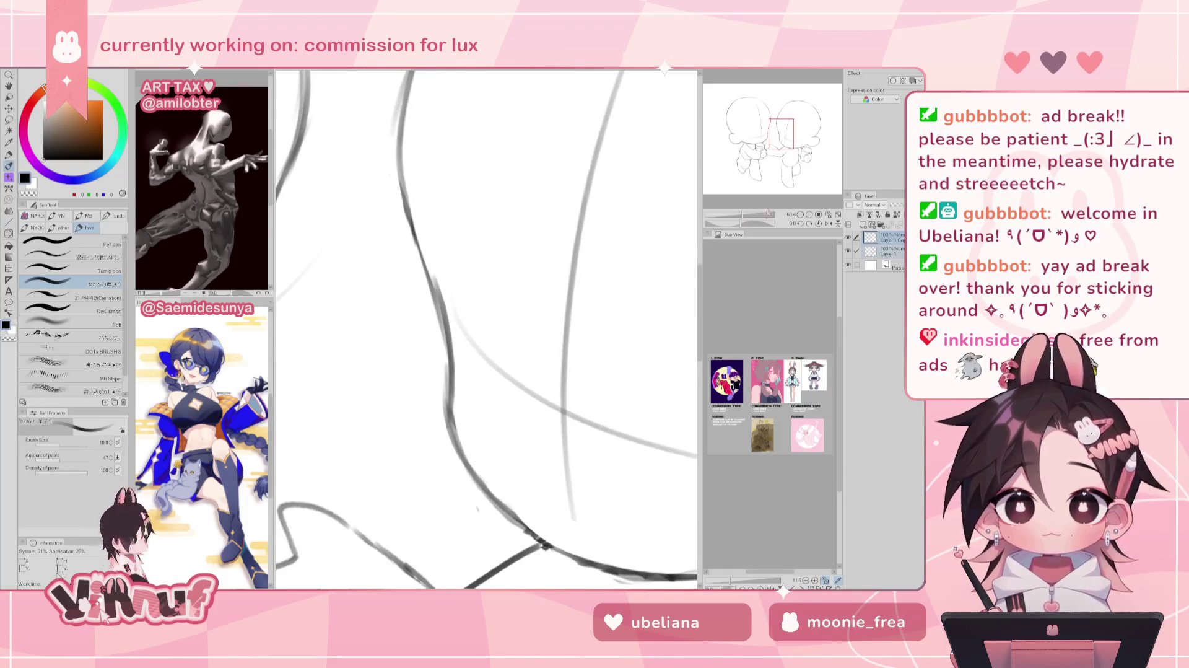
Zoom out to the whole page and add a new empty layer above the sketch.
{"action": "scroll", "coordinate": [489, 327], "scroll_direction": "down", "scroll_amount": 15}
{"action": "scroll", "coordinate": [482, 346], "scroll_direction": "up", "scroll_amount": 2}
{"action": "scroll", "coordinate": [481, 347], "scroll_direction": "down", "scroll_amount": 2}
{"action": "scroll", "coordinate": [482, 346], "scroll_direction": "up", "scroll_amount": 1}
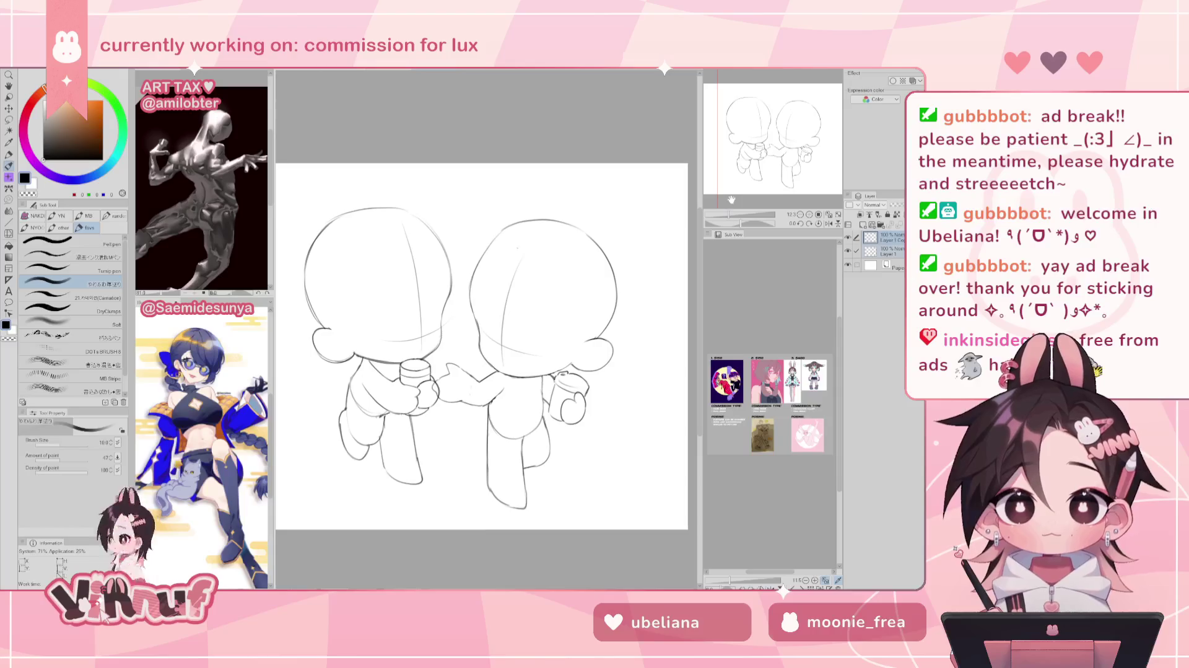
{"action": "left_click_drag", "start_coordinate": [481, 347], "coordinate": [505, 330]}
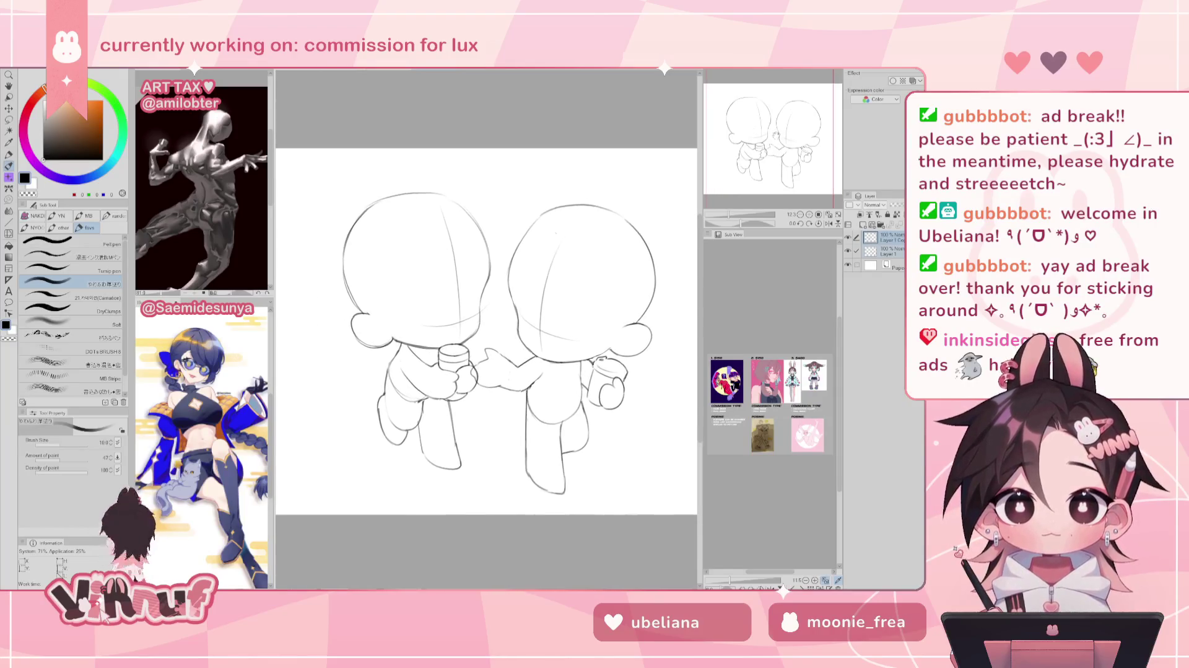
{"action": "mouse_move", "coordinate": [743, 214]}
{"action": "left_mouse_down"}
{"action": "mouse_move", "coordinate": [727, 218]}
{"action": "mouse_move", "coordinate": [738, 215]}
{"action": "left_mouse_up"}
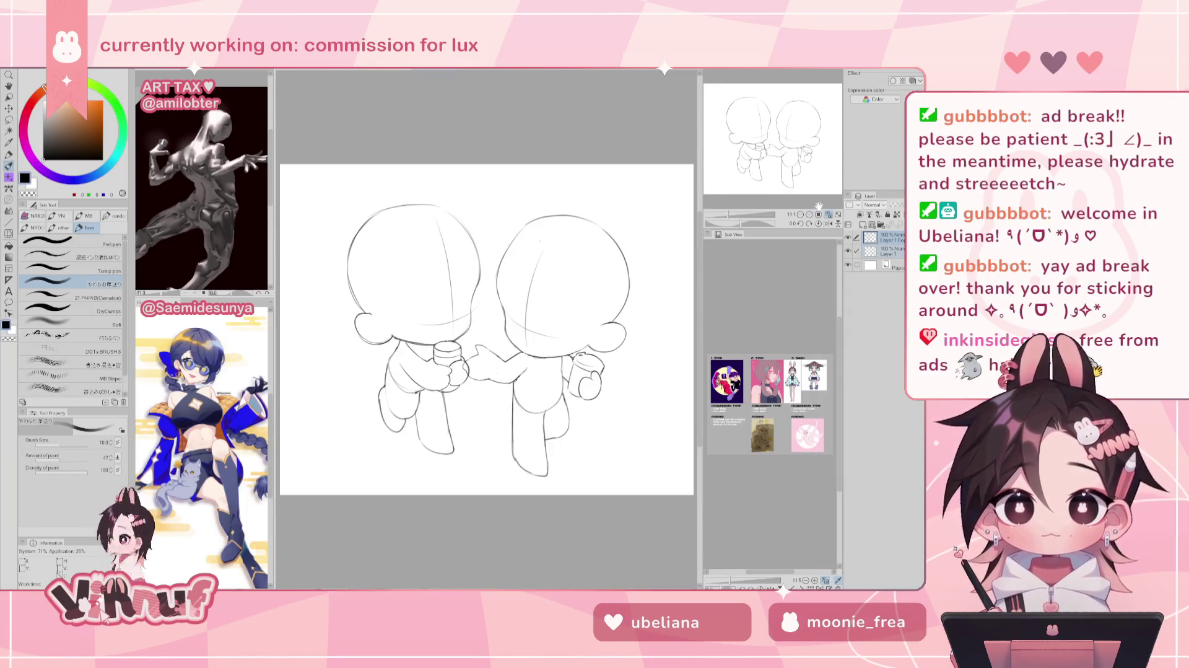
{"action": "left_click", "coordinate": [879, 249]}
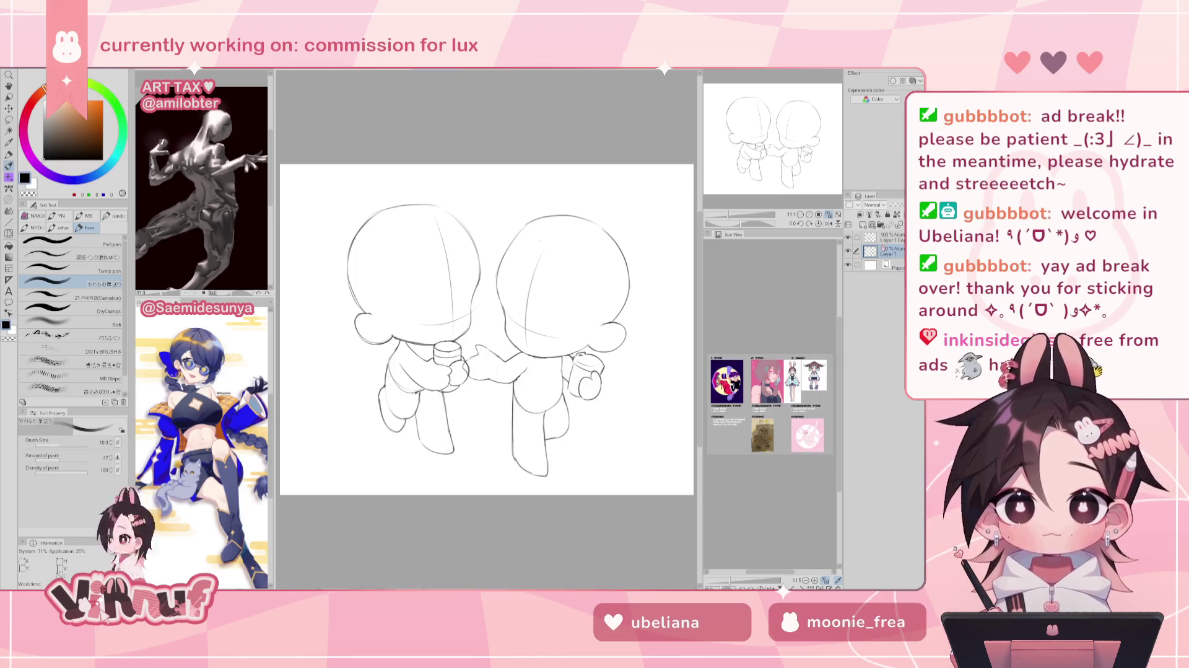
{"action": "left_click", "coordinate": [885, 238]}
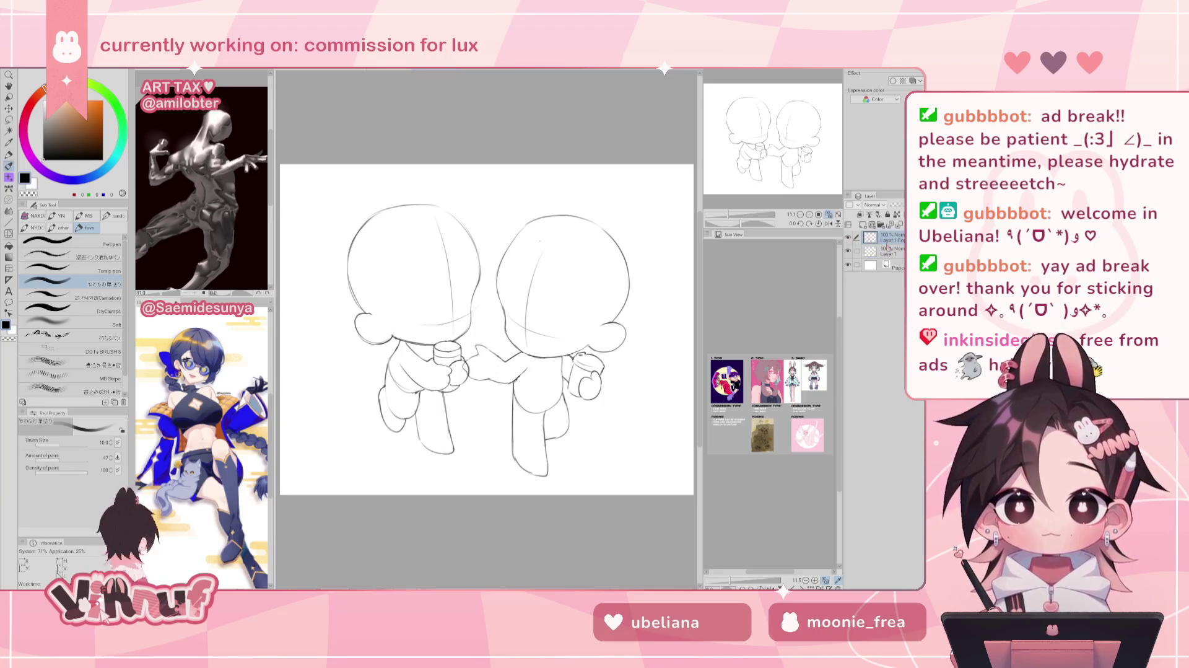
{"action": "left_click", "coordinate": [864, 225]}
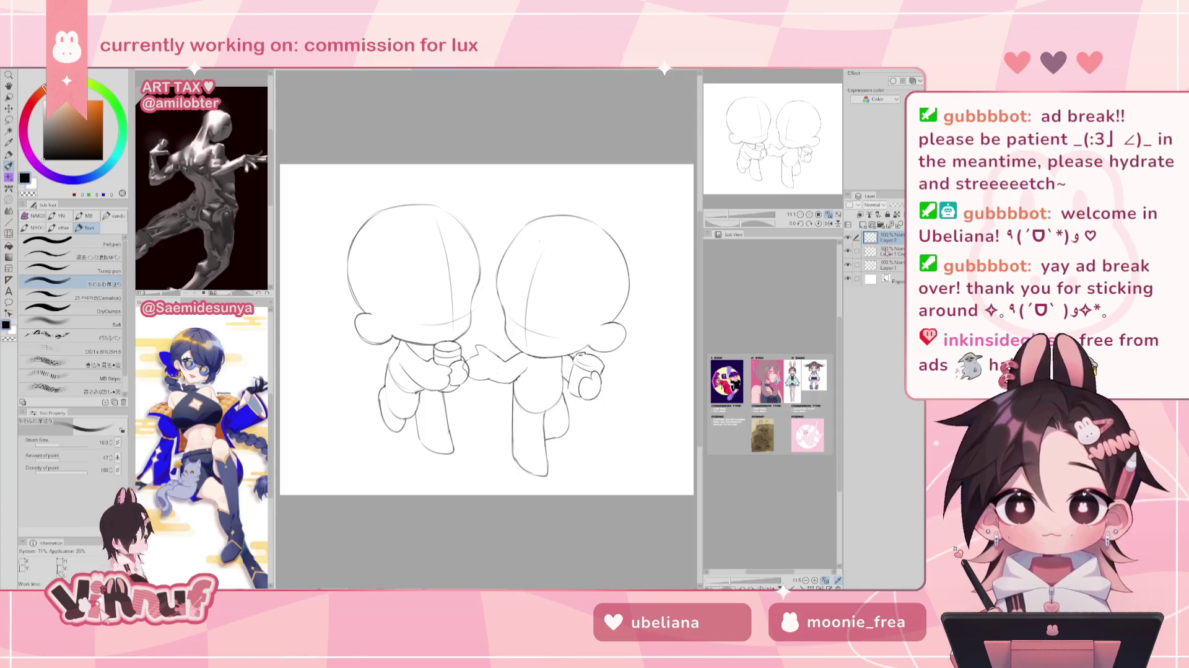
Lower Layer 1 and Layer 1 Copy to 25% opacity, then zoom to the left head.
{"action": "left_click", "coordinate": [887, 251]}
{"action": "left_click", "coordinate": [857, 265]}
{"action": "left_click_drag", "start_coordinate": [902, 205], "coordinate": [896, 207]}
{"action": "left_click", "coordinate": [889, 238]}
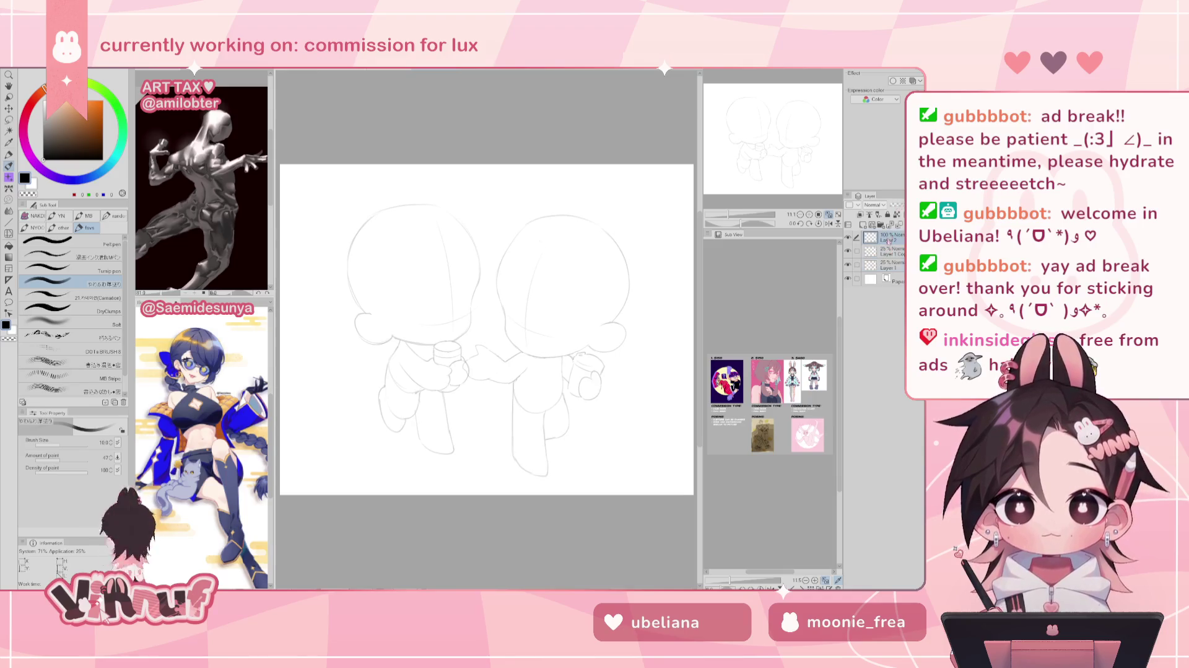
{"action": "scroll", "coordinate": [763, 134], "scroll_direction": "up", "scroll_amount": 3}
{"action": "left_click_drag", "start_coordinate": [774, 139], "coordinate": [761, 132]}
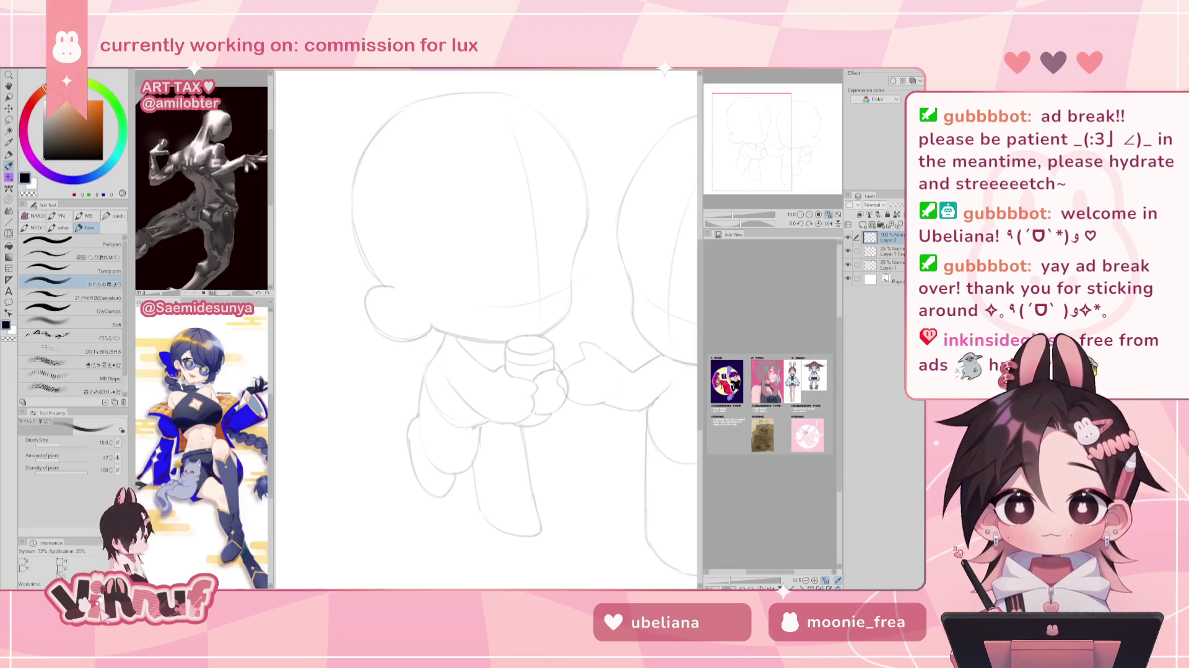
Enlarge the brush size, then draw and undo a curved test stroke on the head.
{"action": "scroll", "coordinate": [743, 142], "scroll_direction": "down", "scroll_amount": 2}
{"action": "scroll", "coordinate": [744, 143], "scroll_direction": "up", "scroll_amount": 2}
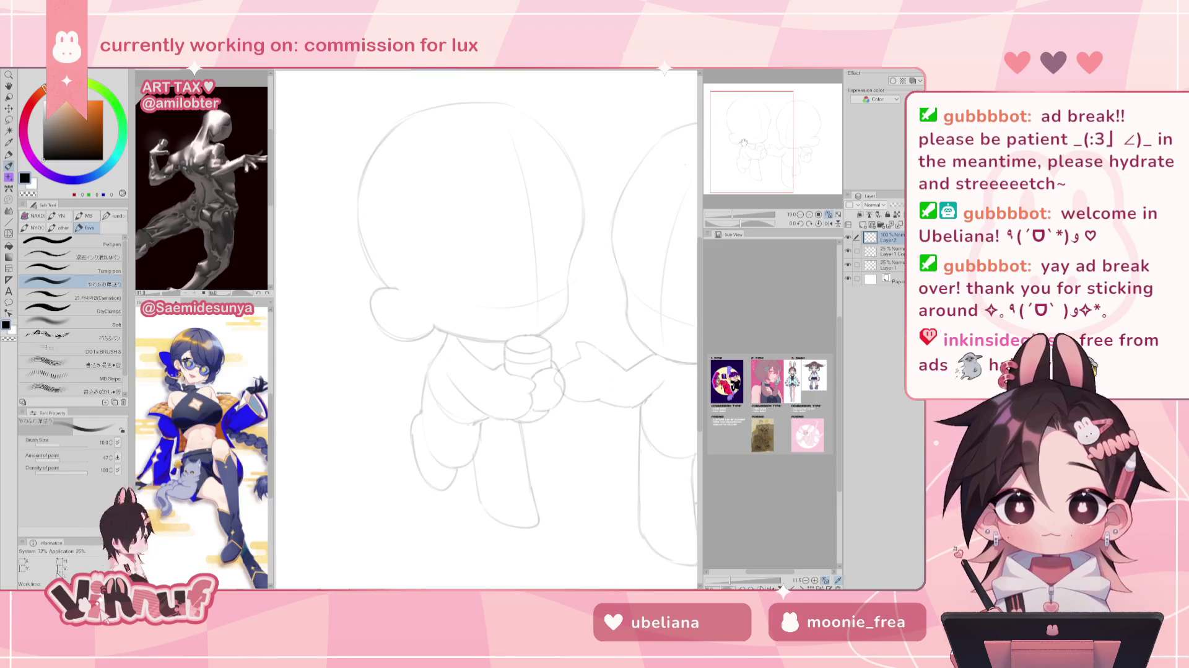
{"action": "left_click_drag", "start_coordinate": [744, 143], "coordinate": [753, 139]}
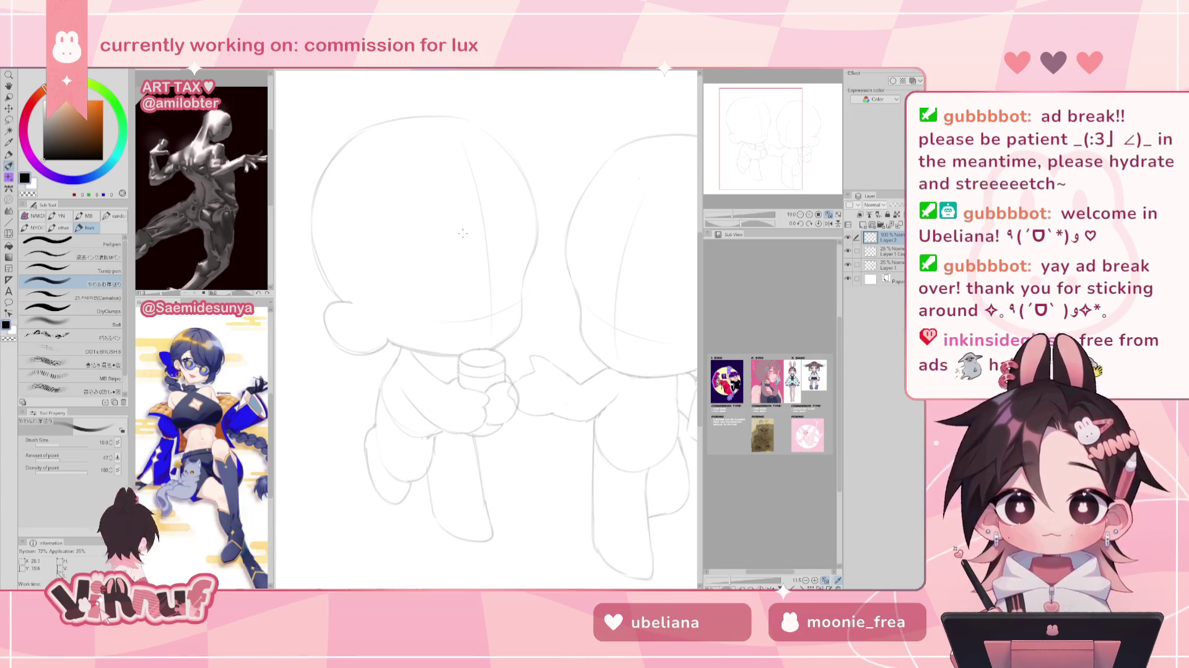
{"action": "key", "text": "bracketright"}
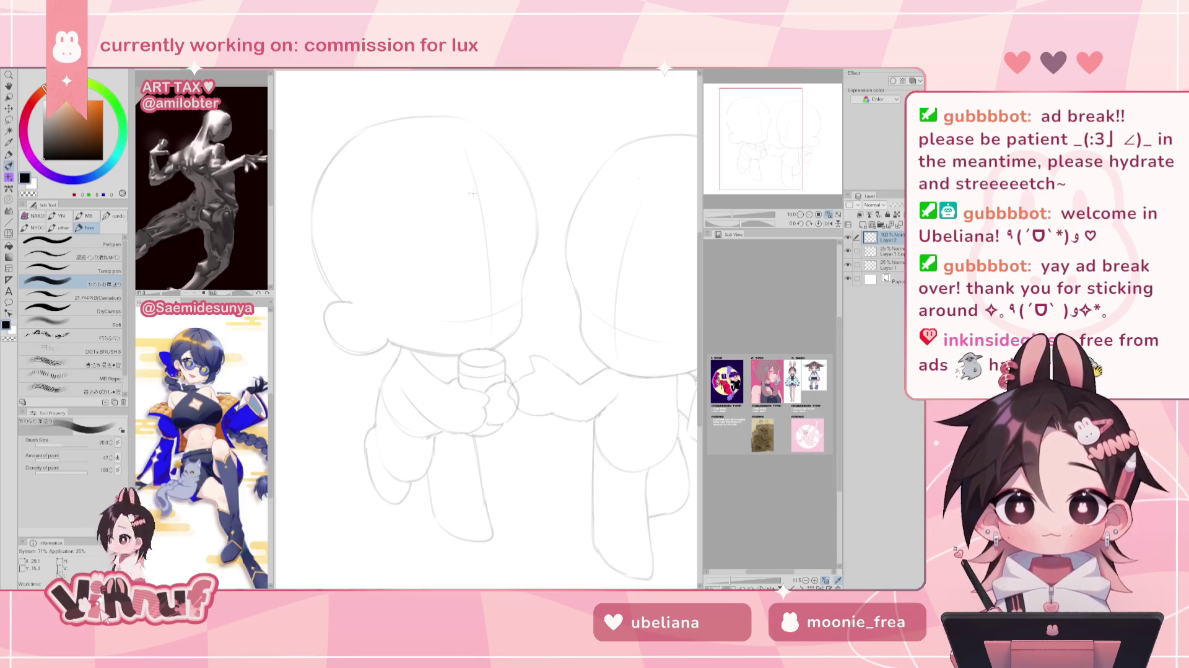
{"action": "left_click_drag", "start_coordinate": [105, 442], "coordinate": [110, 442]}
{"action": "left_click_drag", "start_coordinate": [480, 213], "coordinate": [489, 319]}
{"action": "key", "text": "ctrl+z"}
{"action": "key", "text": "ctrl+z"}
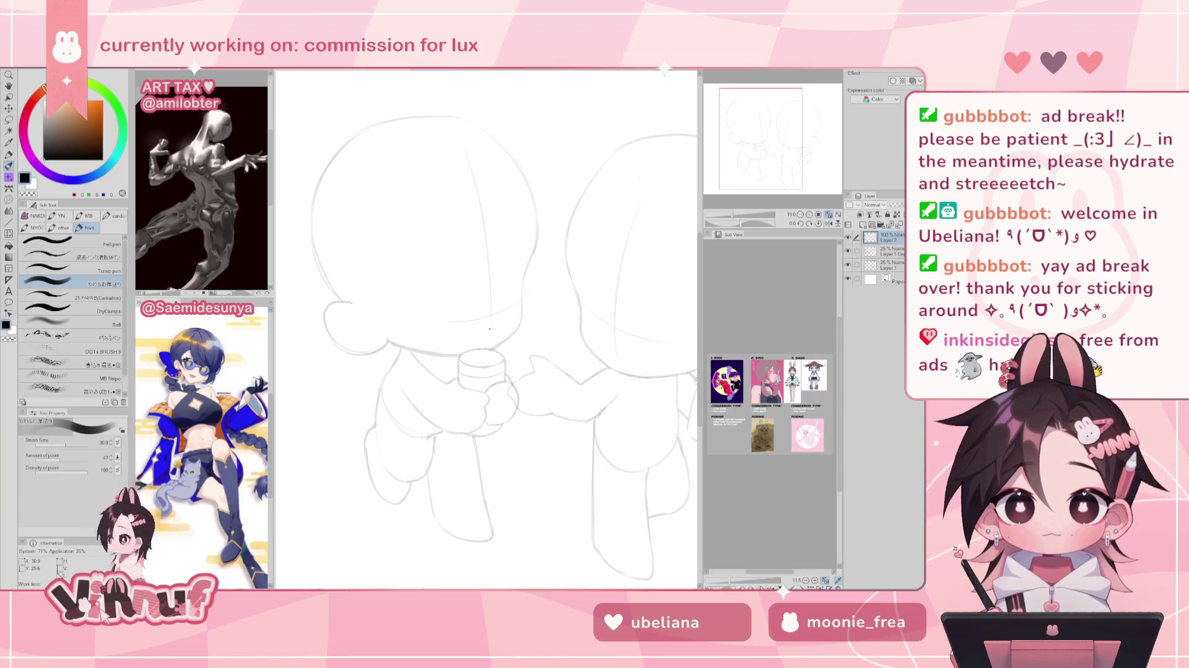
Try closed-eye marks and lid curves on the left chibi's face, undoing each attempt.
{"action": "key", "text": "h"}
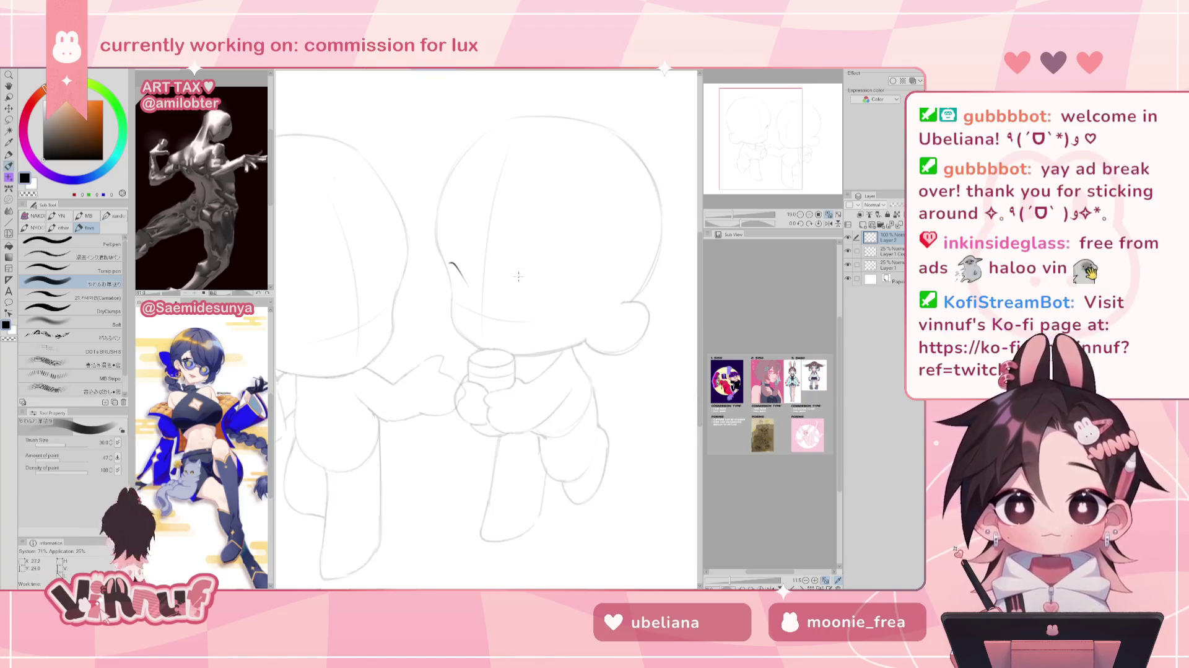
{"action": "key", "text": "ctrl+z"}
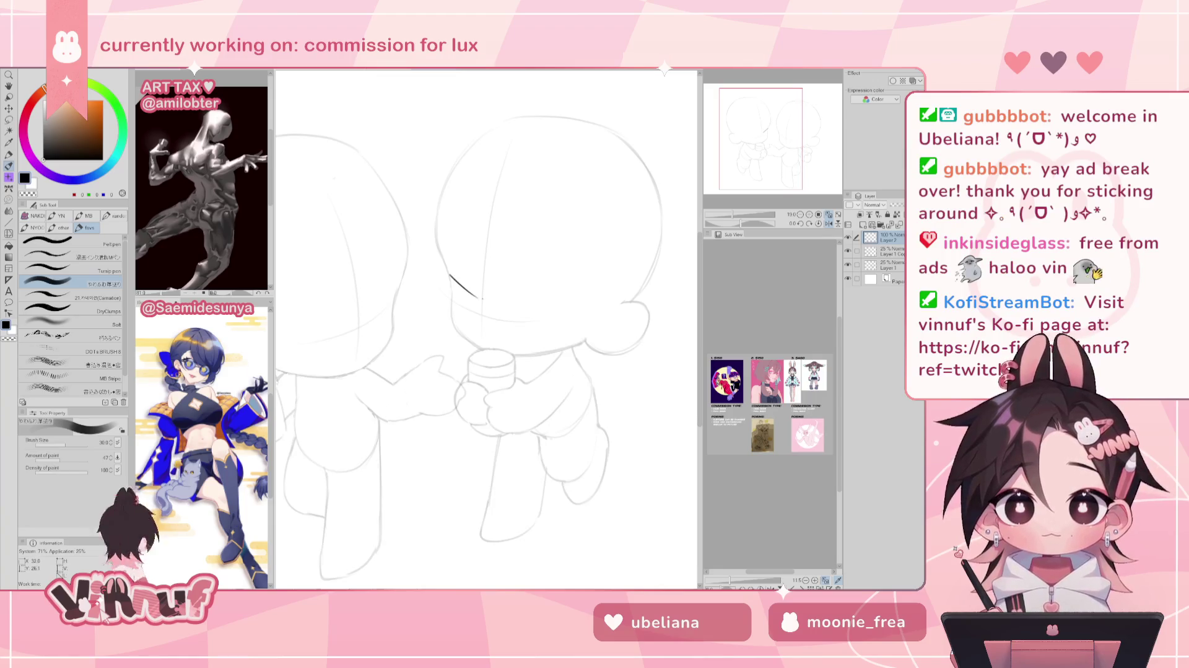
{"action": "key", "text": "h"}
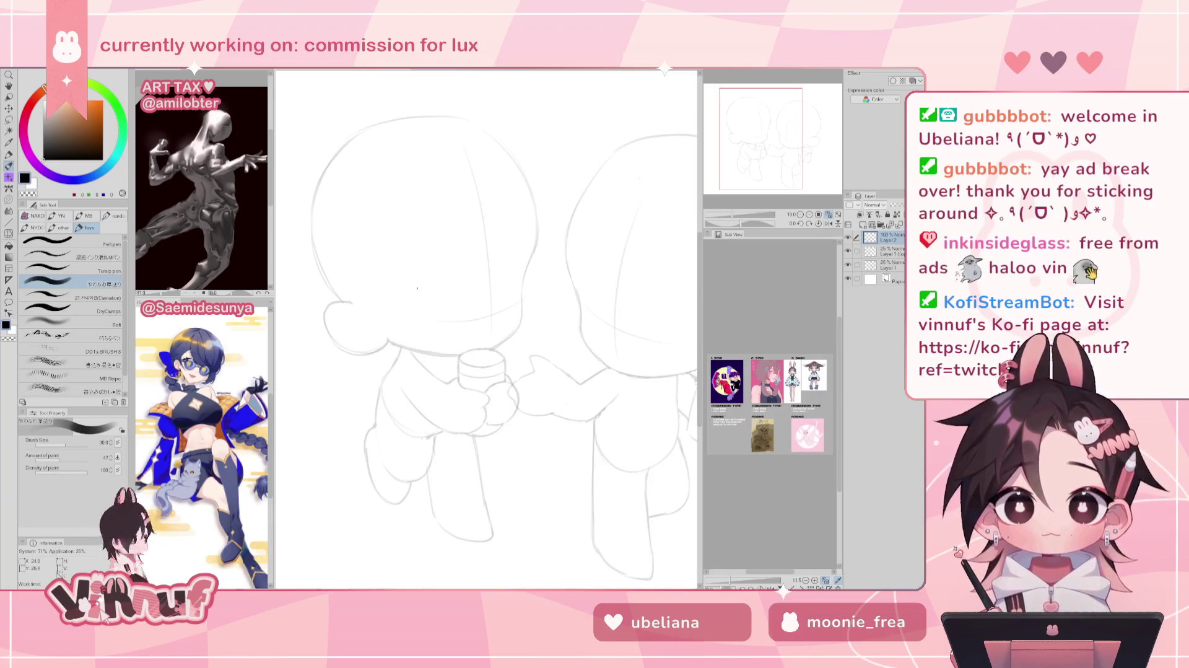
{"action": "left_click_drag", "start_coordinate": [400, 306], "coordinate": [400, 316]}
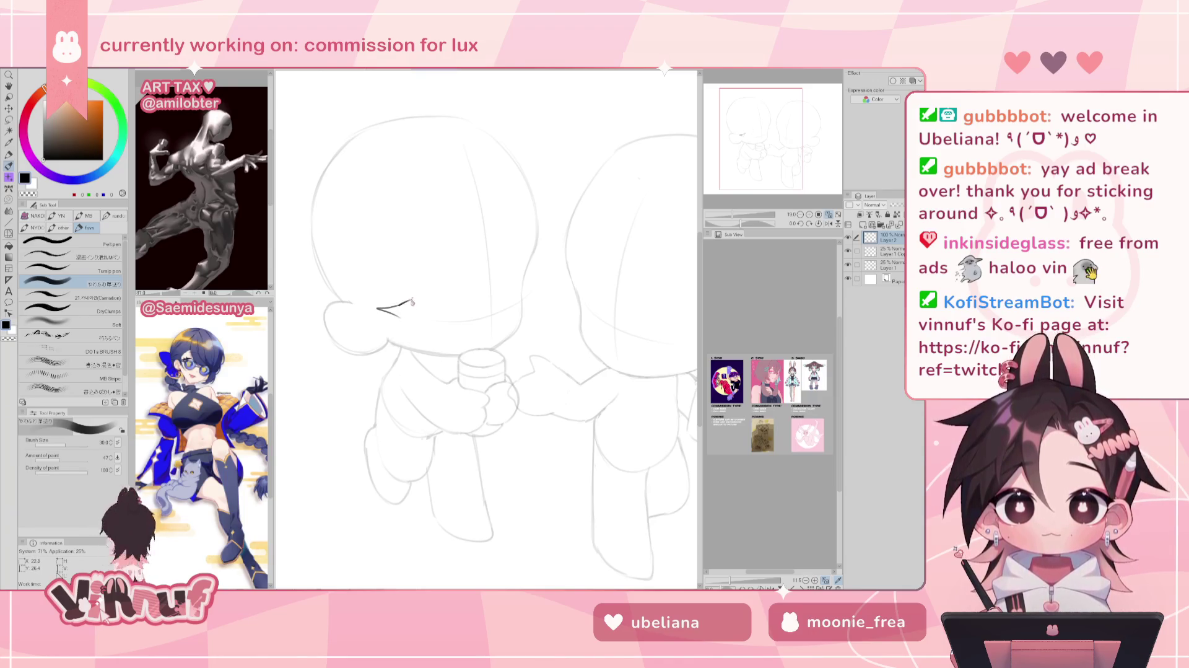
{"action": "left_click_drag", "start_coordinate": [397, 307], "coordinate": [406, 297]}
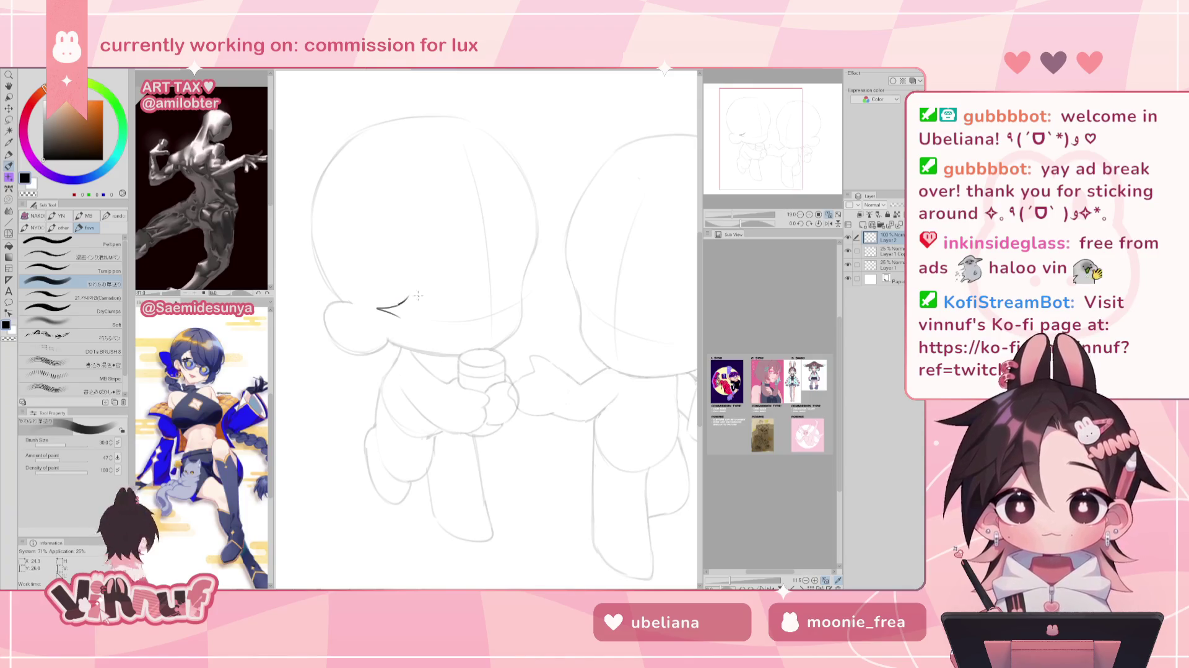
{"action": "left_click_drag", "start_coordinate": [398, 306], "coordinate": [407, 298]}
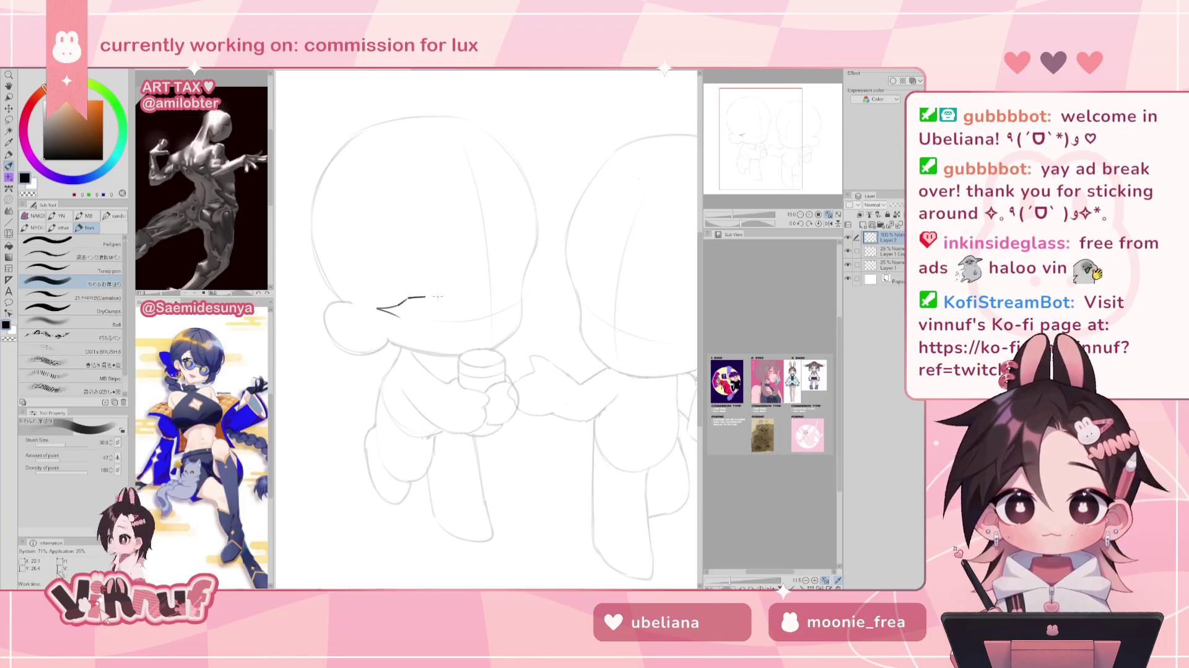
{"action": "left_click_drag", "start_coordinate": [399, 305], "coordinate": [452, 298]}
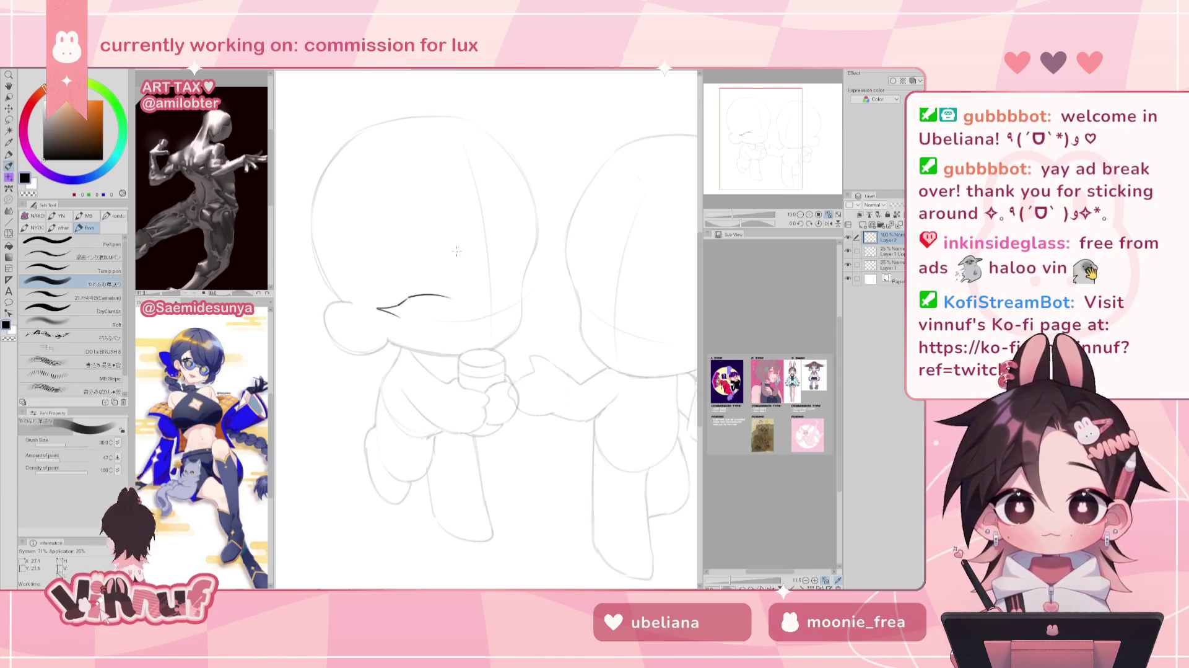
{"action": "key", "text": "ctrl+z"}
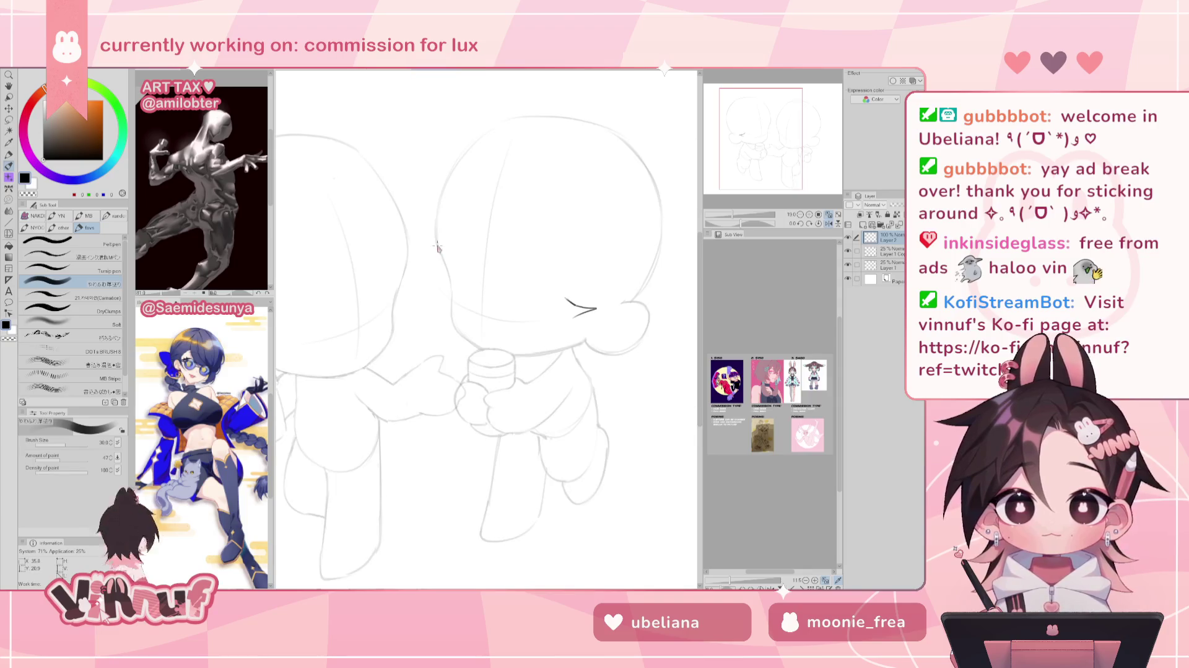
{"action": "key", "text": "ctrl+z"}
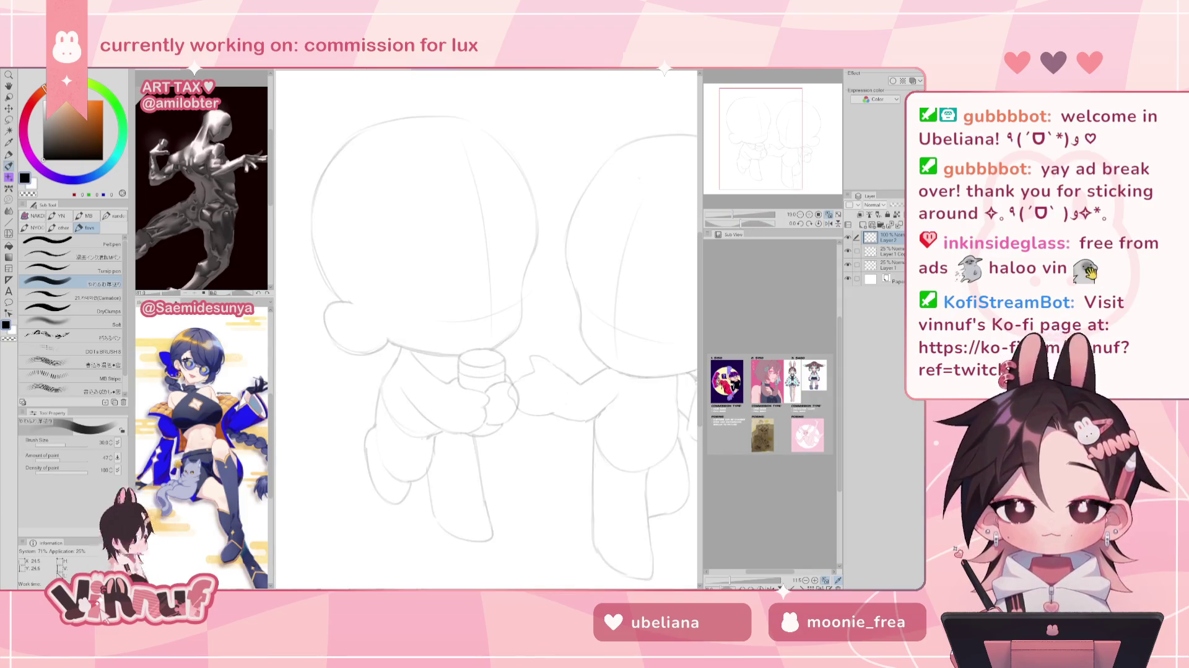
{"action": "left_click_drag", "start_coordinate": [423, 303], "coordinate": [472, 303]}
{"action": "key", "text": "ctrl+z"}
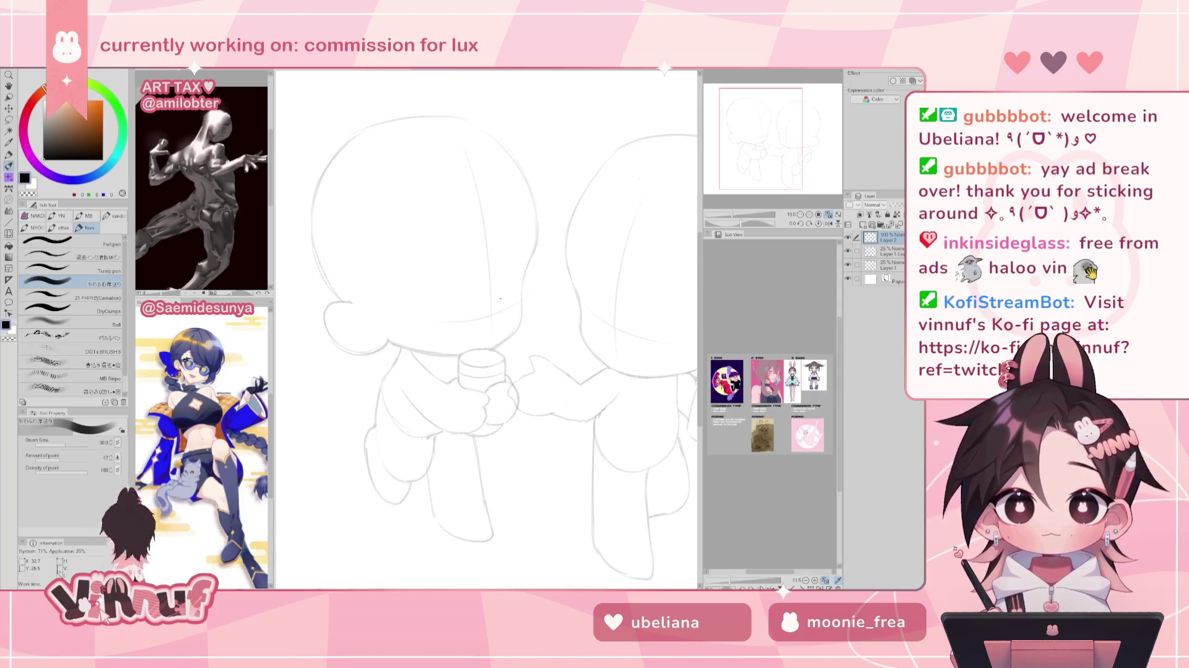
Ink the eye's upper lash line and curve, then reposition it with a transform.
{"action": "left_click_drag", "start_coordinate": [512, 282], "coordinate": [500, 299]}
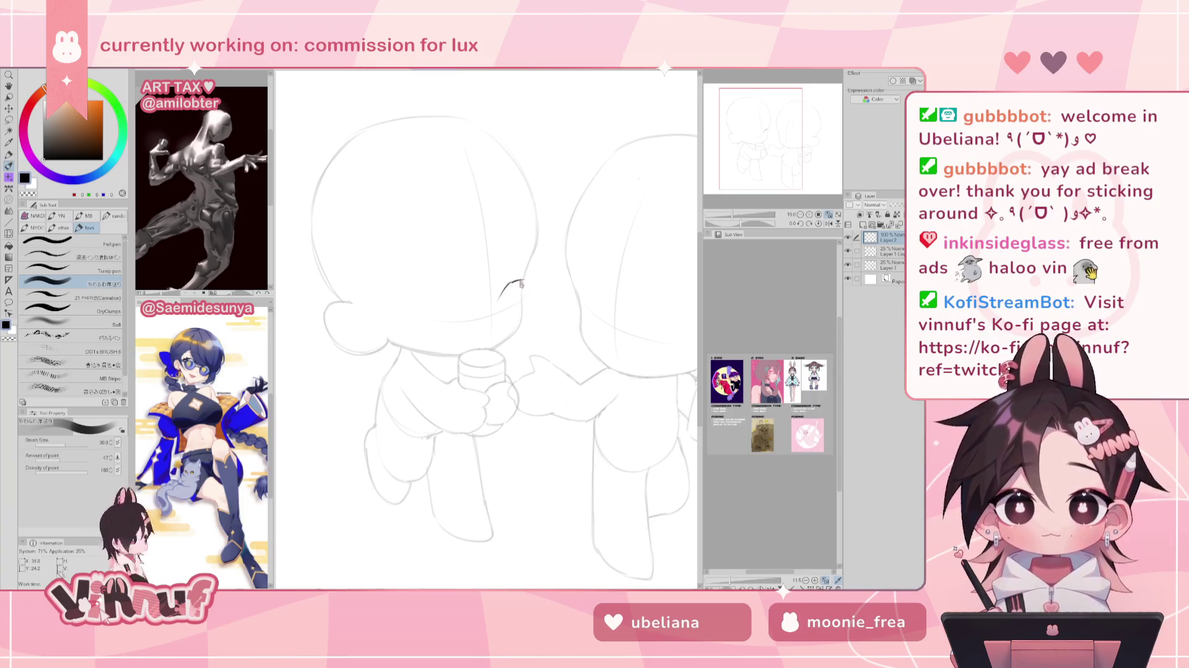
{"action": "key", "text": "h"}
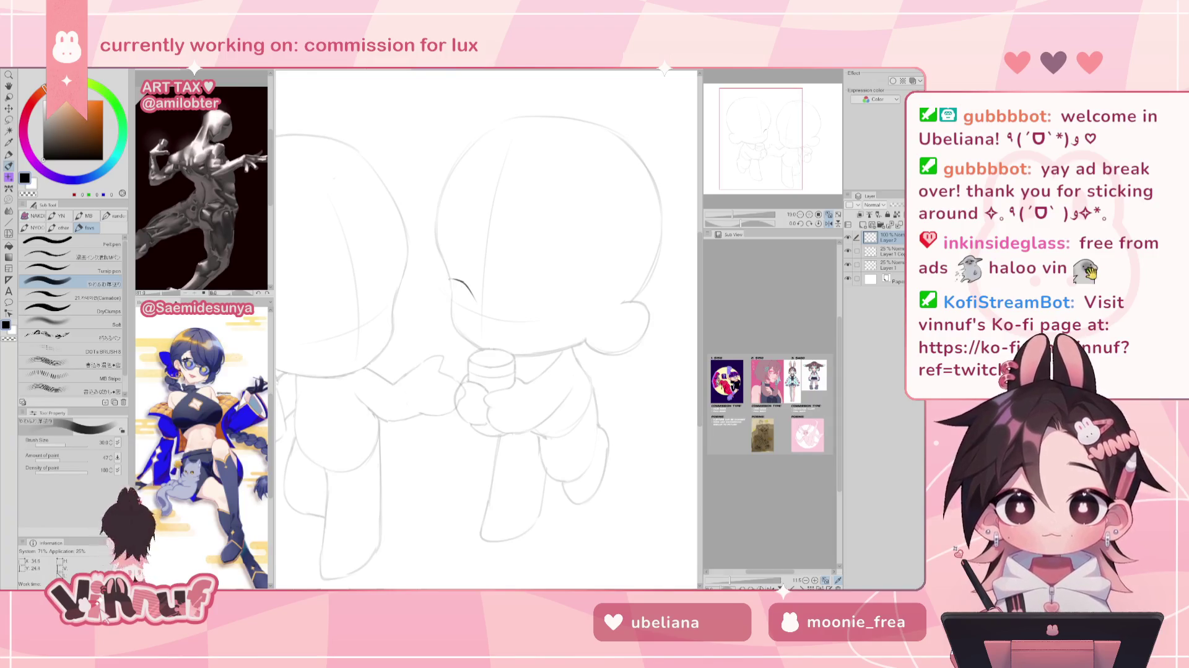
{"action": "left_click_drag", "start_coordinate": [444, 278], "coordinate": [452, 297]}
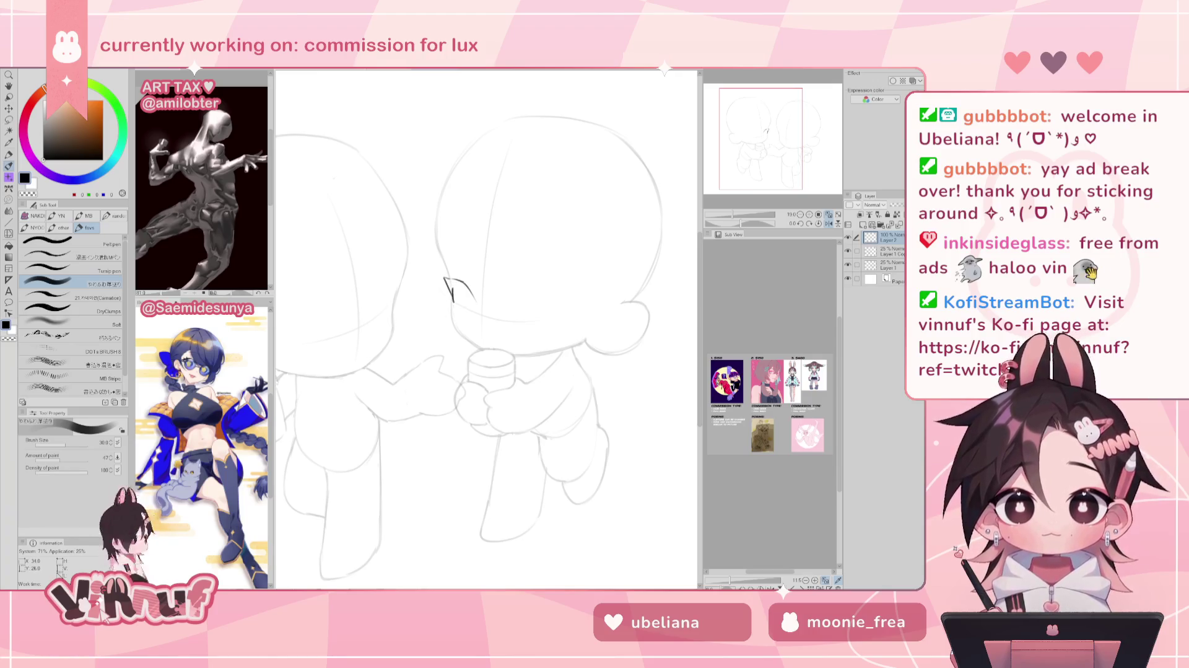
{"action": "key", "text": "h"}
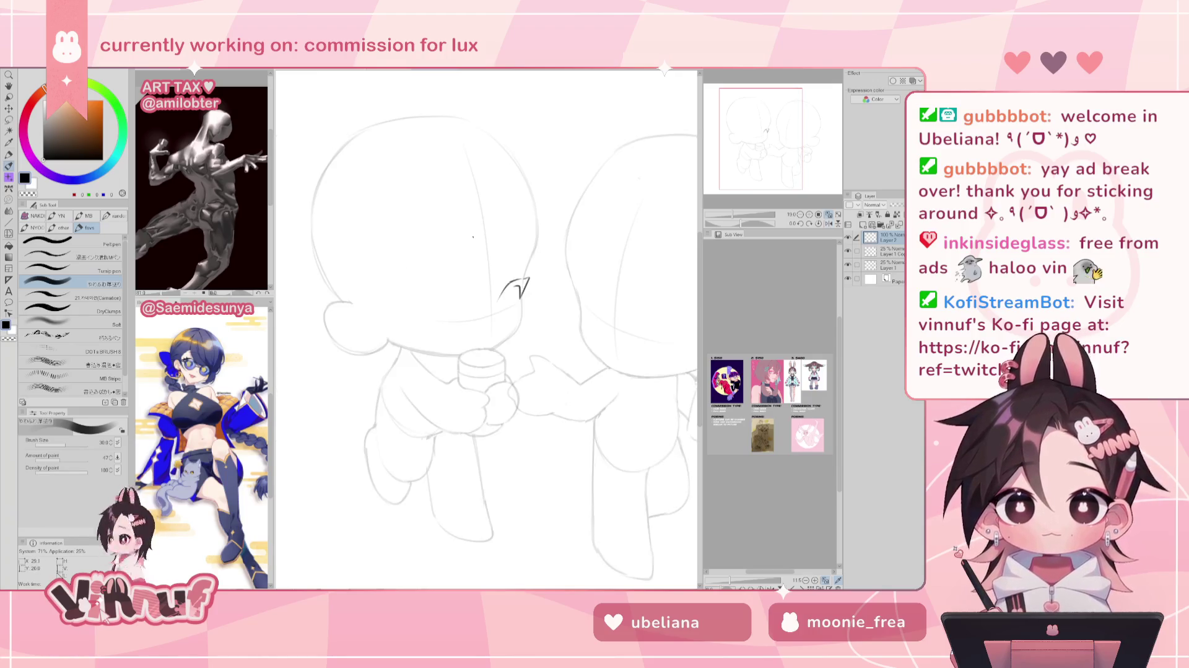
{"action": "mouse_move", "coordinate": [508, 286]}
{"action": "left_mouse_down"}
{"action": "mouse_move", "coordinate": [496, 304]}
{"action": "mouse_move", "coordinate": [523, 283]}
{"action": "left_mouse_up"}
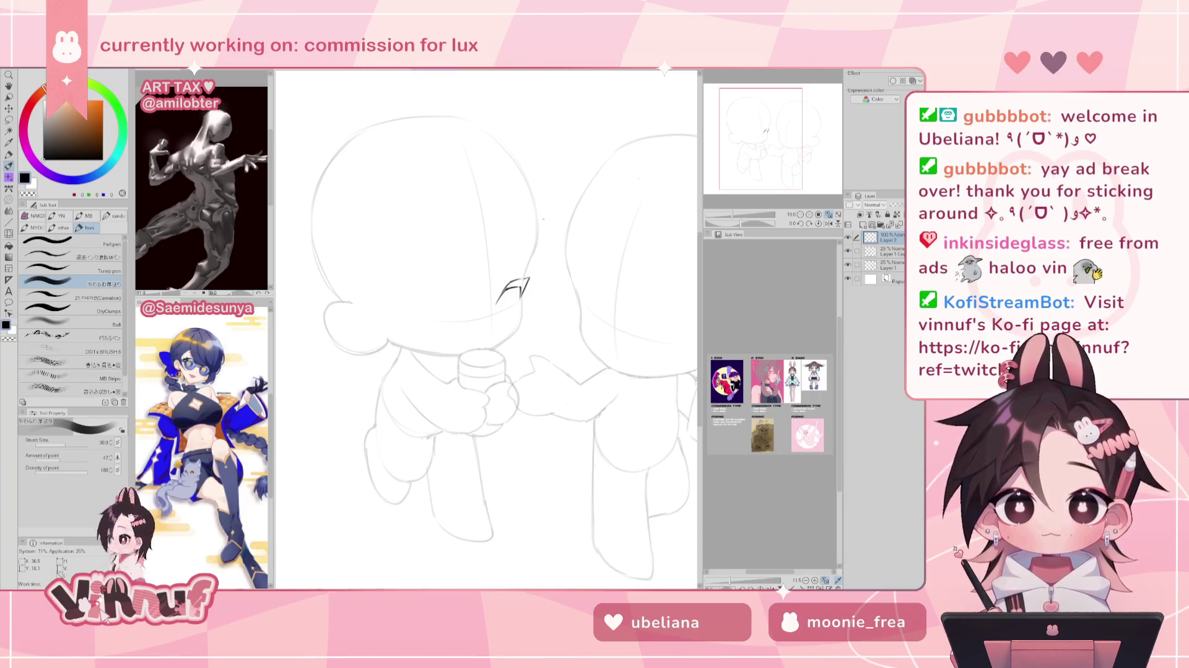
{"action": "key", "text": "ctrl+t"}
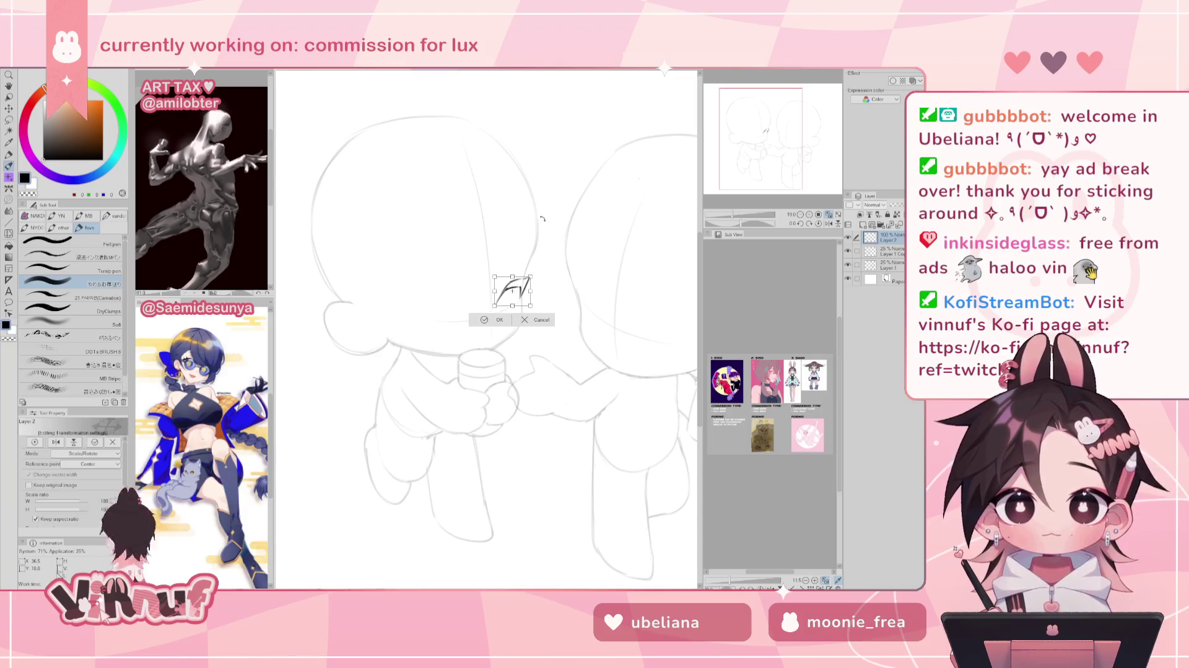
{"action": "left_click_drag", "start_coordinate": [533, 290], "coordinate": [533, 287]}
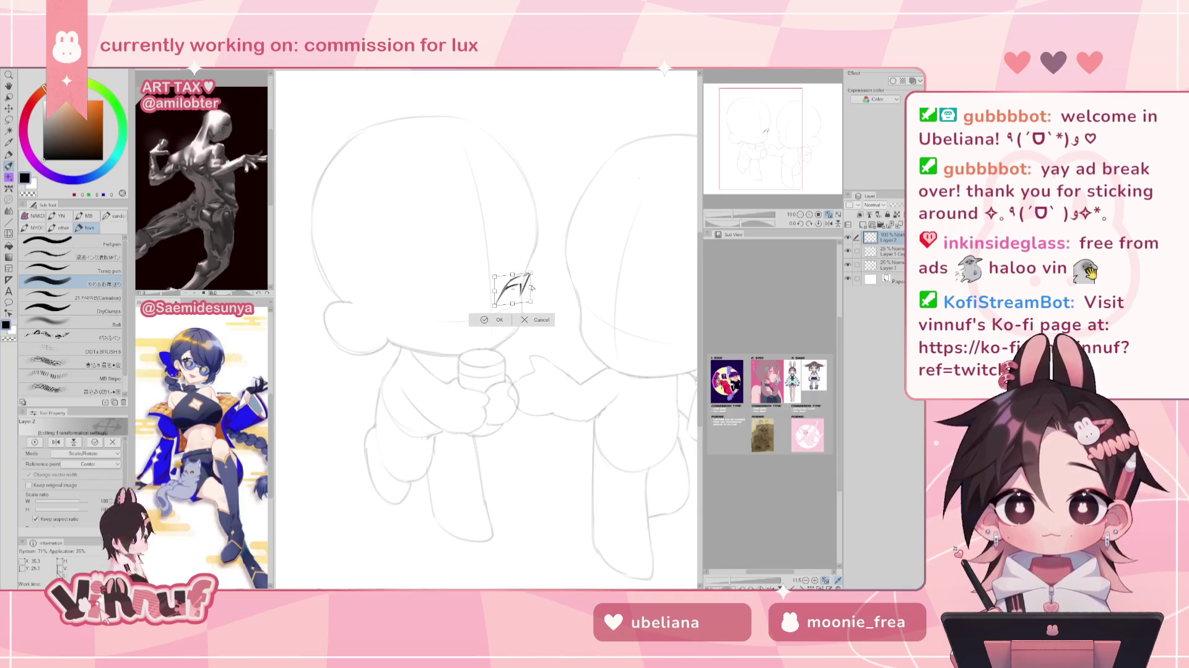
{"action": "key", "text": "Return"}
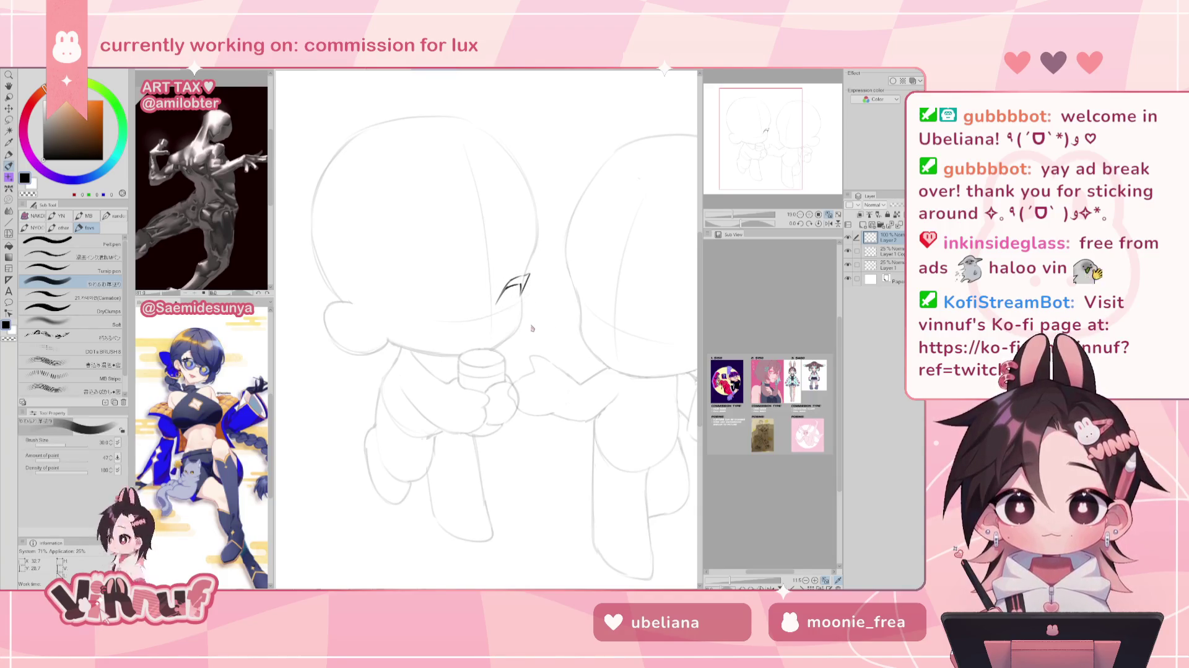
Draw the eye's lower curve, redrawing it larger after a mirrored check.
{"action": "key", "text": "j"}
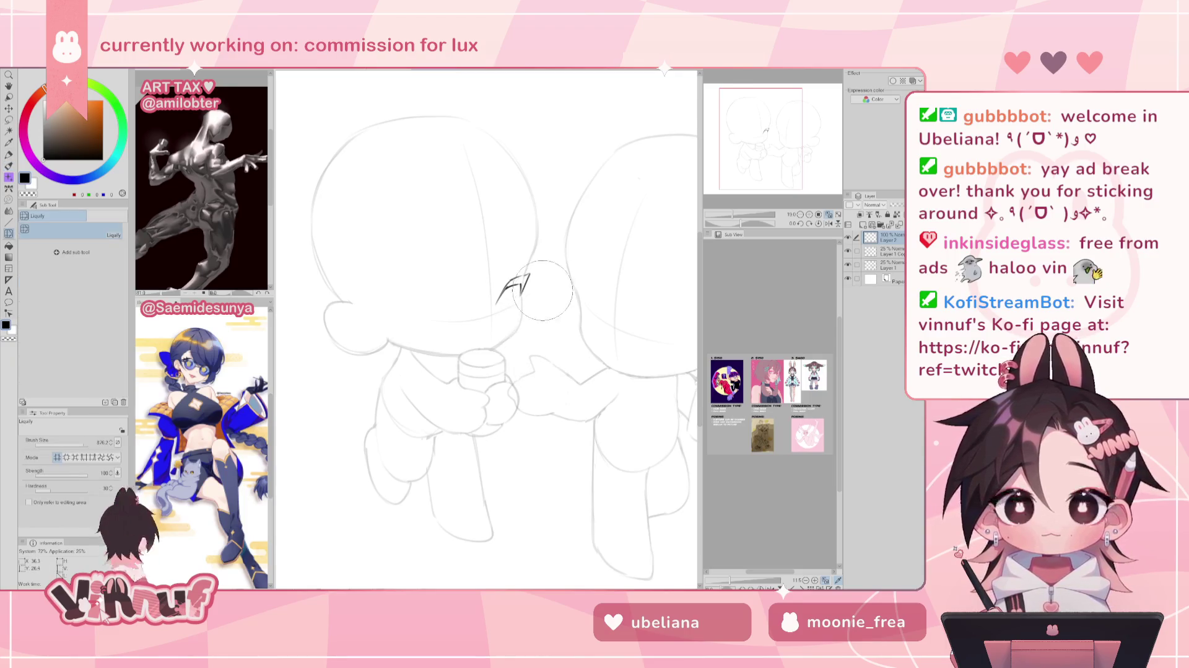
{"action": "key", "text": "p"}
{"action": "key", "text": "ctrl+z"}
{"action": "left_click_drag", "start_coordinate": [513, 288], "coordinate": [503, 316]}
{"action": "key", "text": "ctrl+z"}
{"action": "key", "text": "ctrl+z"}
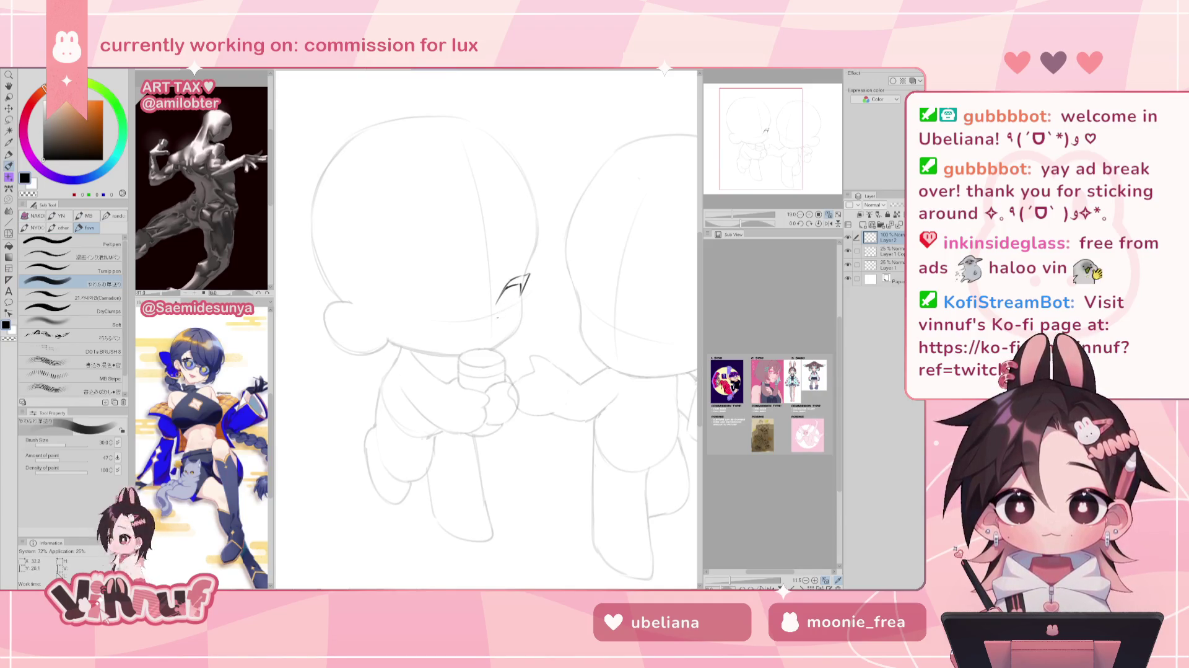
{"action": "left_click_drag", "start_coordinate": [497, 320], "coordinate": [509, 315]}
{"action": "key", "text": "h"}
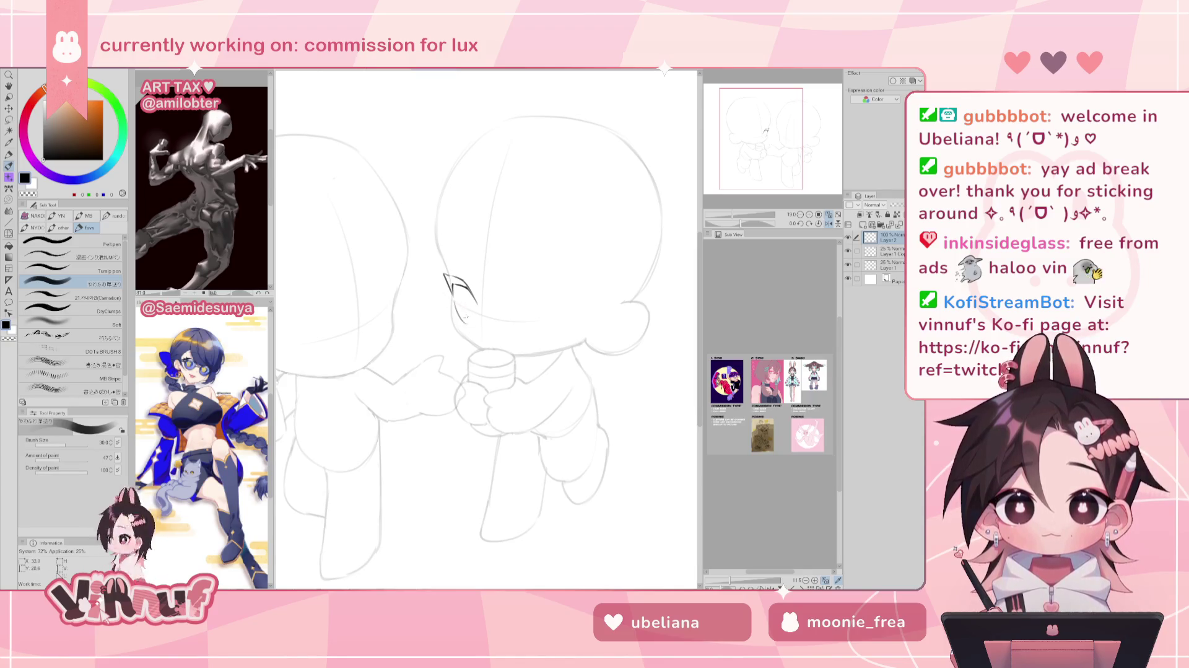
{"action": "left_click_drag", "start_coordinate": [457, 307], "coordinate": [475, 321]}
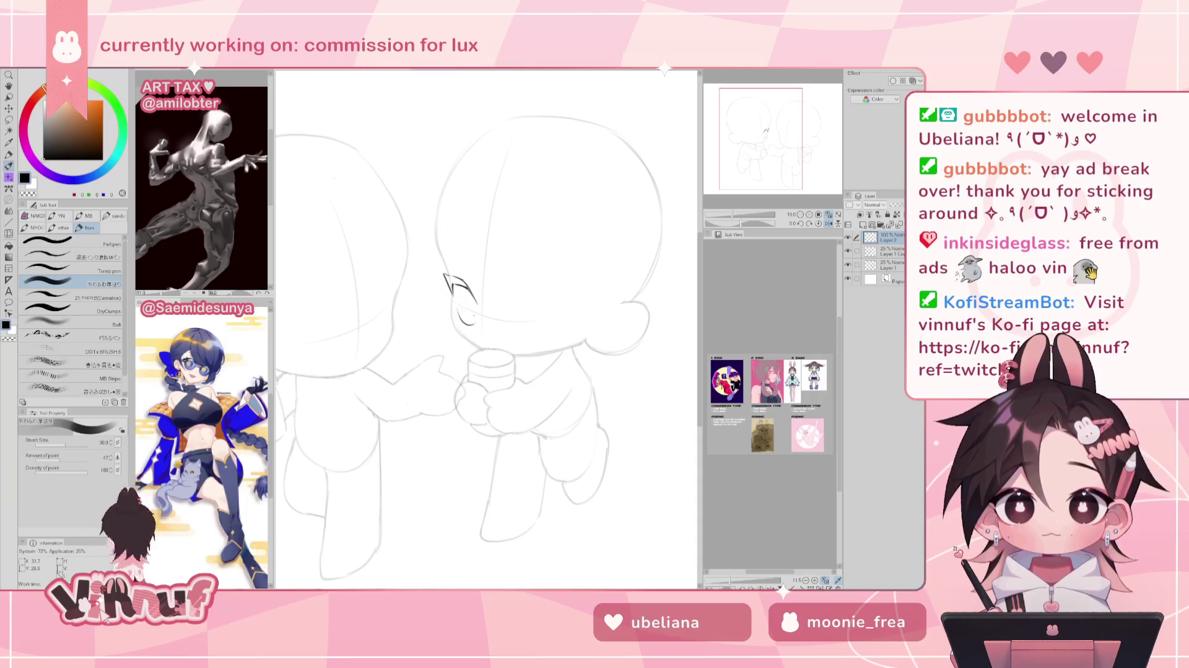
{"action": "key", "text": "h"}
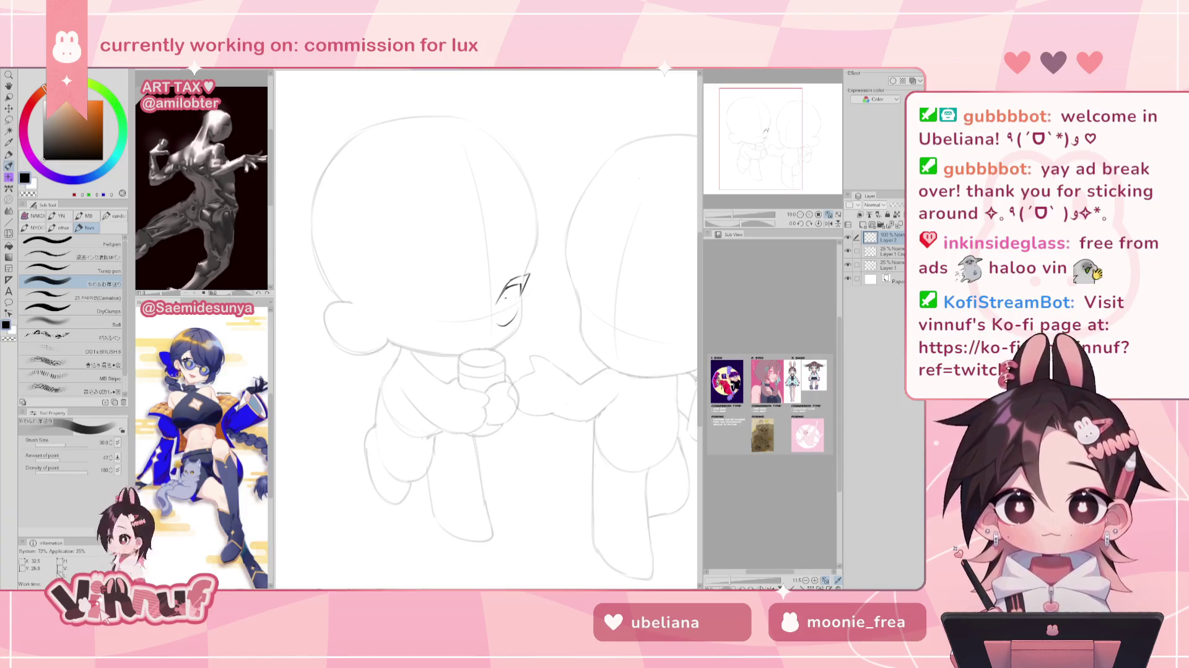
Add the eye's outer edge, check it mirrored, and zoom out to both characters.
{"action": "left_click_drag", "start_coordinate": [505, 301], "coordinate": [507, 322]}
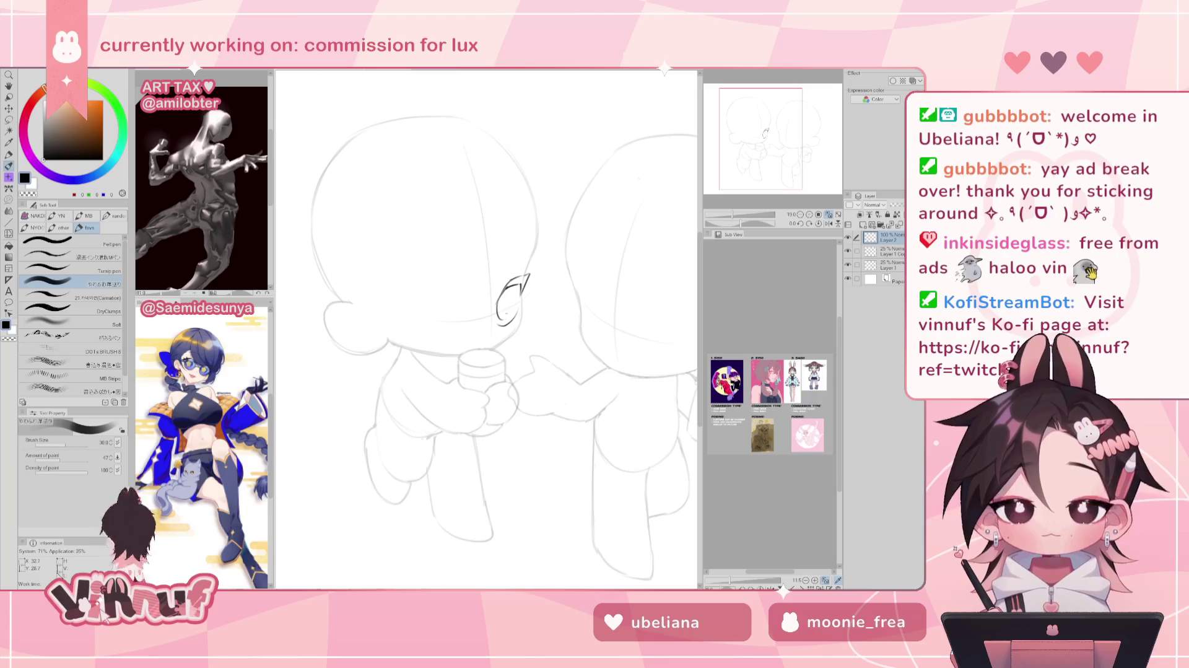
{"action": "key", "text": "h"}
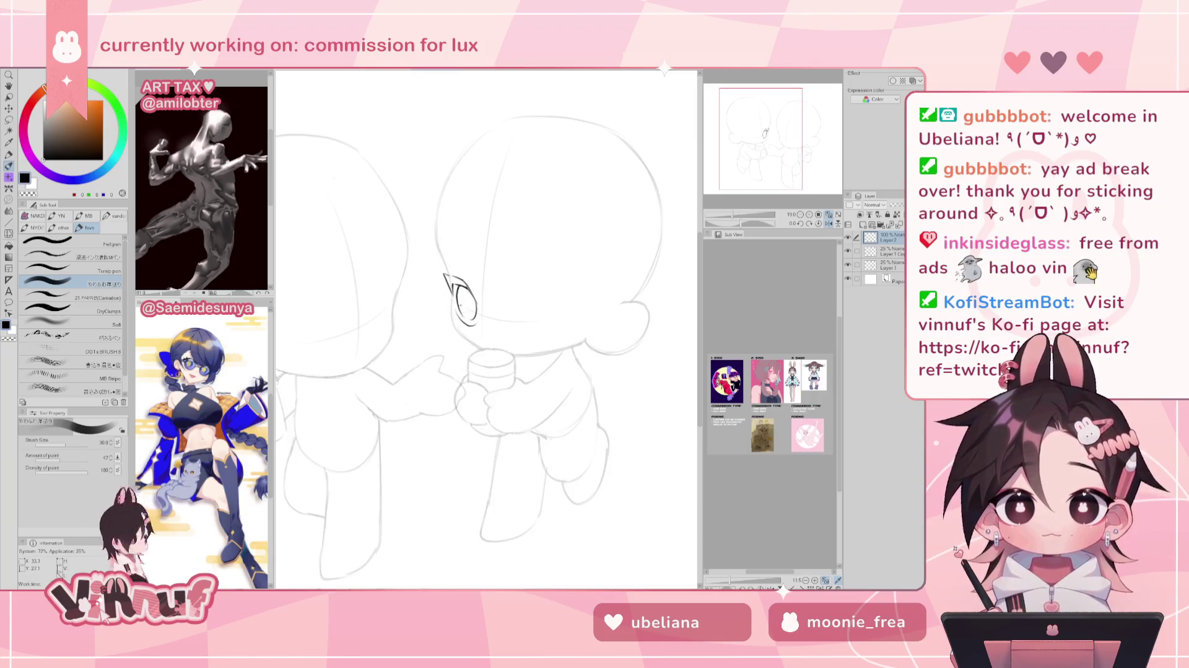
{"action": "key", "text": "h"}
{"action": "key", "text": "ctrl+minus"}
{"action": "key", "text": "ctrl+z"}
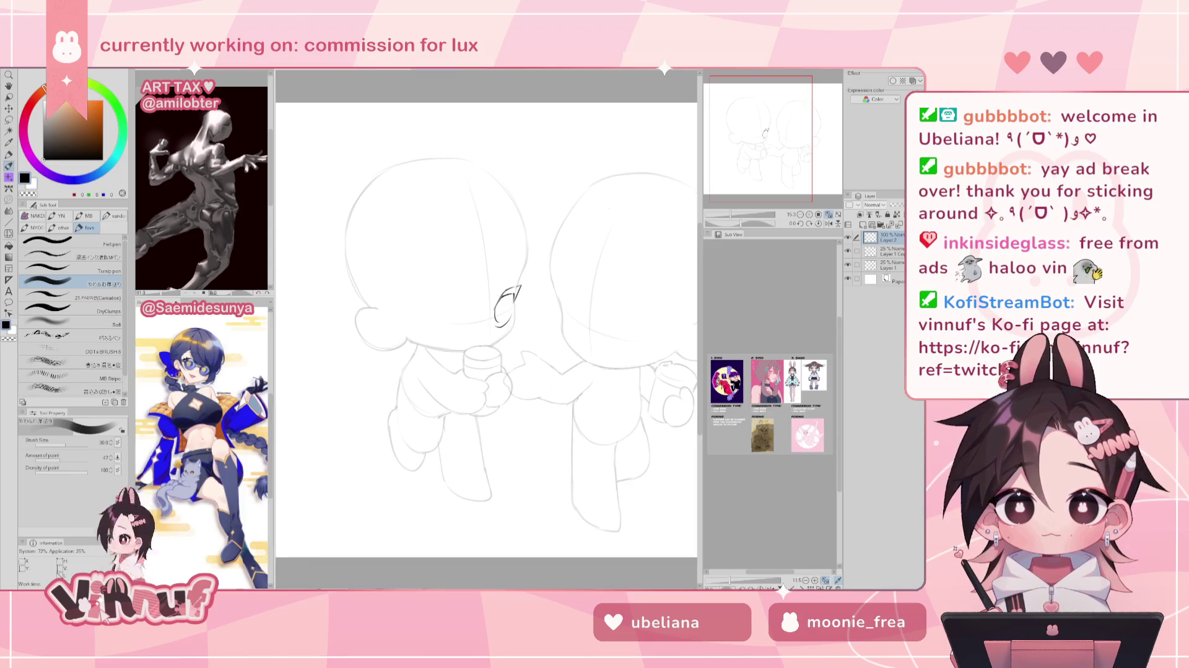
Mirror the view to check the eye while switching between pen and eraser.
{"action": "key", "text": "h"}
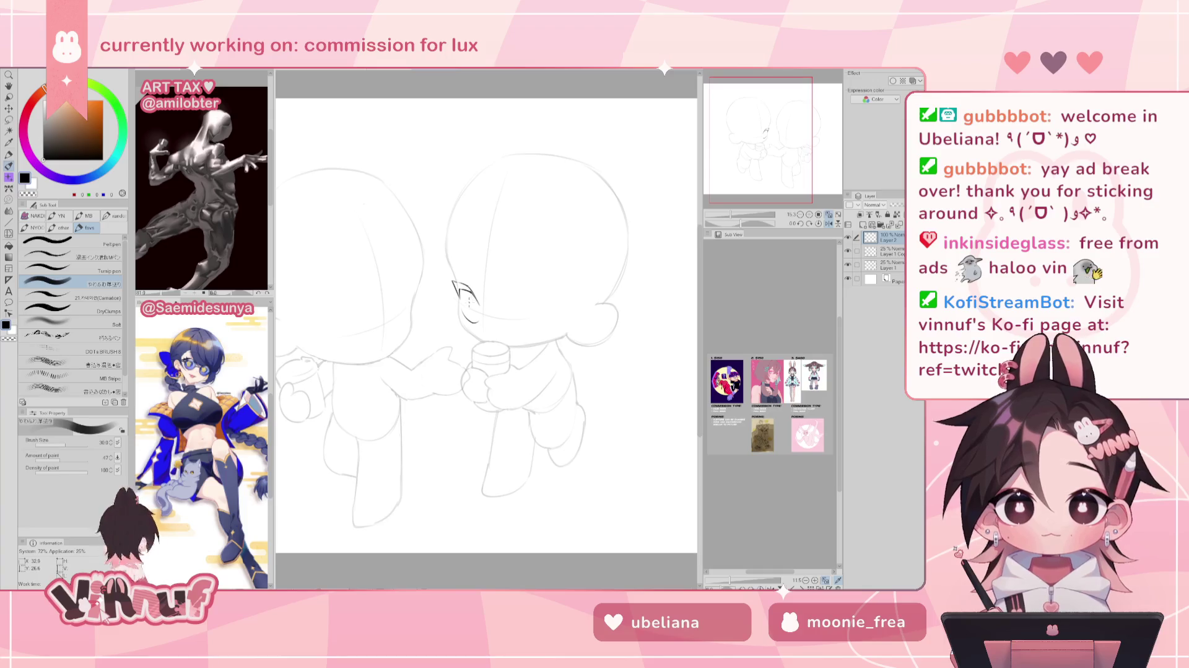
{"action": "key", "text": "e"}
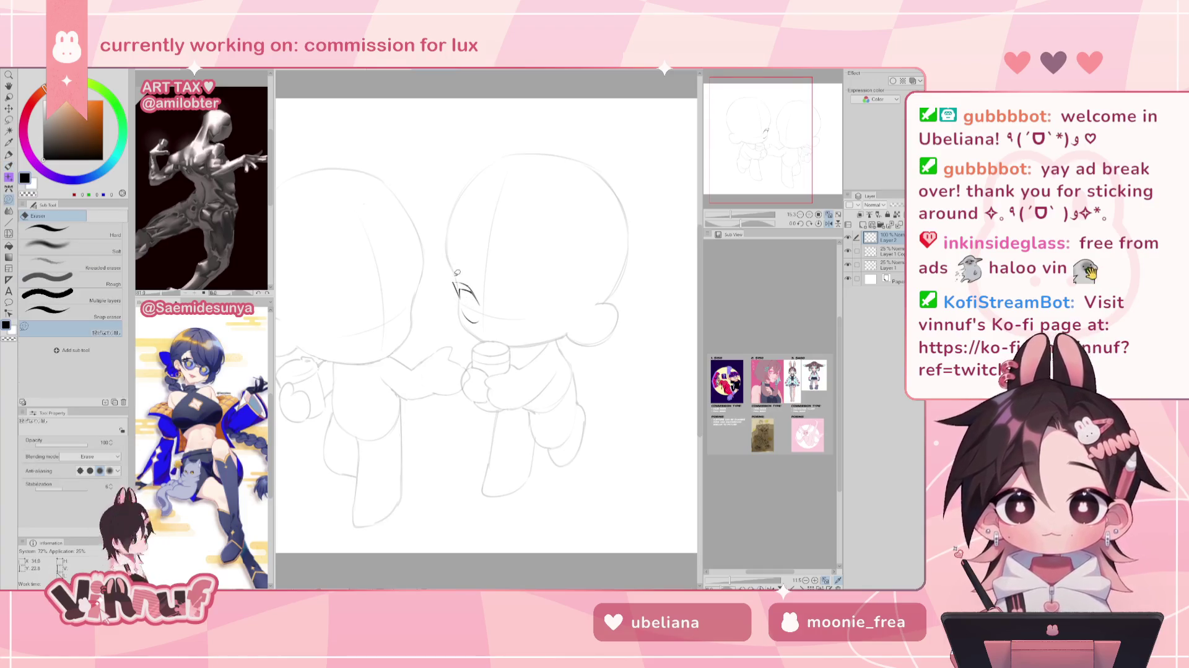
{"action": "key", "text": "p"}
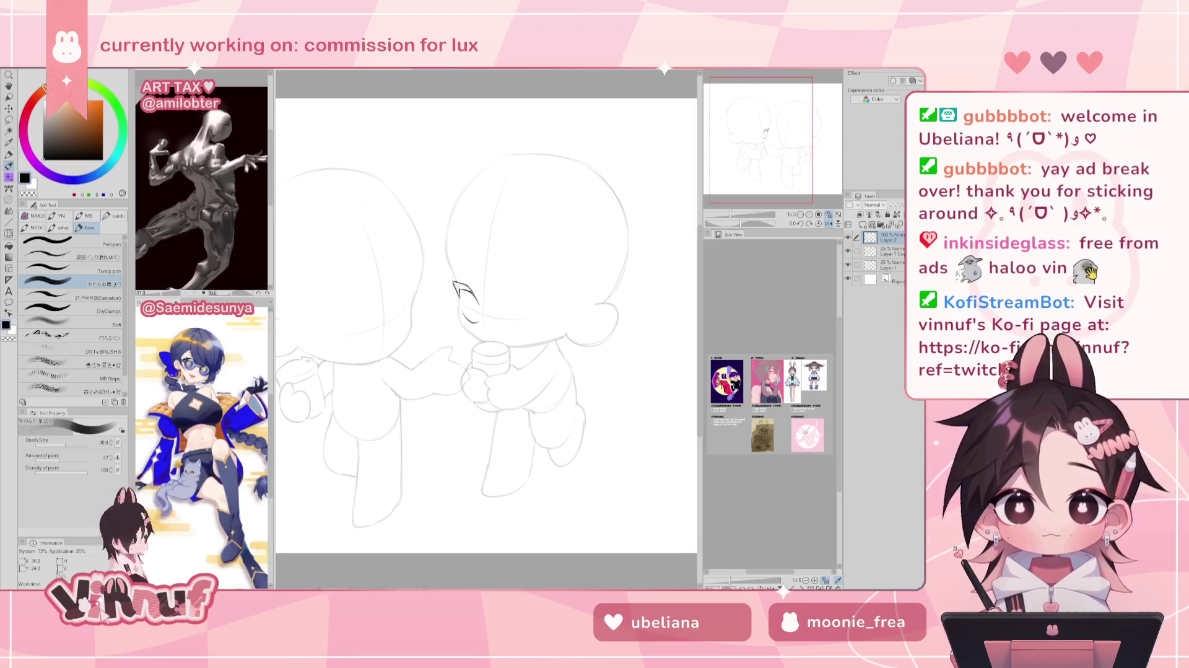
{"action": "key", "text": "e"}
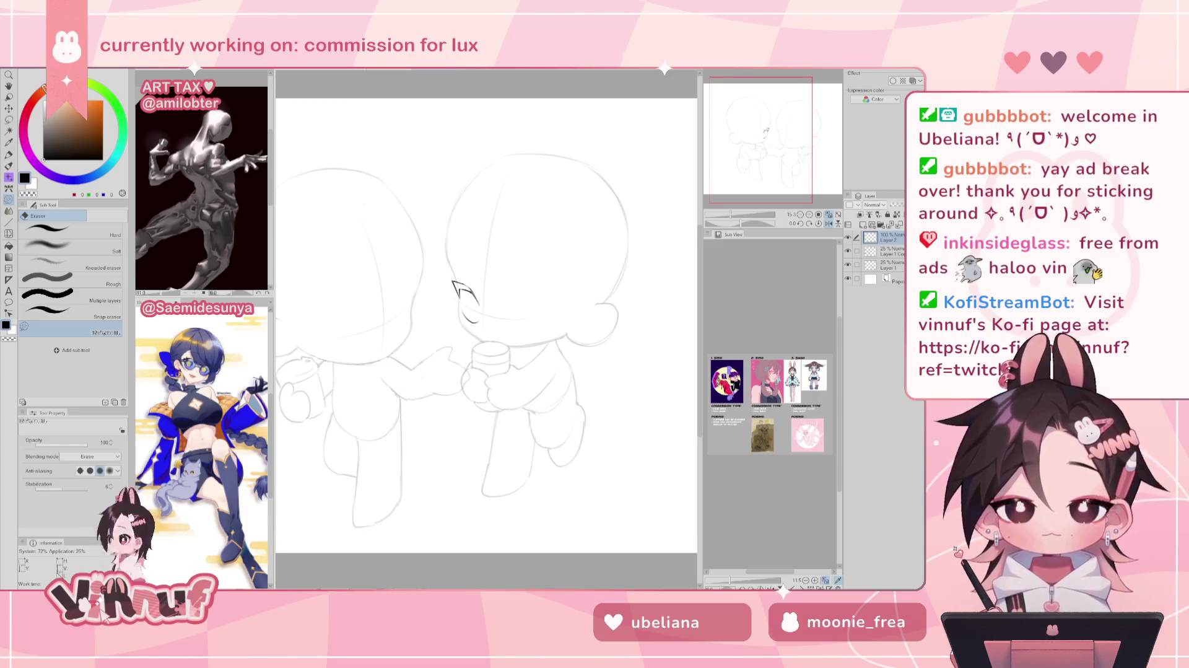
{"action": "left_click_drag", "start_coordinate": [781, 161], "coordinate": [781, 156]}
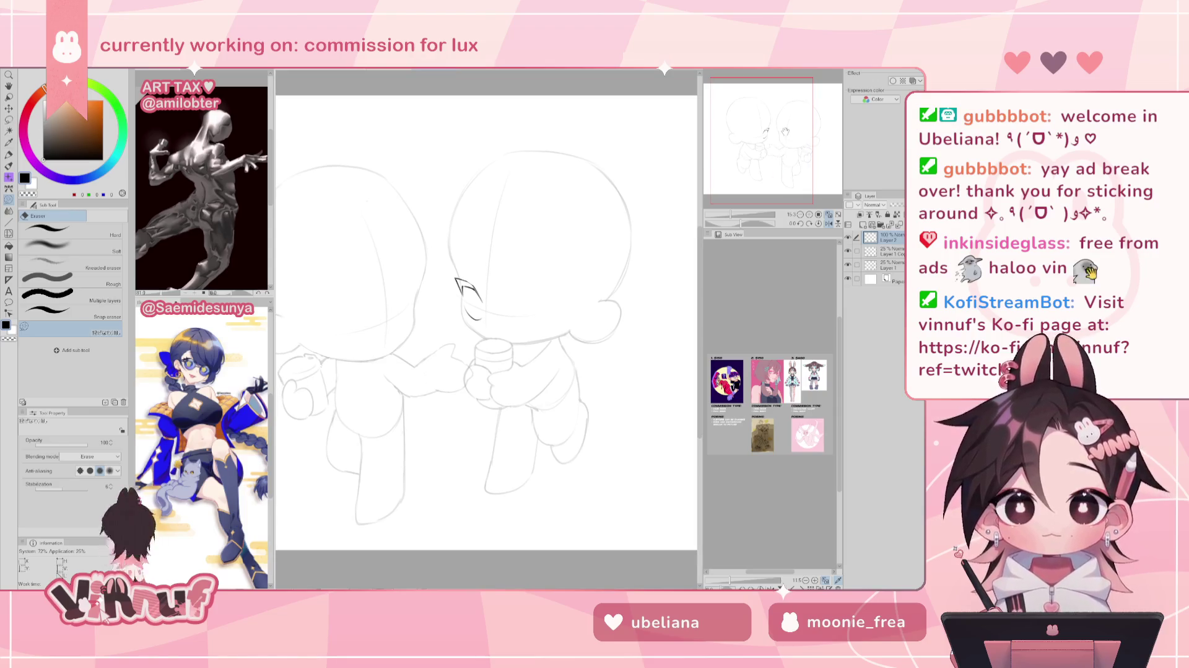
{"action": "key", "text": "p"}
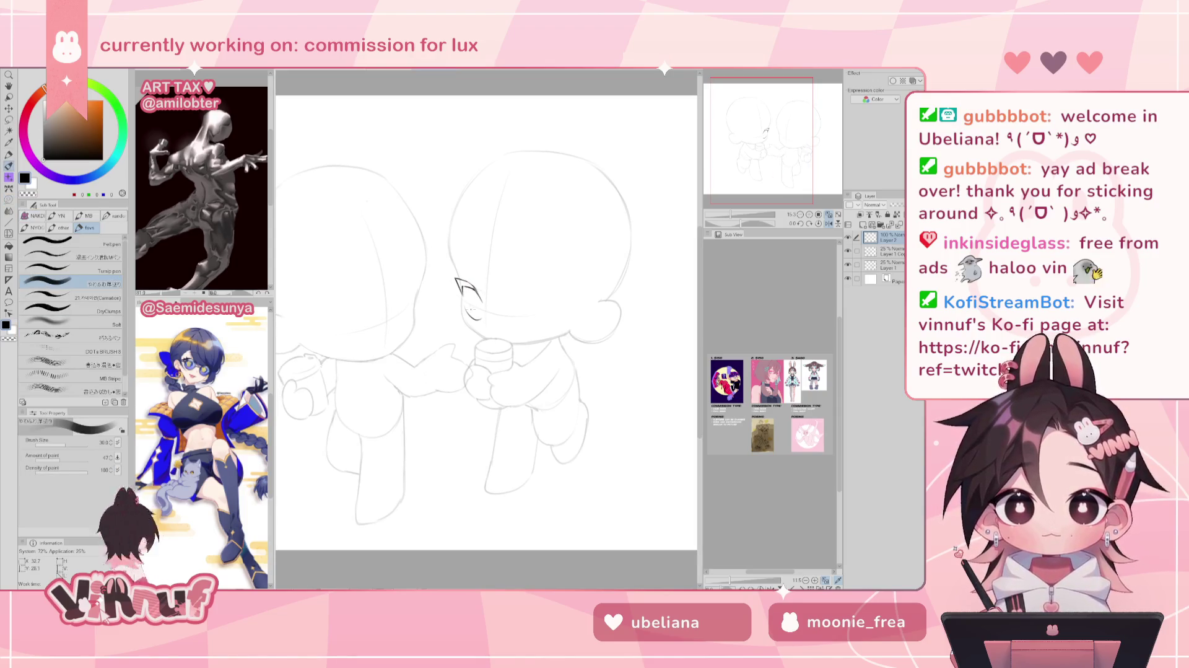
{"action": "key", "text": "h"}
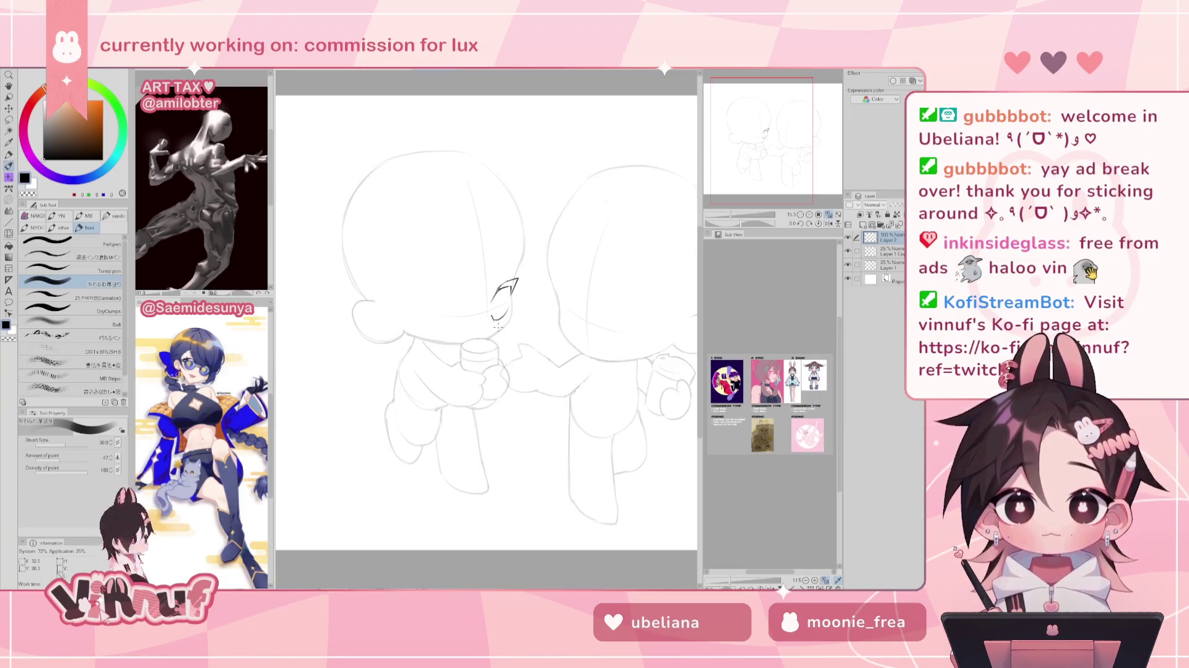
{"action": "key", "text": "h"}
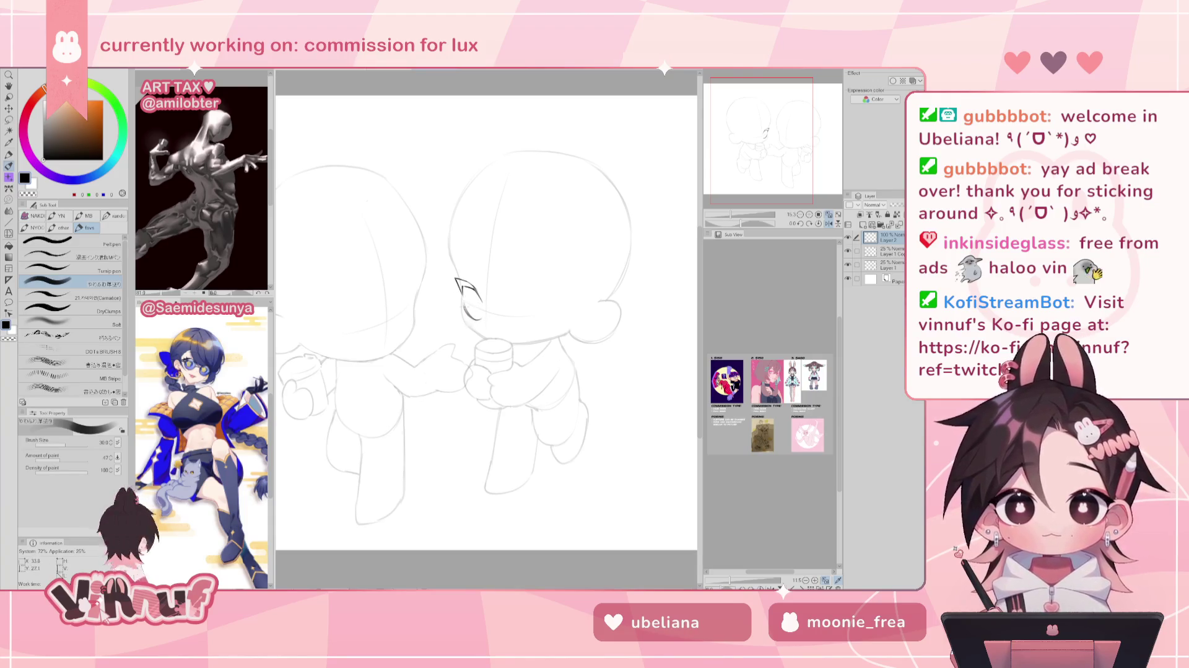
{"action": "key", "text": "h"}
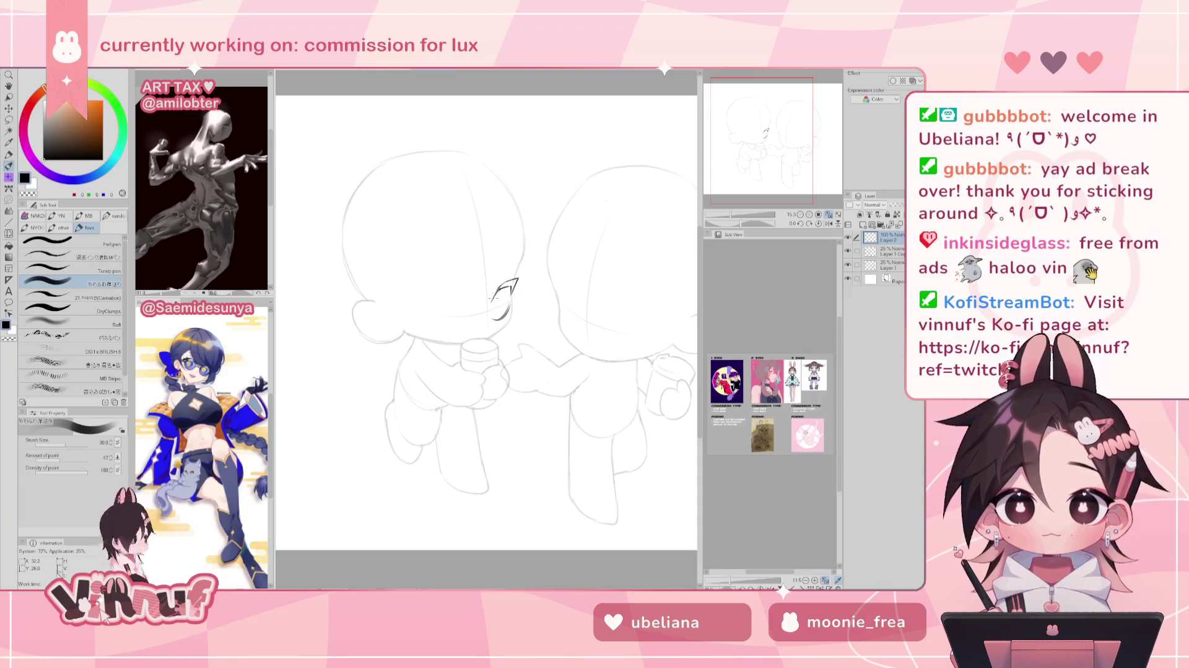
Add a short stroke inside the eye and erase part of it.
{"action": "left_click_drag", "start_coordinate": [502, 289], "coordinate": [506, 299]}
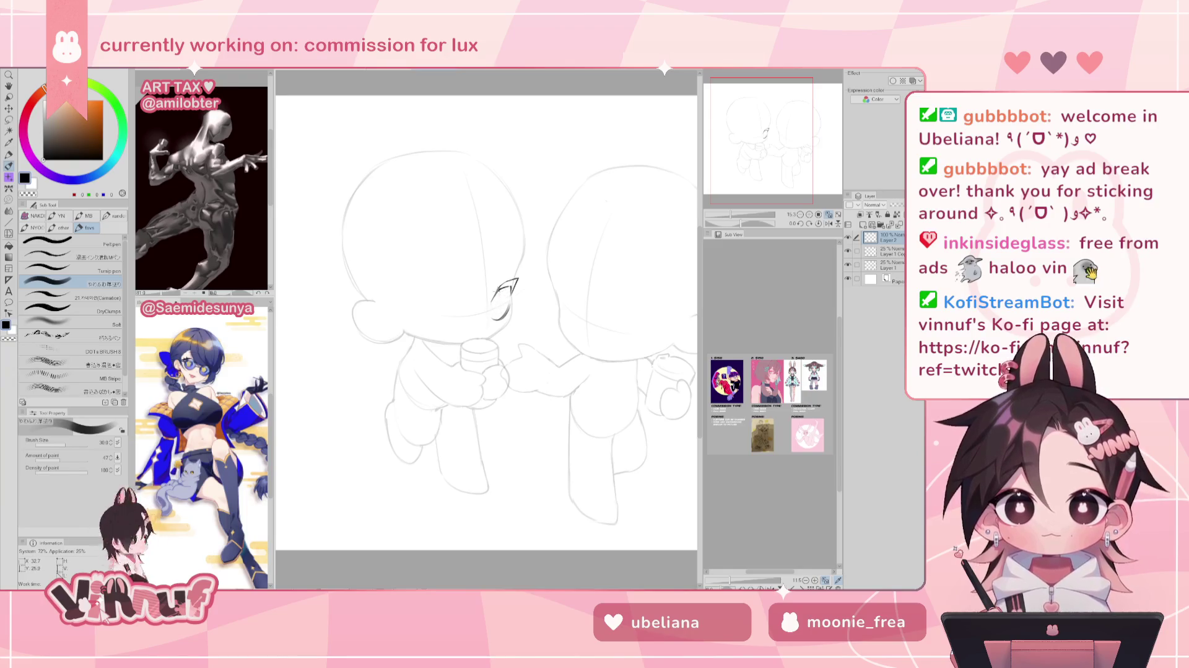
{"action": "key", "text": "h"}
{"action": "key", "text": "h"}
{"action": "left_click_drag", "start_coordinate": [501, 276], "coordinate": [503, 313]}
{"action": "key", "text": "h"}
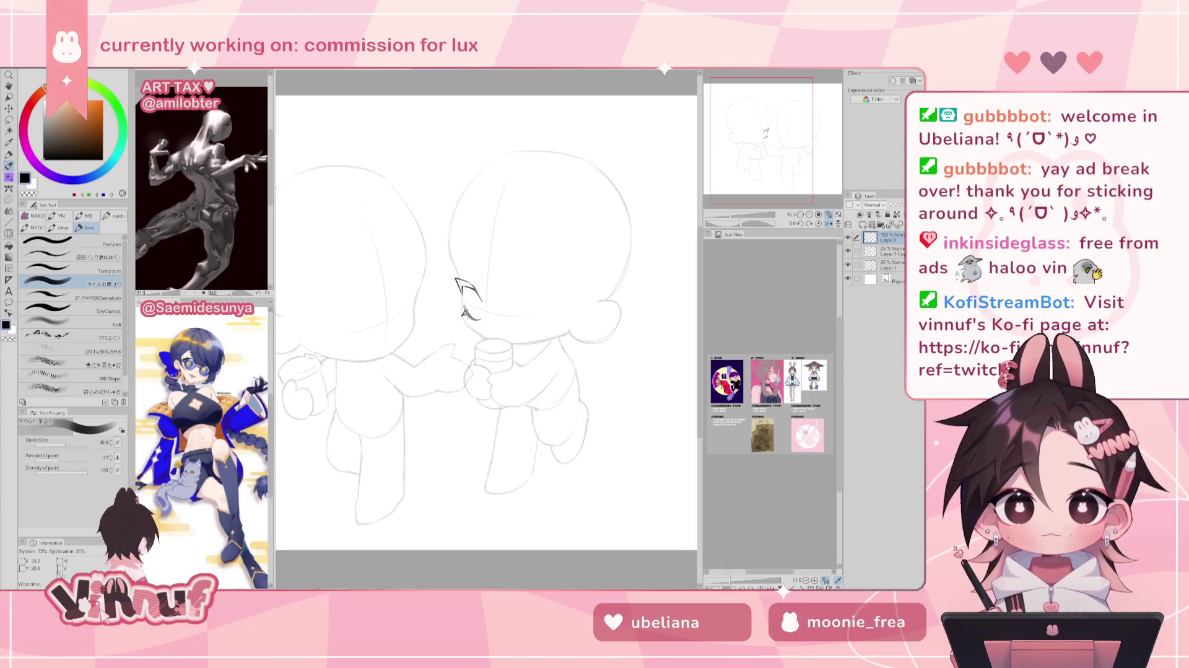
{"action": "key", "text": "e"}
{"action": "key", "text": "h"}
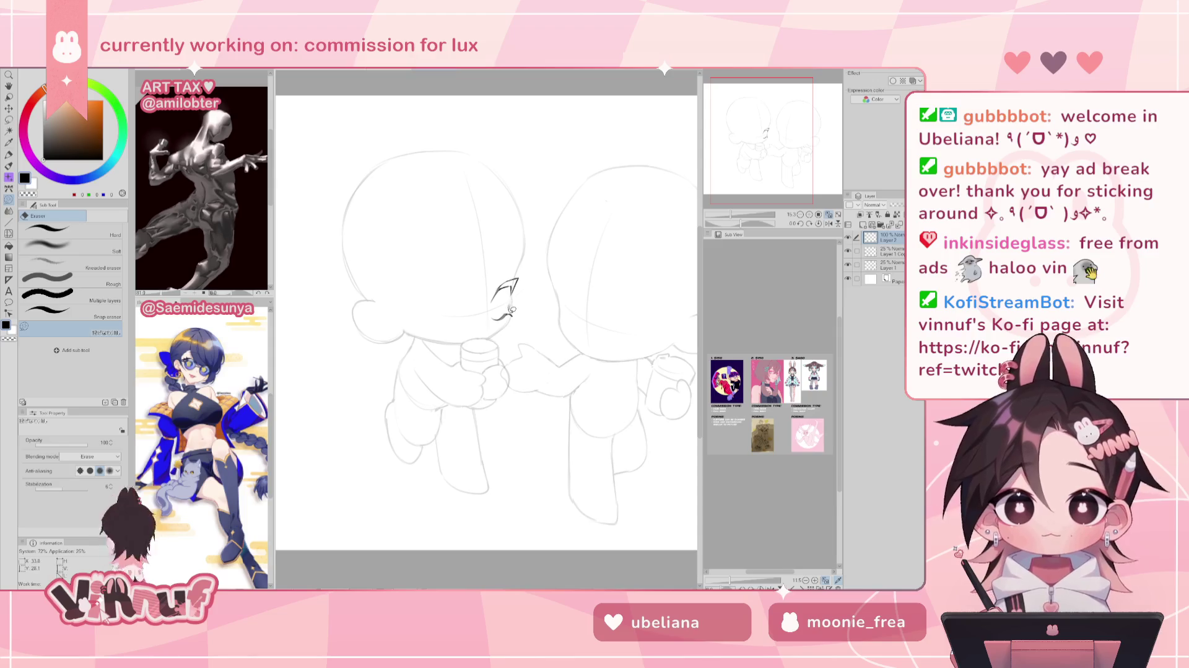
{"action": "key", "text": "h"}
Try a slanted eye stroke on the face and undo it after comparing mirrored views.
{"action": "key", "text": "p"}
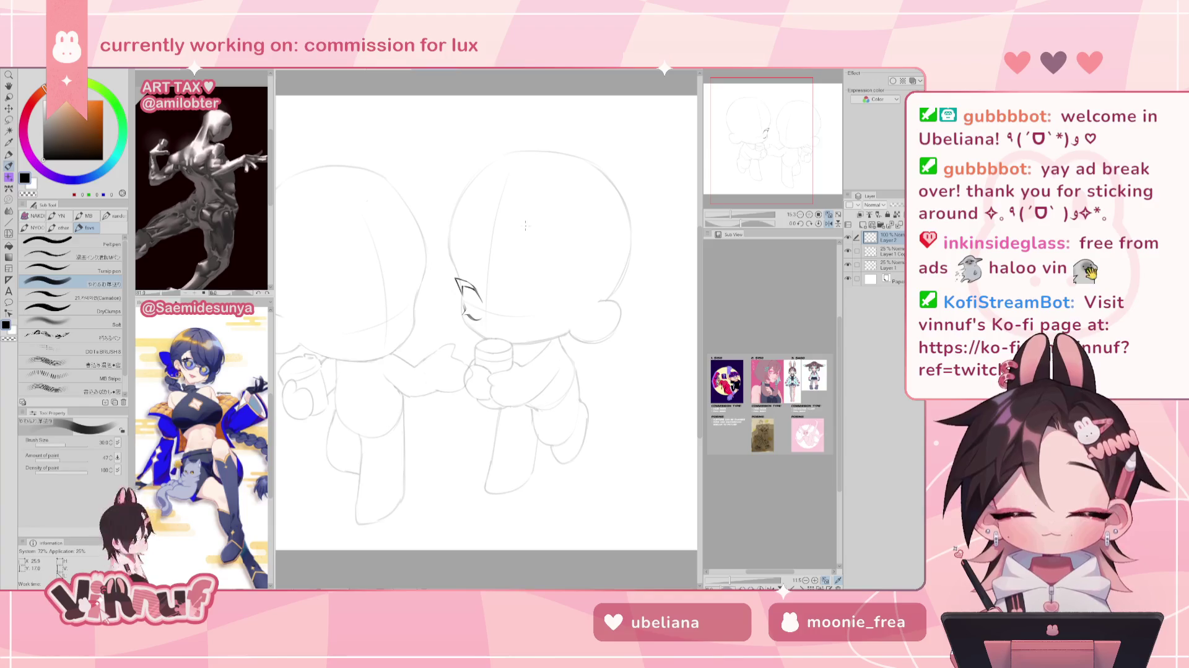
{"action": "key", "text": "h"}
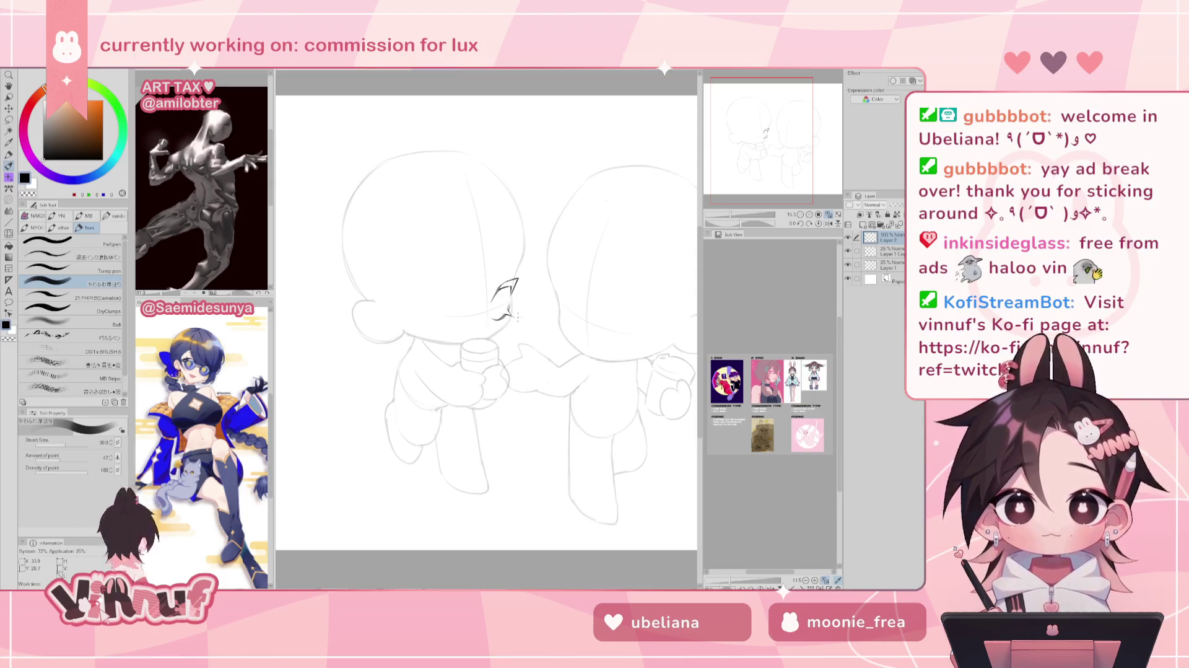
{"action": "key", "text": "h"}
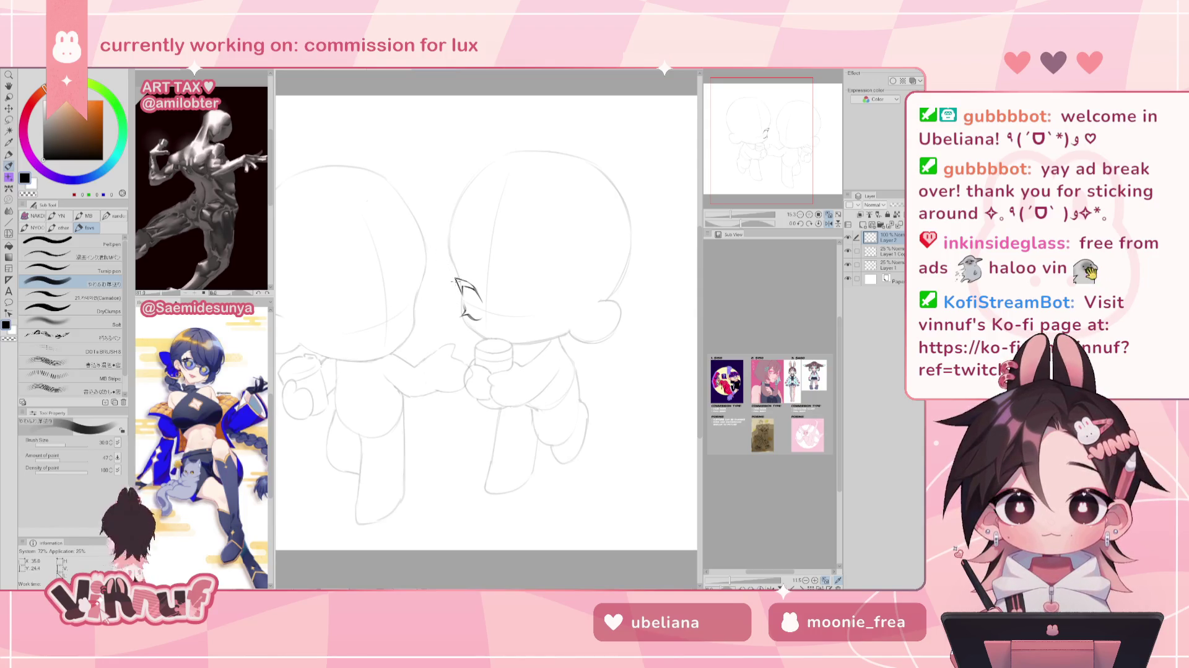
{"action": "key", "text": "e"}
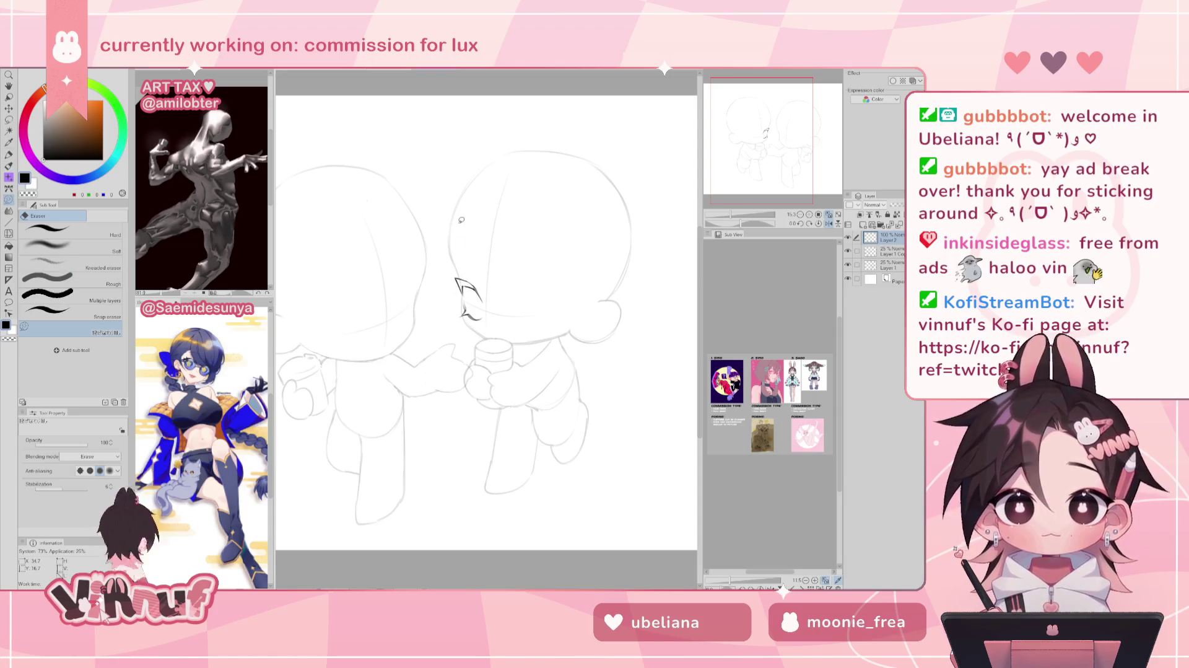
{"action": "key", "text": "p"}
{"action": "key", "text": "h"}
{"action": "left_click_drag", "start_coordinate": [422, 307], "coordinate": [561, 295]}
{"action": "key", "text": "ctrl+z"}
{"action": "key", "text": "h"}
{"action": "key", "text": "ctrl+z"}
{"action": "key", "text": "ctrl+z"}
{"action": "key", "text": "ctrl+z"}
{"action": "key", "text": "h"}
Test second-eye strokes, reset the canvas rotation upright, and erase the trial stroke.
{"action": "key", "text": "ctrl+z"}
{"action": "left_click_drag", "start_coordinate": [416, 298], "coordinate": [446, 300]}
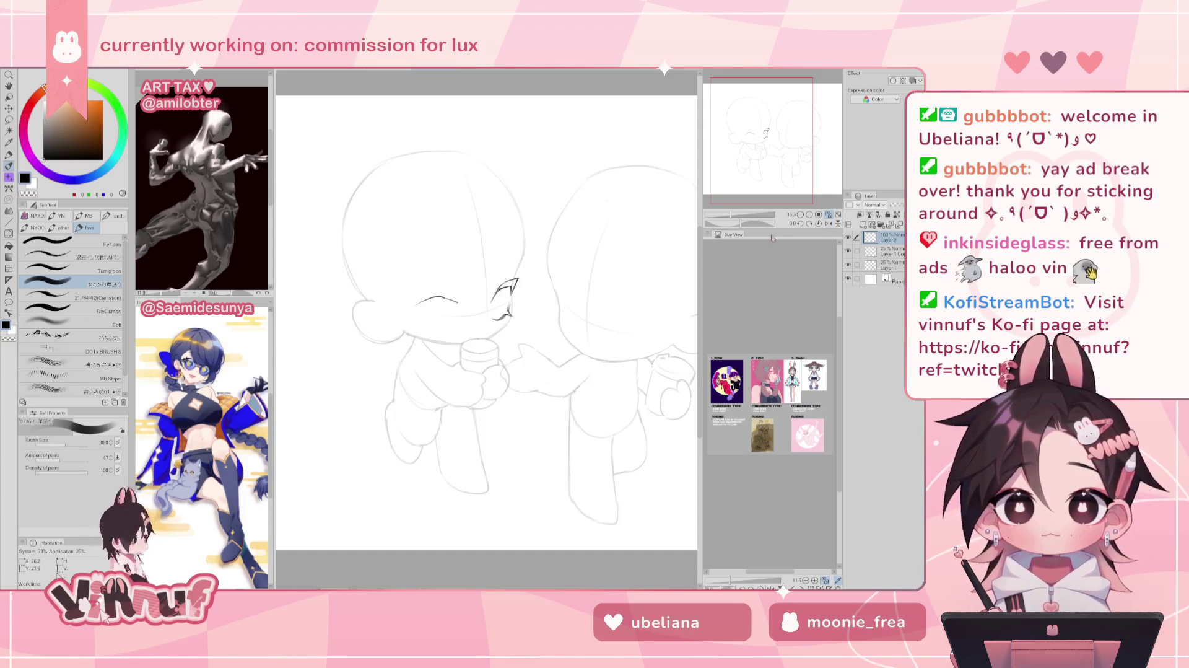
{"action": "left_click_drag", "start_coordinate": [741, 221], "coordinate": [730, 221]}
{"action": "key", "text": "ctrl+z"}
{"action": "left_click_drag", "start_coordinate": [456, 338], "coordinate": [433, 396]}
{"action": "key", "text": "ctrl+z"}
{"action": "key", "text": "ctrl+z"}
{"action": "left_click", "coordinate": [819, 224]}
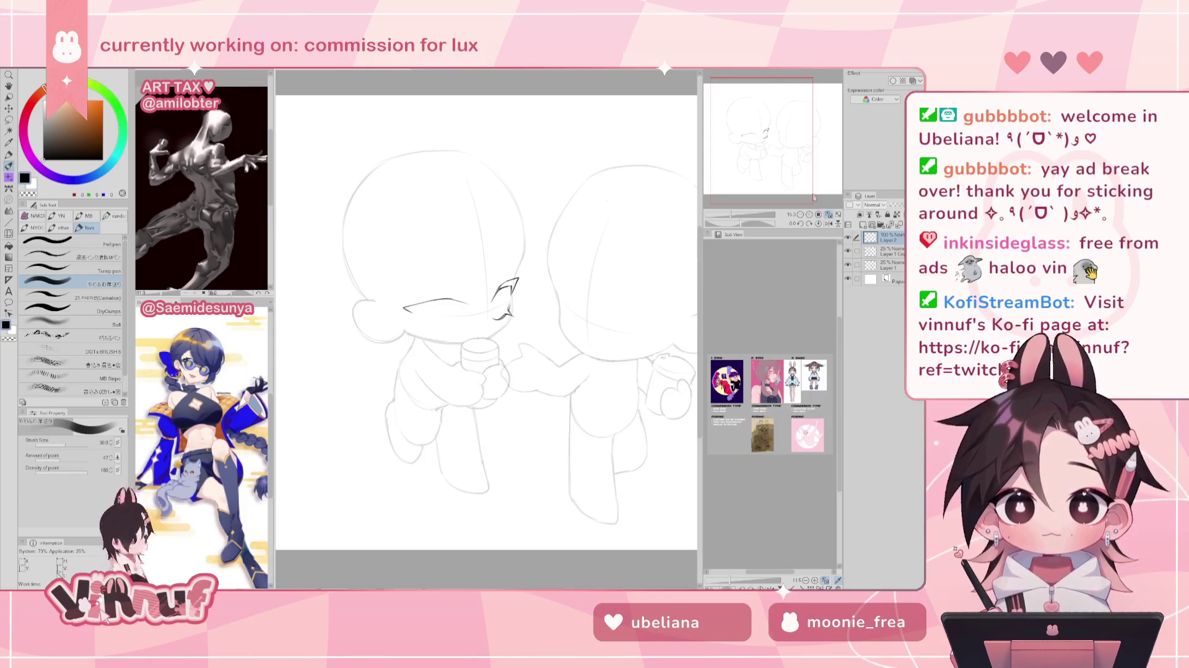
{"action": "mouse_move", "coordinate": [402, 308]}
{"action": "left_mouse_down"}
{"action": "mouse_move", "coordinate": [468, 302]}
{"action": "mouse_move", "coordinate": [437, 288]}
{"action": "mouse_move", "coordinate": [448, 292]}
{"action": "left_mouse_up"}
{"action": "key", "text": "ctrl+z"}
{"action": "key", "text": "ctrl+z"}
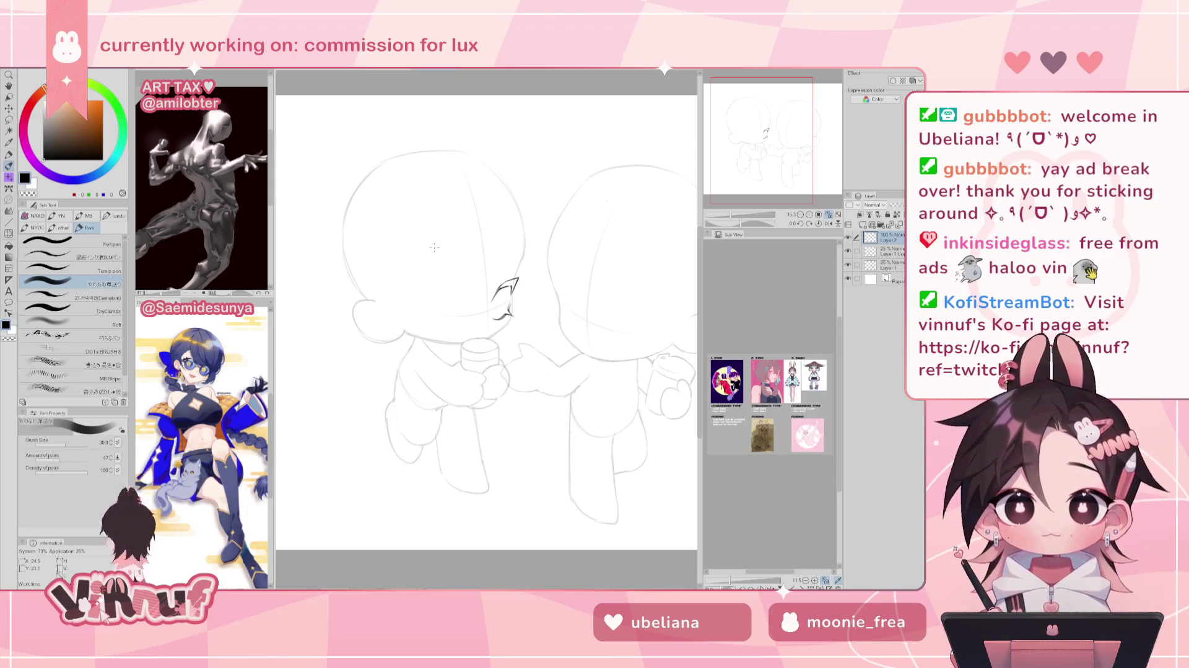
Nudge the first eye's strokes into place with Liquify and the Move layer tool.
{"action": "key", "text": "j"}
{"action": "key", "text": "h"}
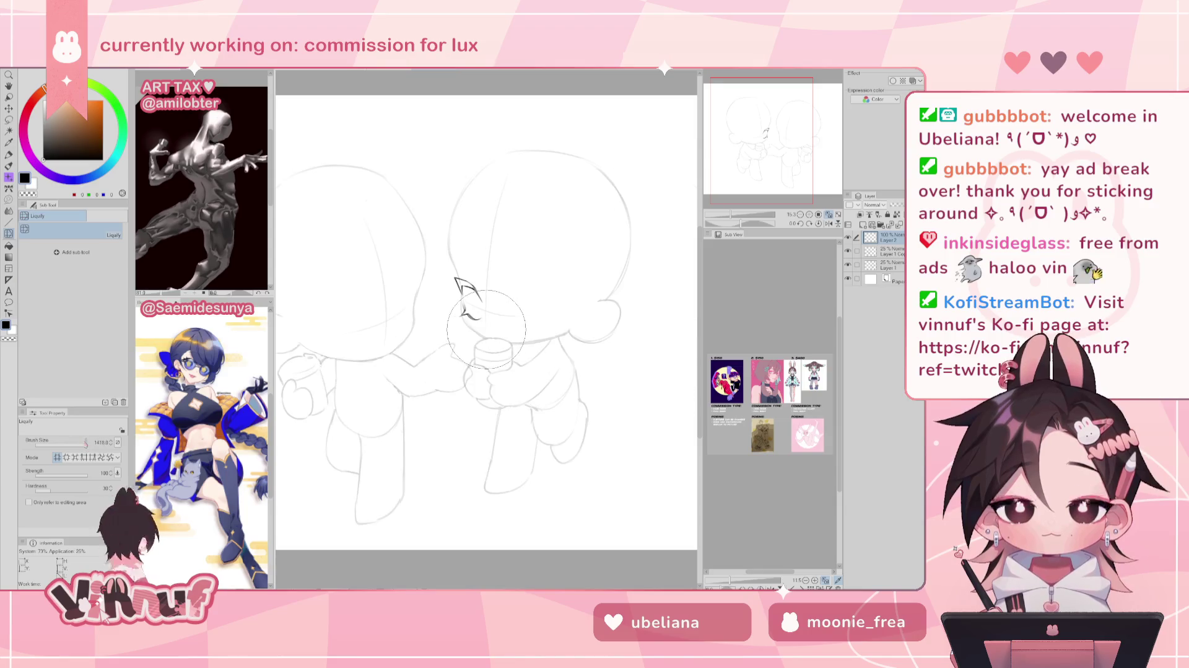
{"action": "left_click_drag", "start_coordinate": [486, 328], "coordinate": [433, 285]}
{"action": "key", "text": "h"}
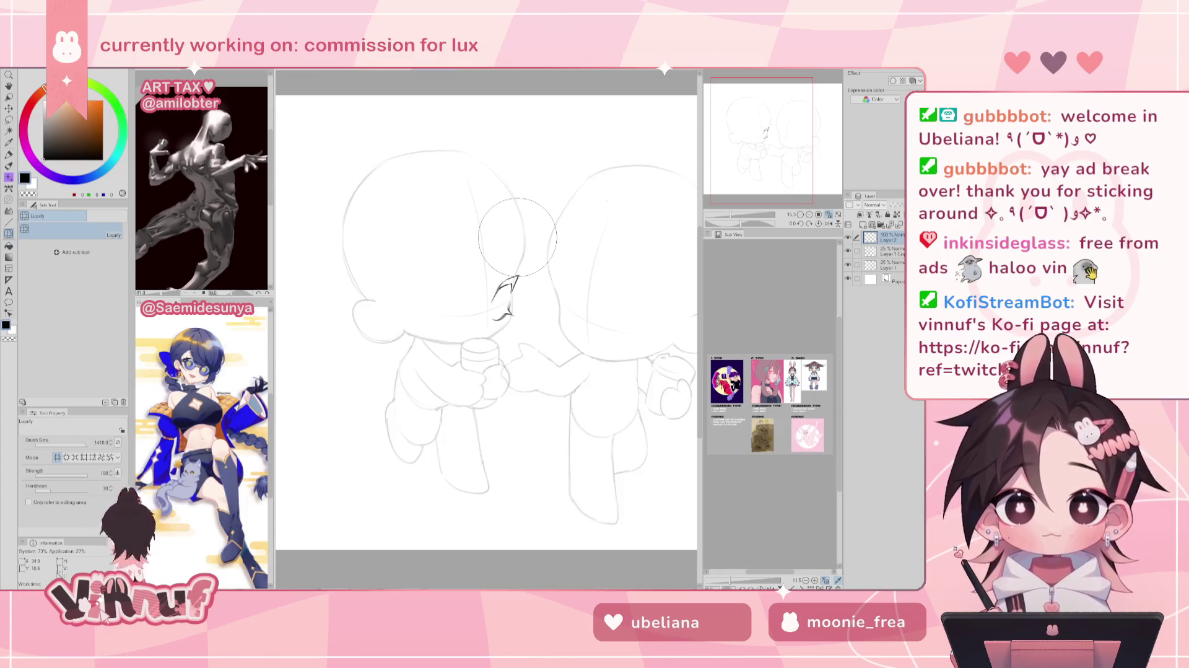
{"action": "left_click_drag", "start_coordinate": [518, 291], "coordinate": [519, 301]}
{"action": "key", "text": "k"}
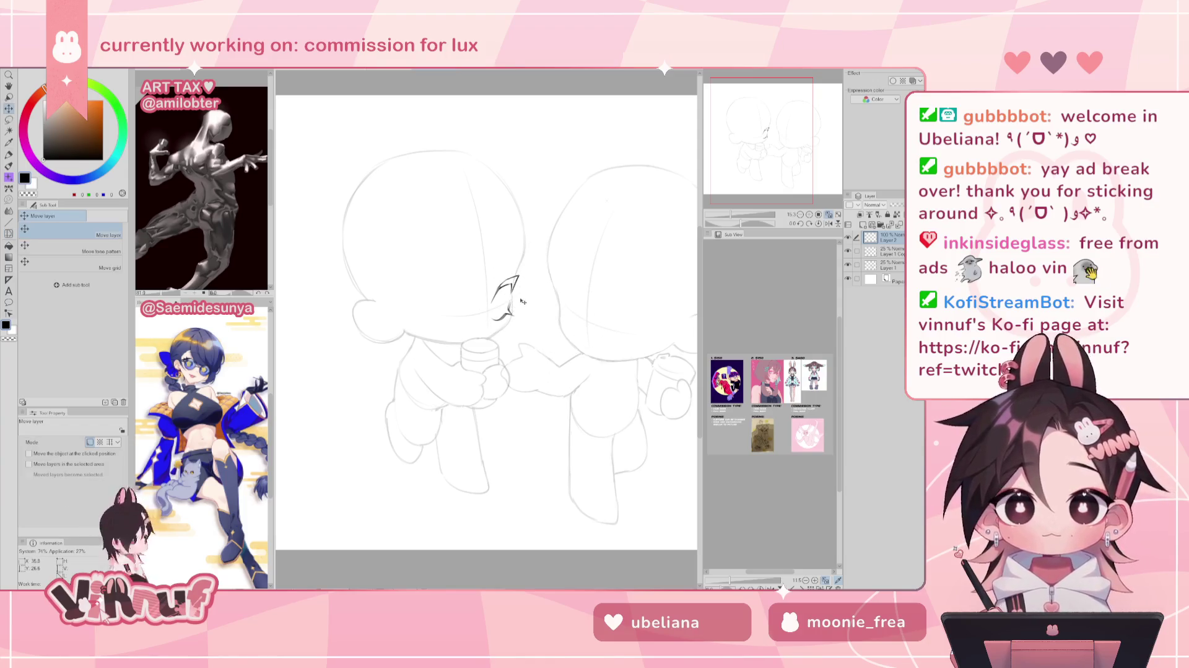
{"action": "left_click_drag", "start_coordinate": [516, 302], "coordinate": [518, 305]}
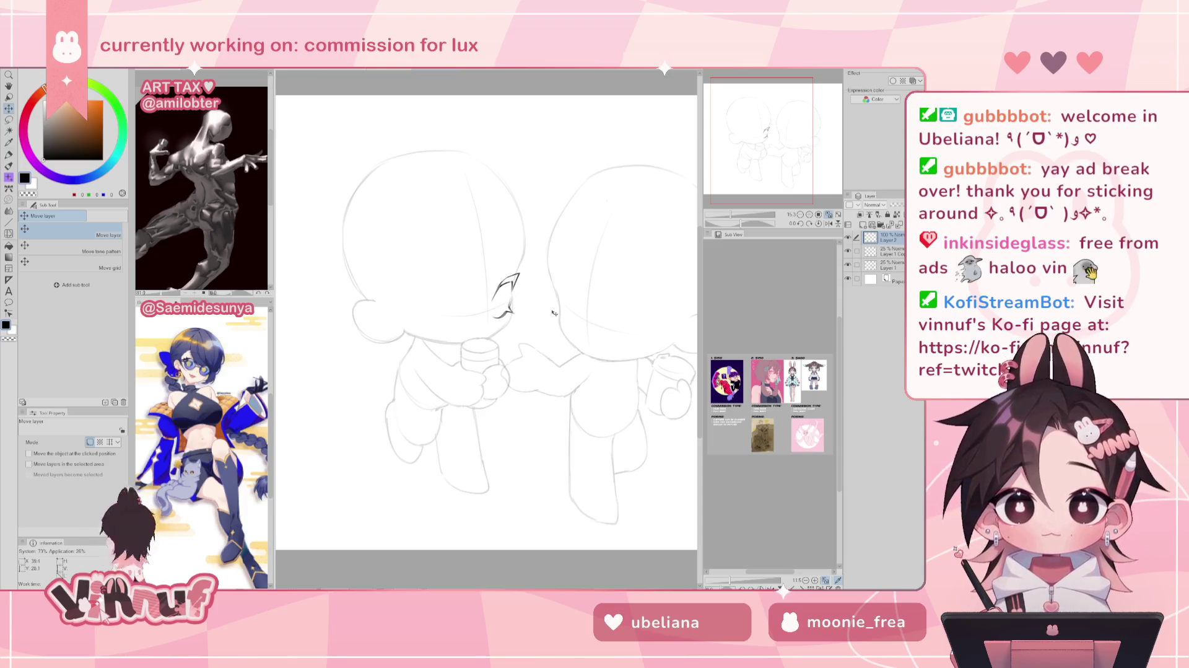
Draw the second pointed eye's lid line with an angled outer corner.
{"action": "key", "text": "p"}
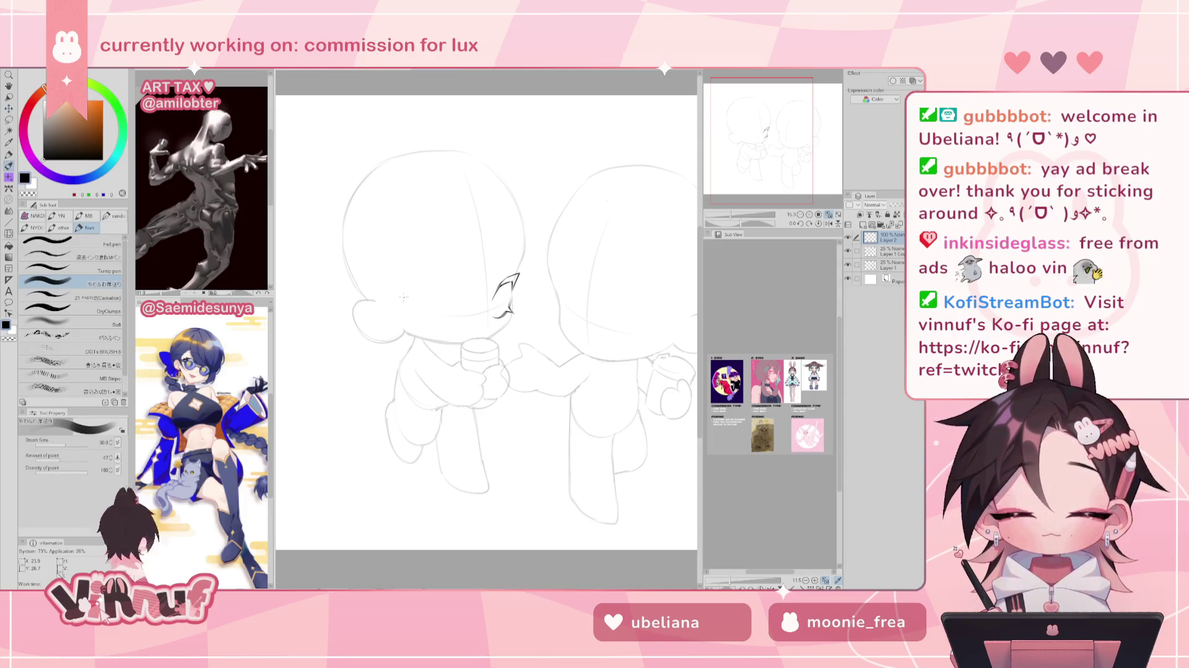
{"action": "left_click_drag", "start_coordinate": [412, 294], "coordinate": [465, 303]}
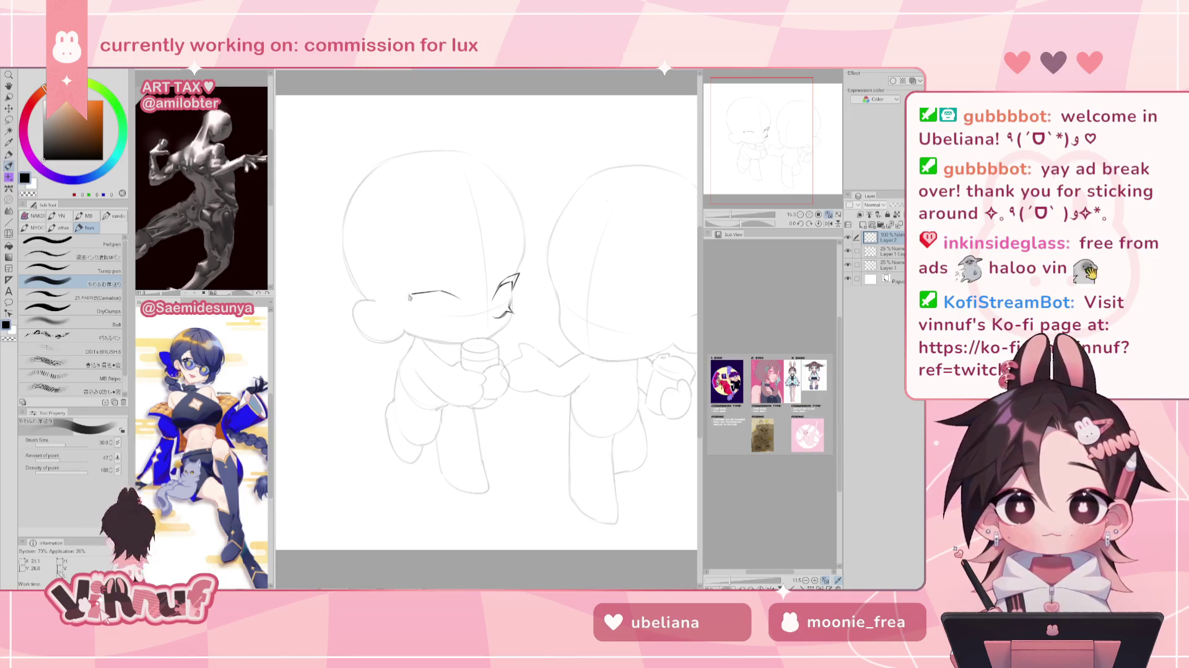
{"action": "mouse_move", "coordinate": [412, 292]}
{"action": "left_mouse_down"}
{"action": "mouse_move", "coordinate": [415, 314]}
{"action": "mouse_move", "coordinate": [444, 297]}
{"action": "left_mouse_up"}
{"action": "left_click_drag", "start_coordinate": [441, 291], "coordinate": [460, 297]}
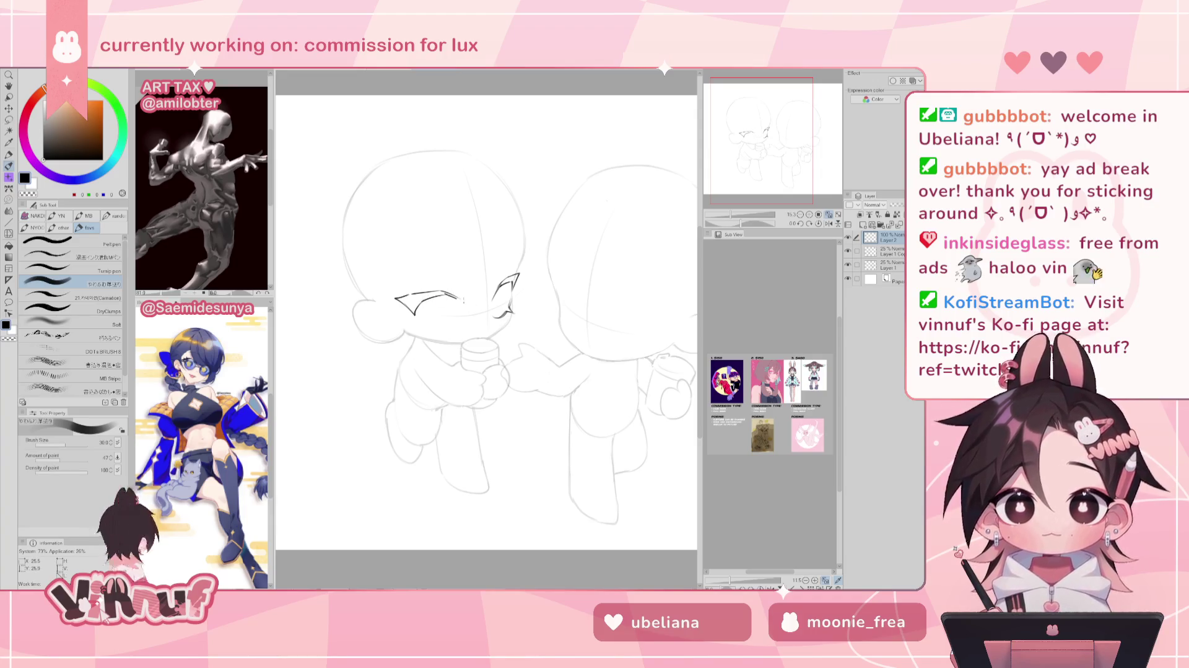
Darken the new eye's upper lid line, checking symmetry in the mirrored view.
{"action": "key", "text": "h"}
{"action": "key", "text": "h"}
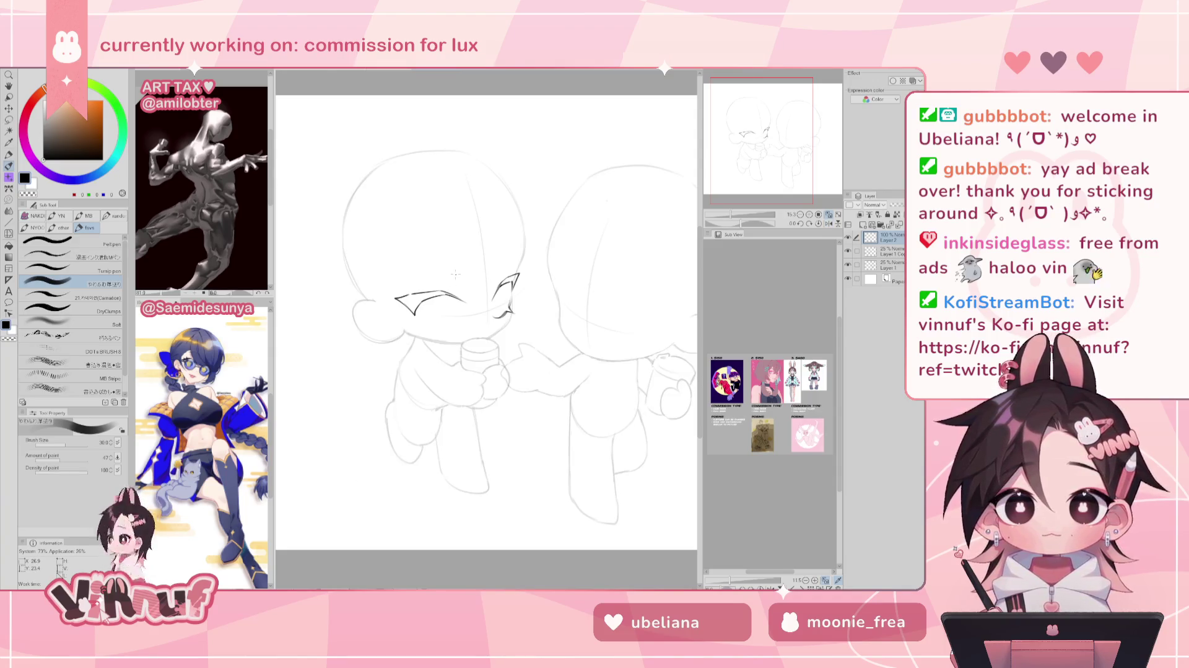
{"action": "left_click_drag", "start_coordinate": [408, 295], "coordinate": [428, 290]}
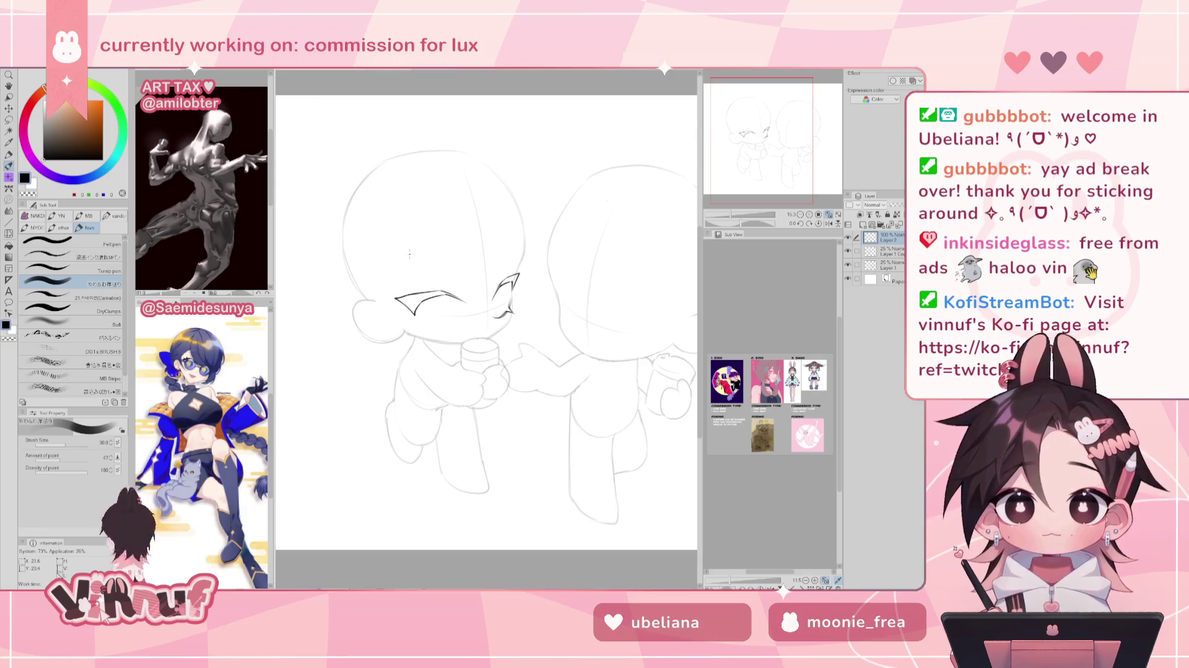
{"action": "key", "text": "h"}
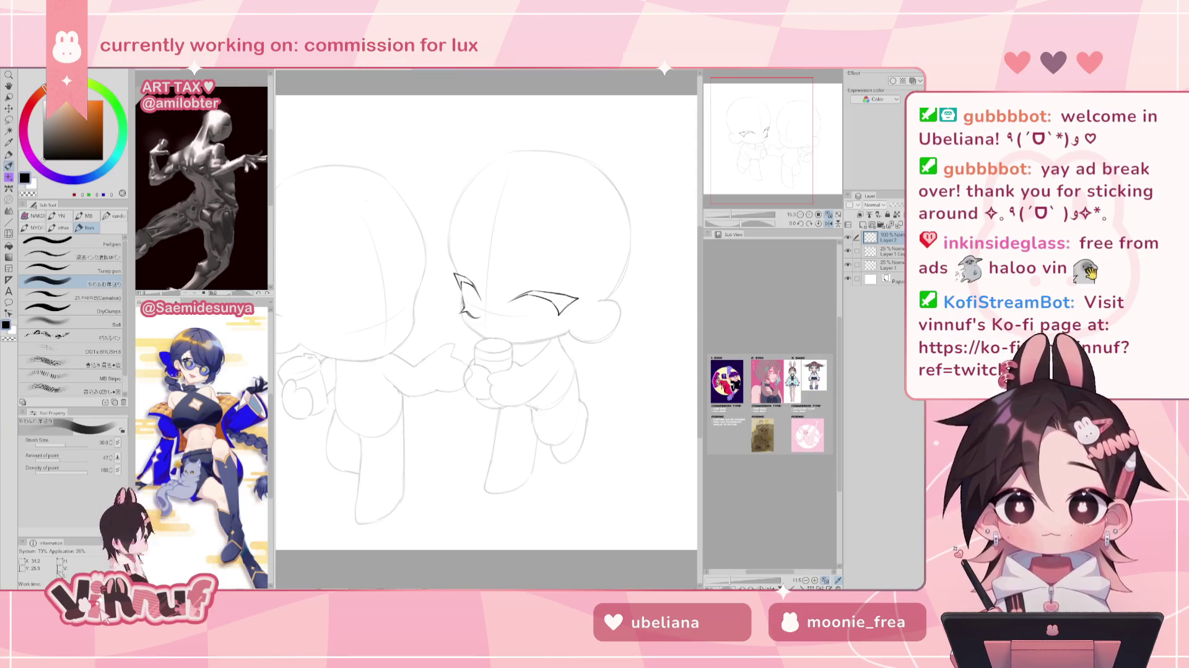
{"action": "key", "text": "h"}
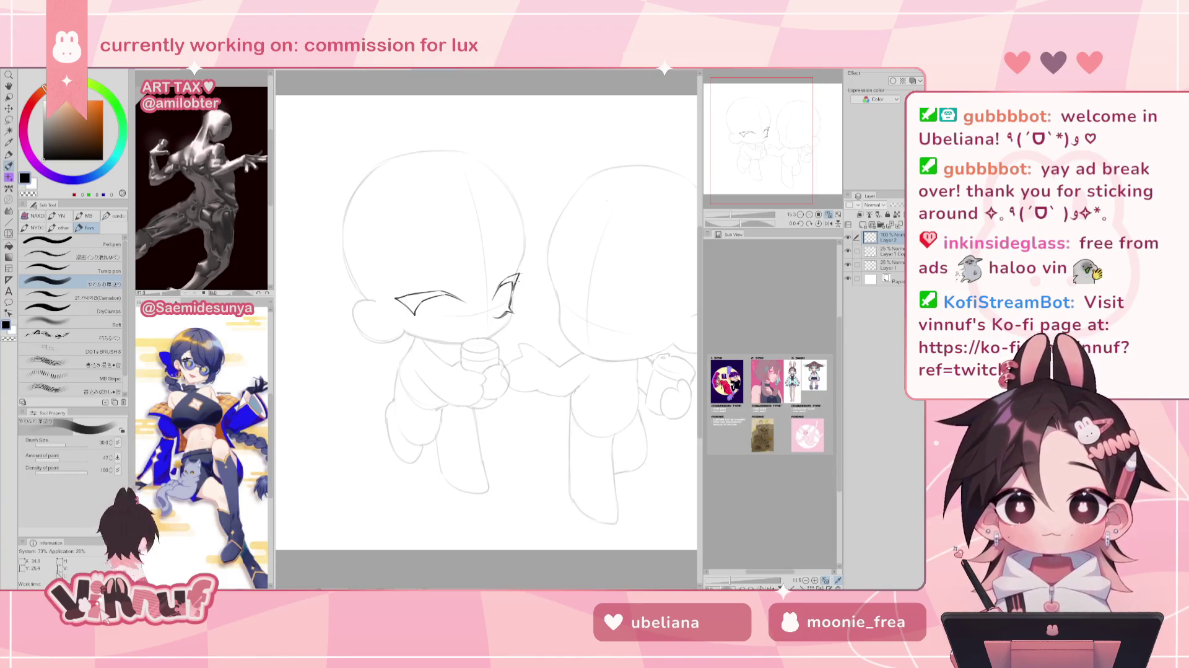
{"action": "key", "text": "h"}
{"action": "key", "text": "h"}
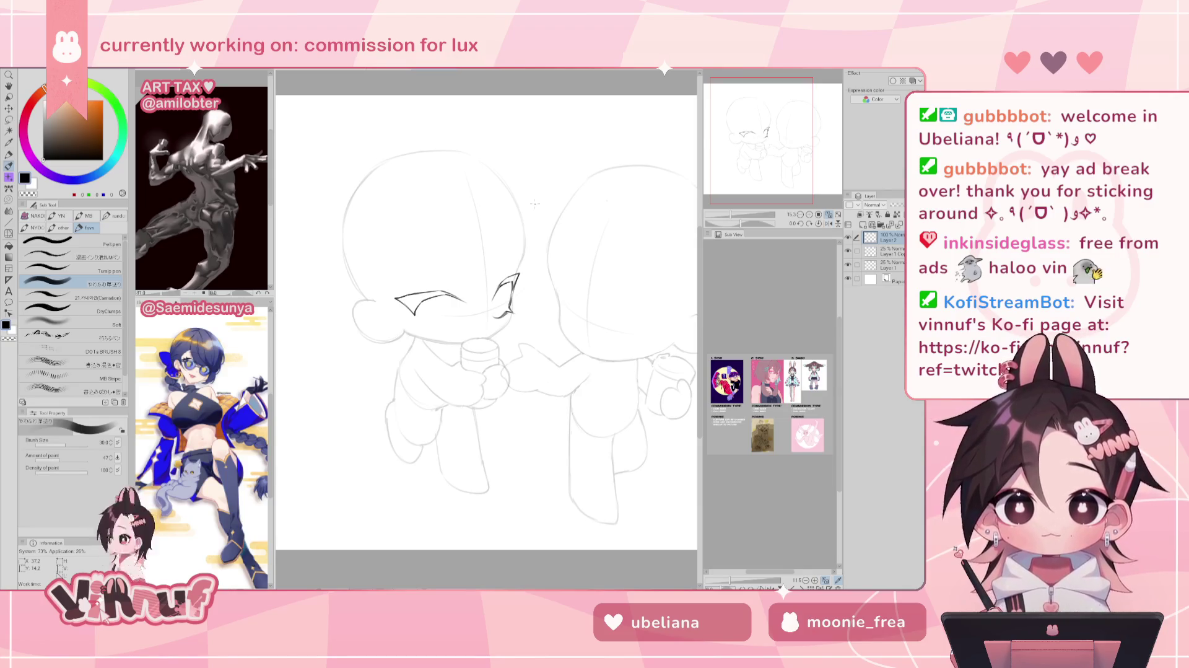
Tilt the canvas view about -68°, then reset it upright and re-centre the drawing.
{"action": "key", "text": "h"}
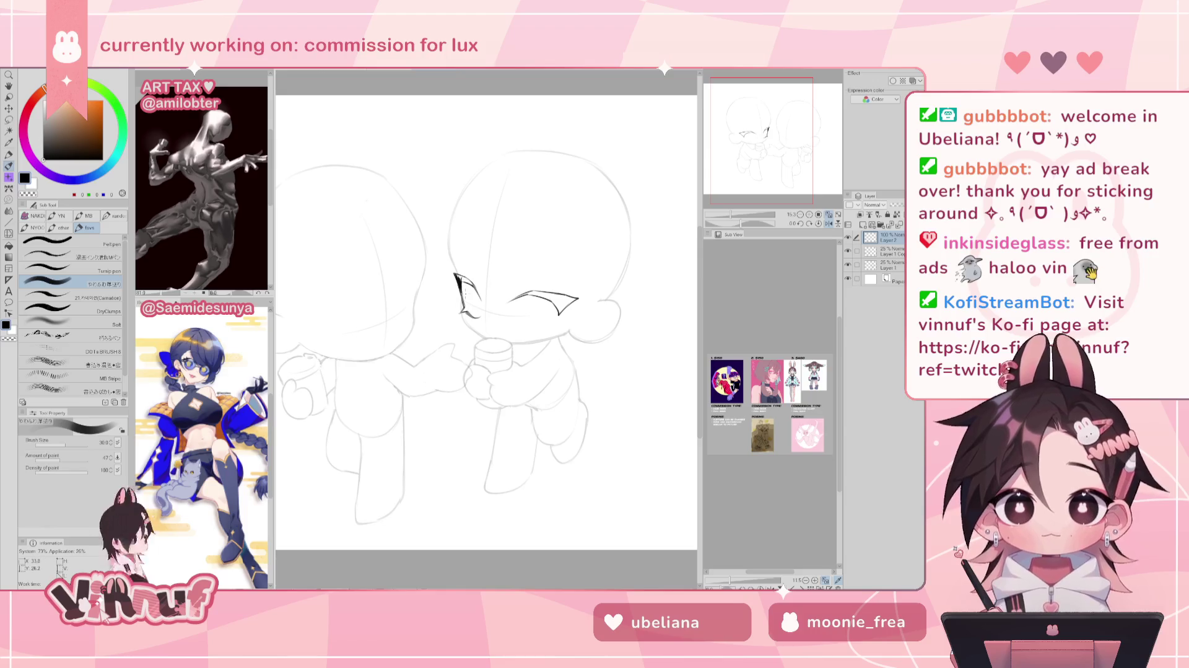
{"action": "key", "text": "h"}
{"action": "left_click_drag", "start_coordinate": [741, 223], "coordinate": [727, 226]}
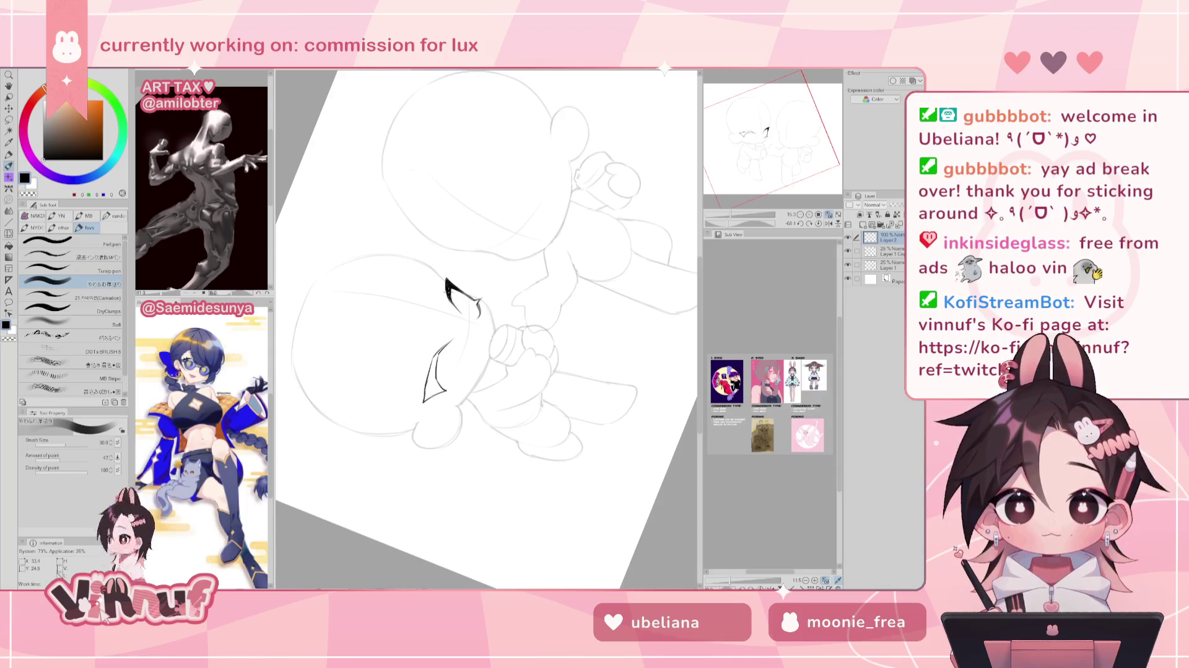
{"action": "left_click", "coordinate": [818, 223]}
{"action": "left_click_drag", "start_coordinate": [803, 179], "coordinate": [801, 167]}
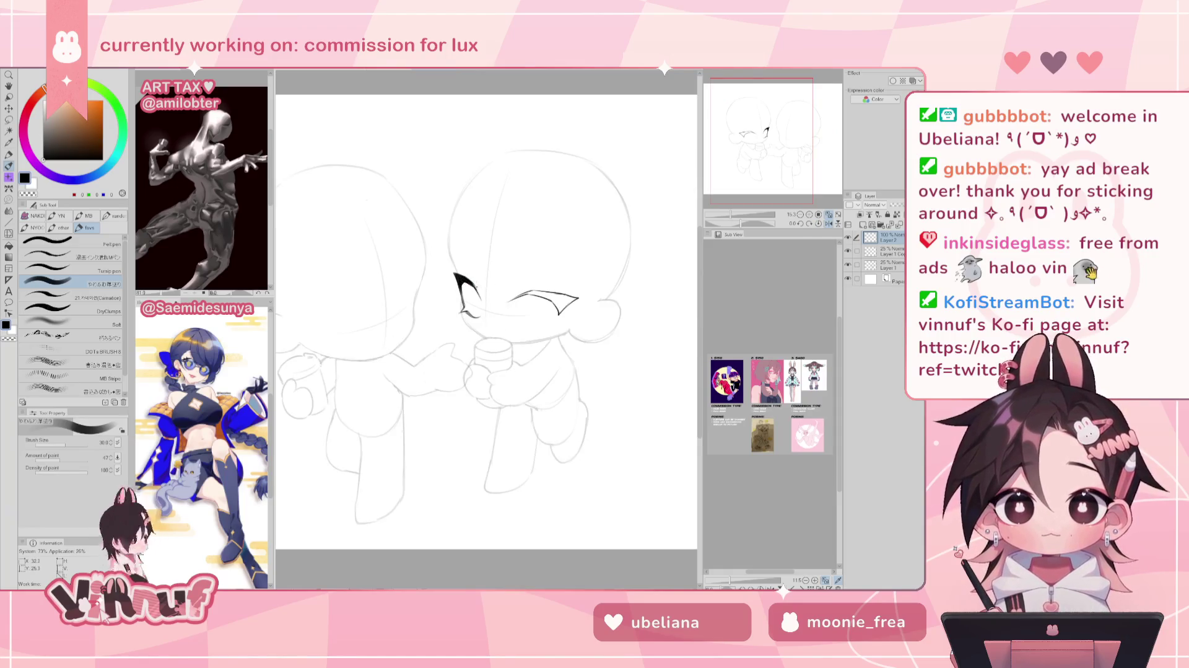
Toggle between eraser and pen, and check the eye's proportions in the mirrored view.
{"action": "key", "text": "e"}
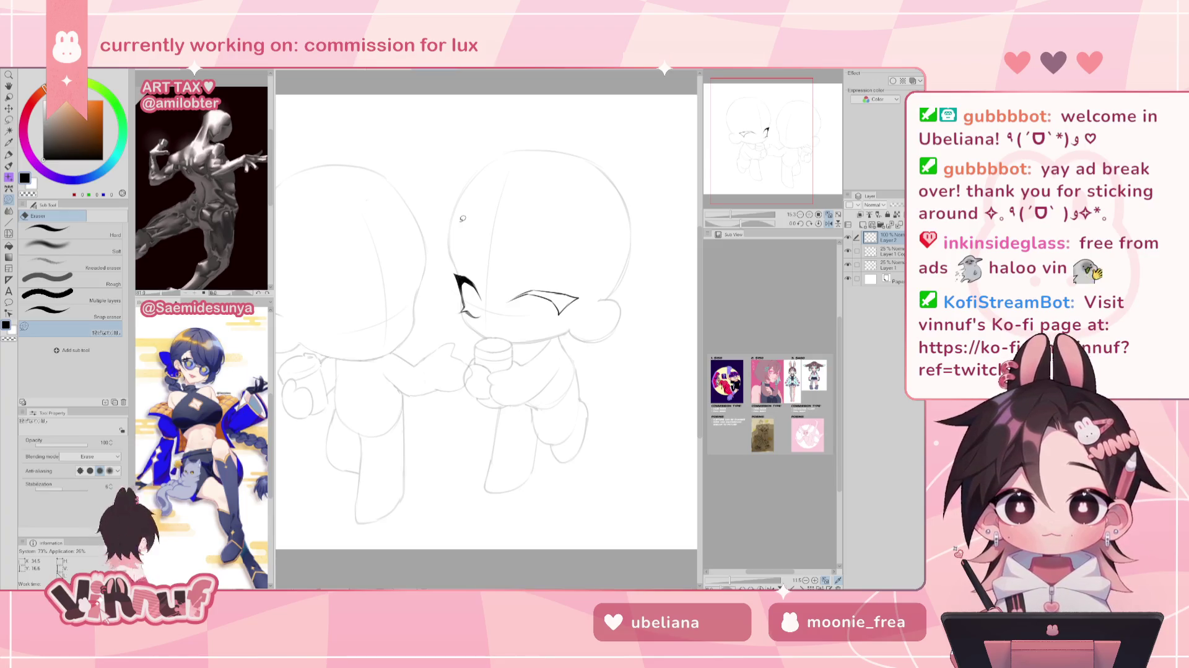
{"action": "key", "text": "p"}
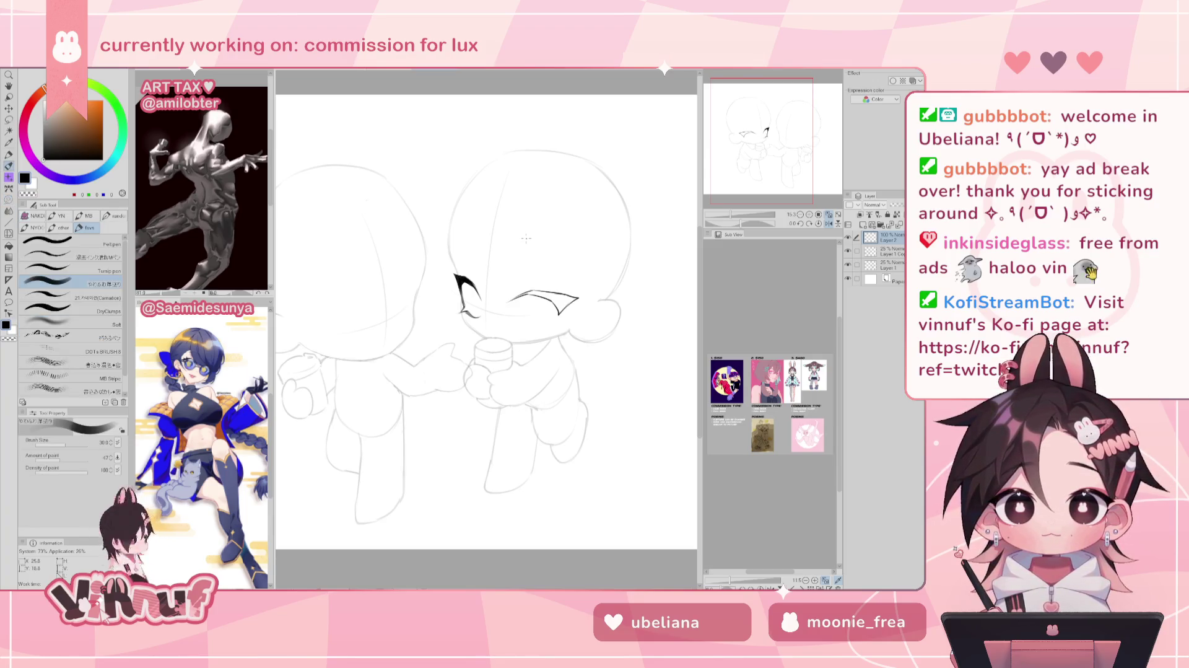
{"action": "key", "text": "h"}
{"action": "key", "text": "h"}
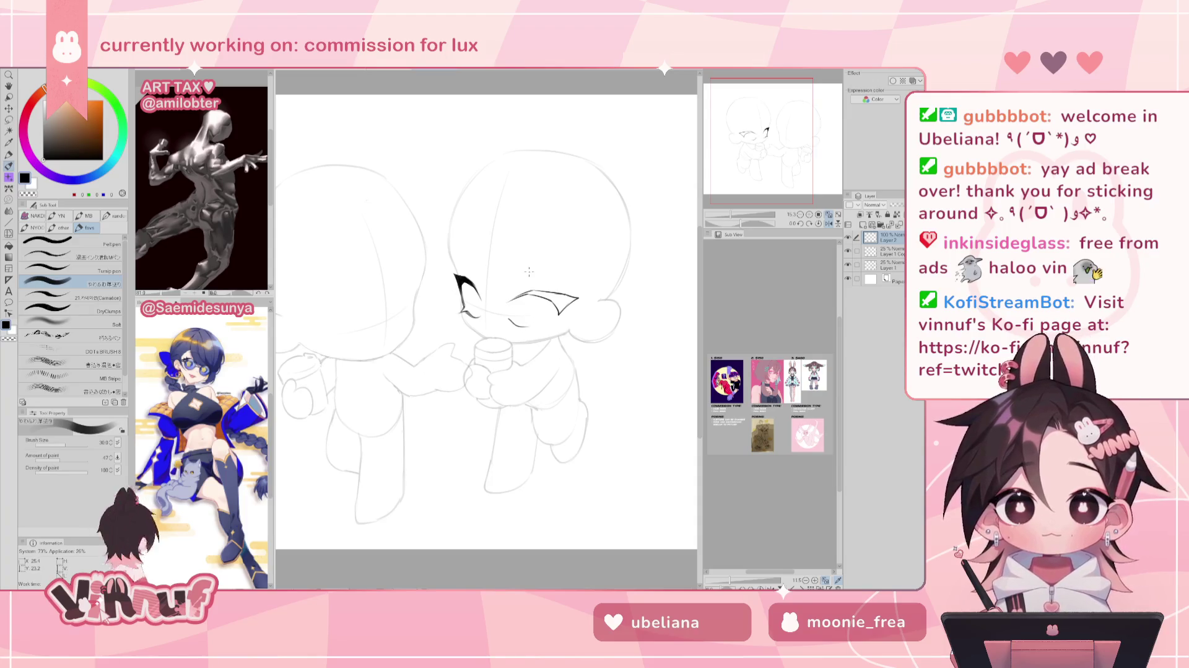
{"action": "key", "text": "h"}
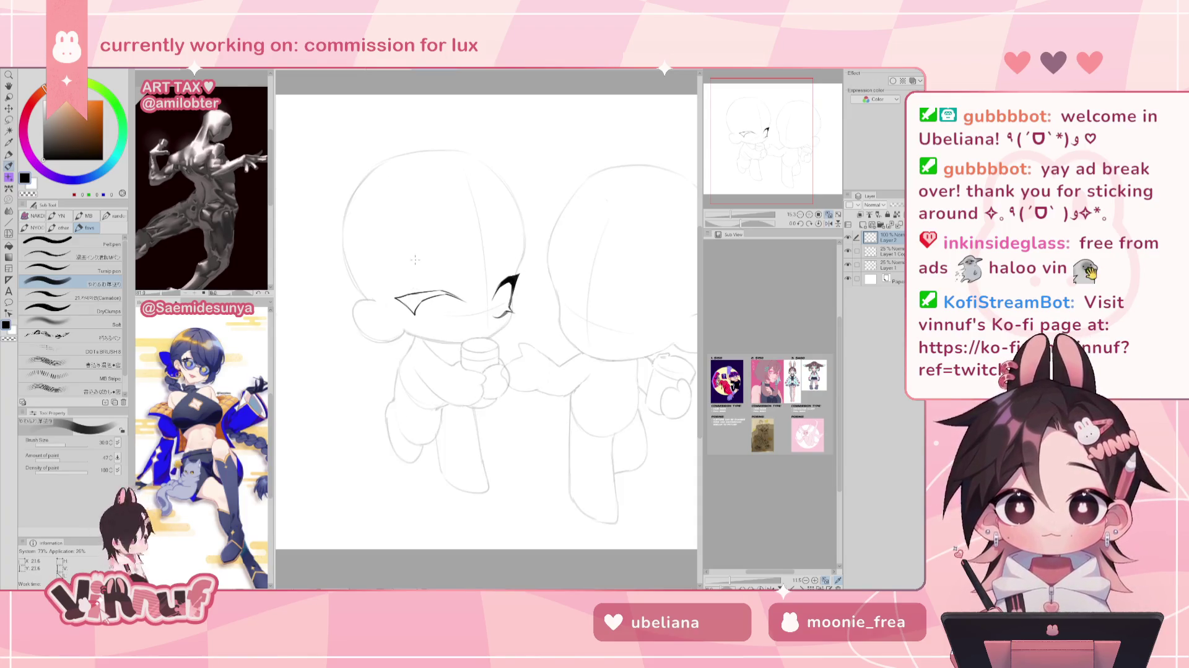
{"action": "key", "text": "j"}
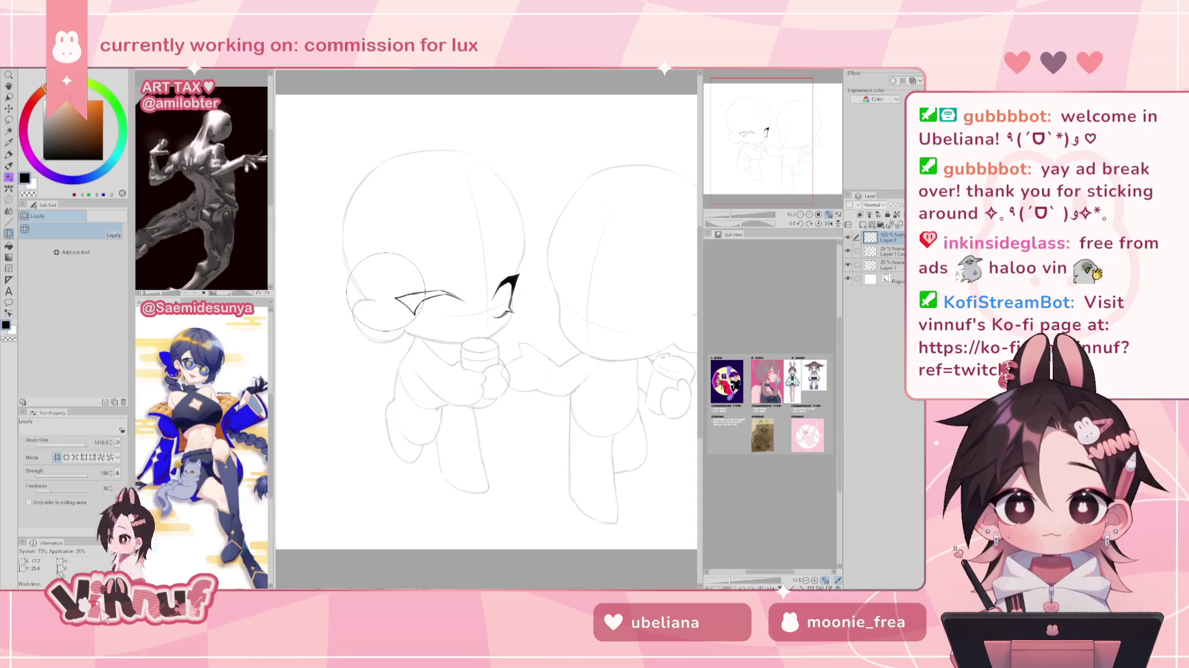
Liquify the left eye's outer corner into shape, then ink a short stroke there.
{"action": "left_click_drag", "start_coordinate": [386, 291], "coordinate": [391, 263]}
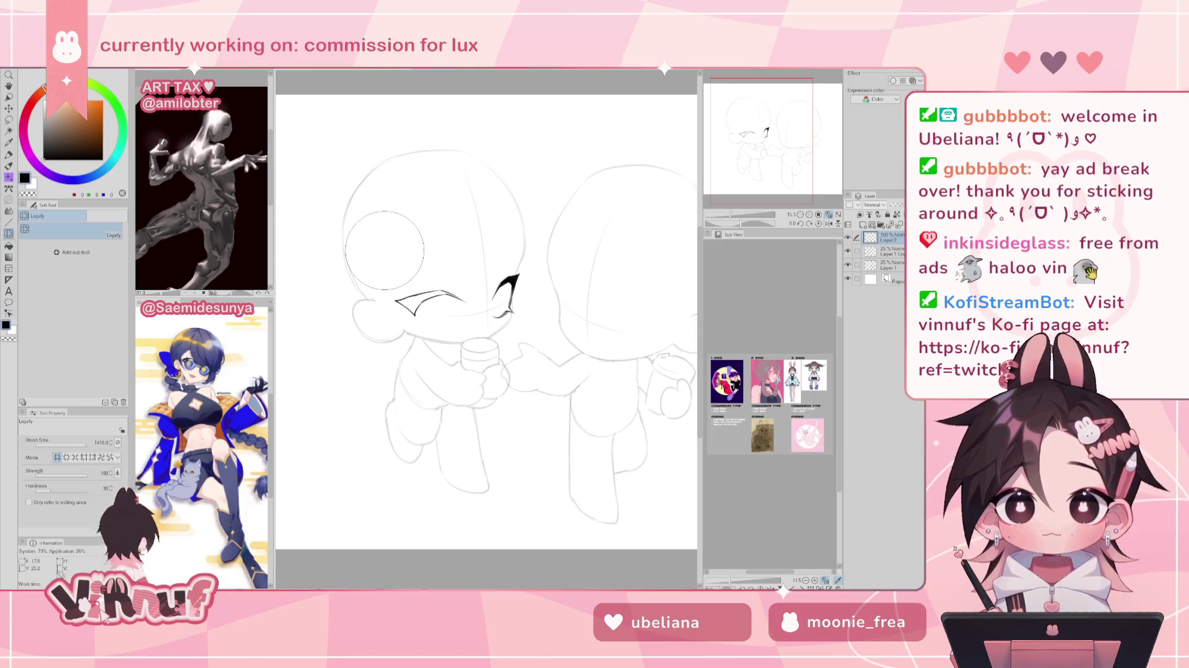
{"action": "key", "text": "p"}
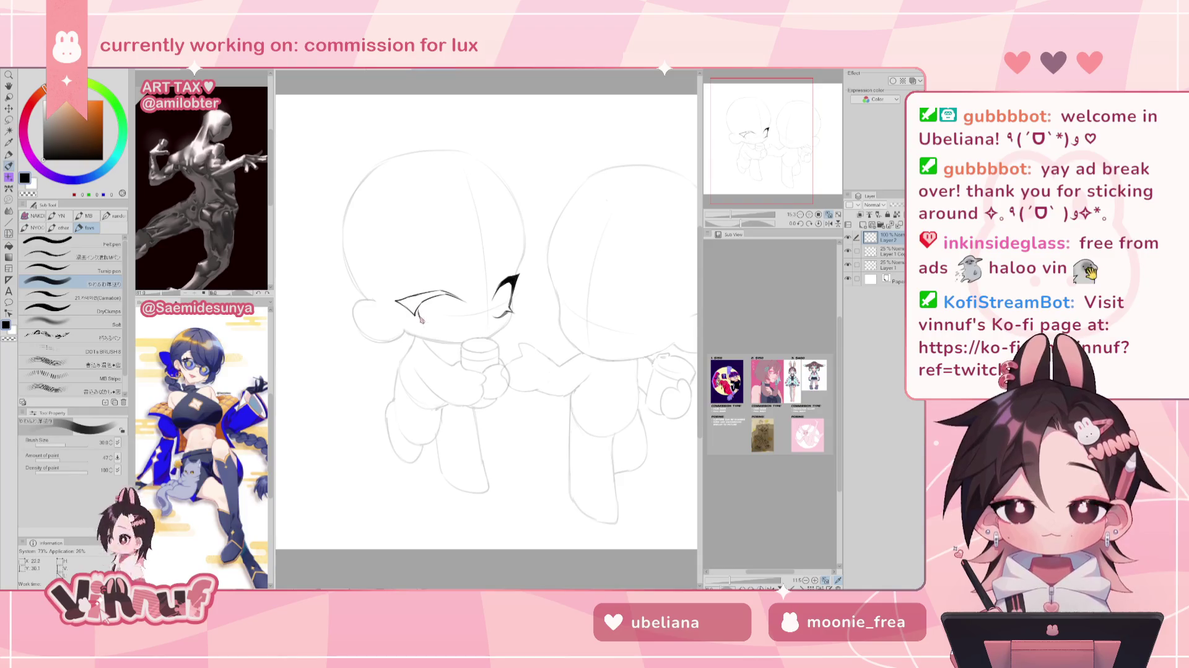
{"action": "left_click_drag", "start_coordinate": [421, 320], "coordinate": [425, 313]}
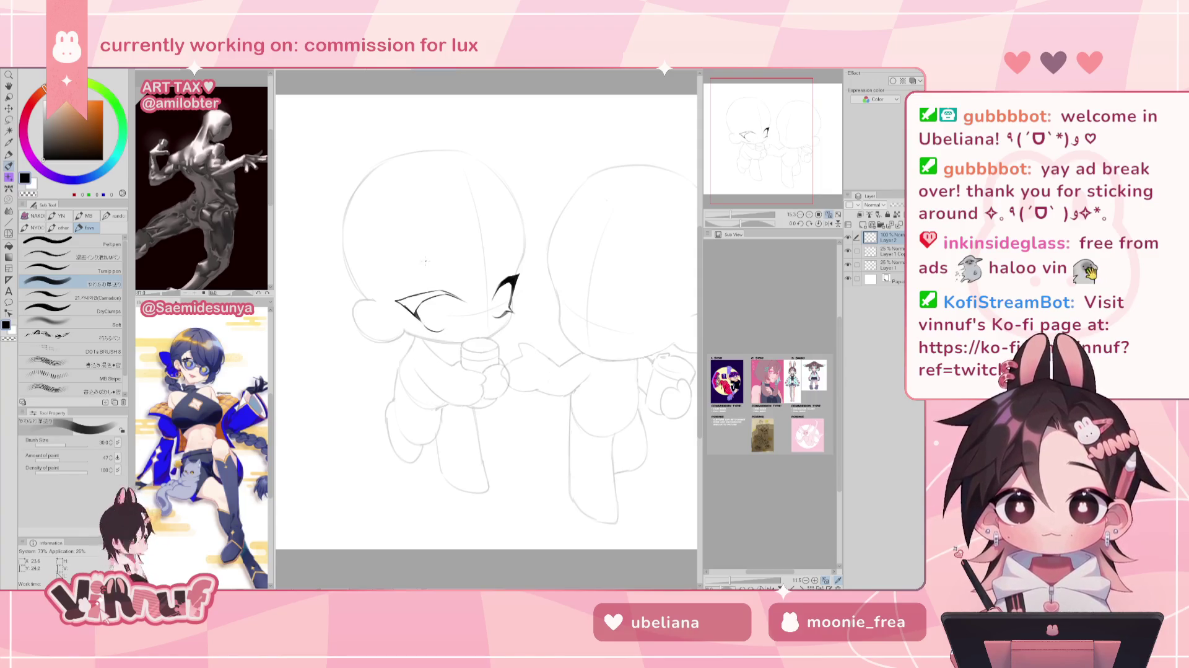
Draw a curved dark lower lash line under the eye, checking it in the mirrored view.
{"action": "key", "text": "h"}
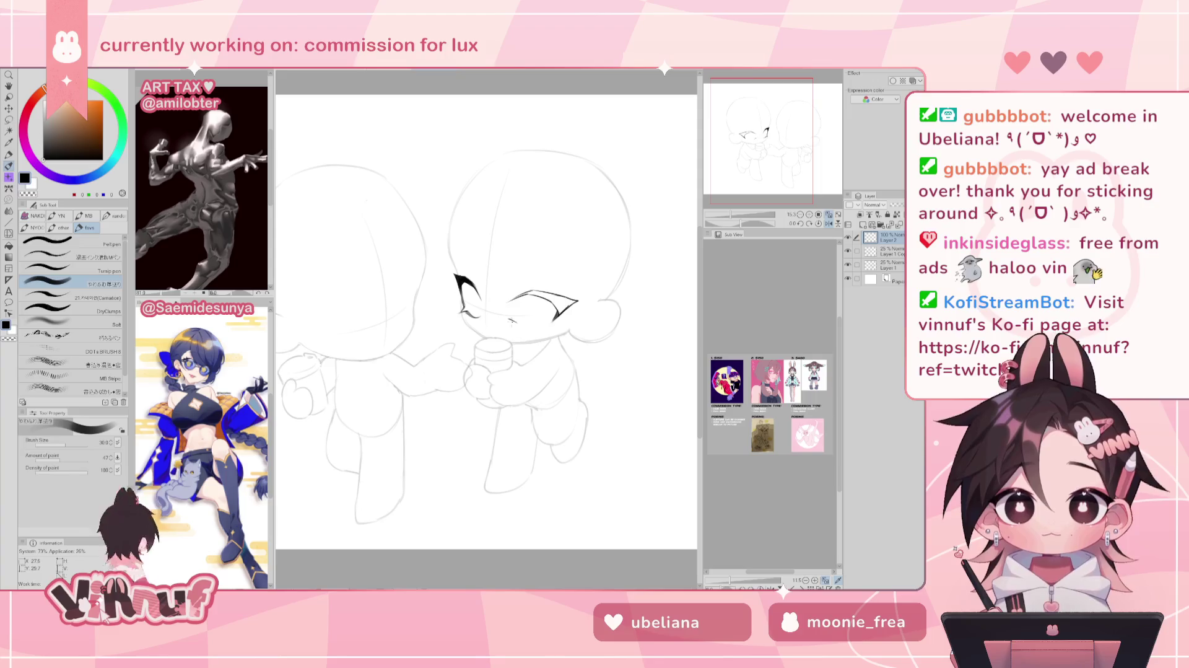
{"action": "left_click_drag", "start_coordinate": [511, 321], "coordinate": [539, 325]}
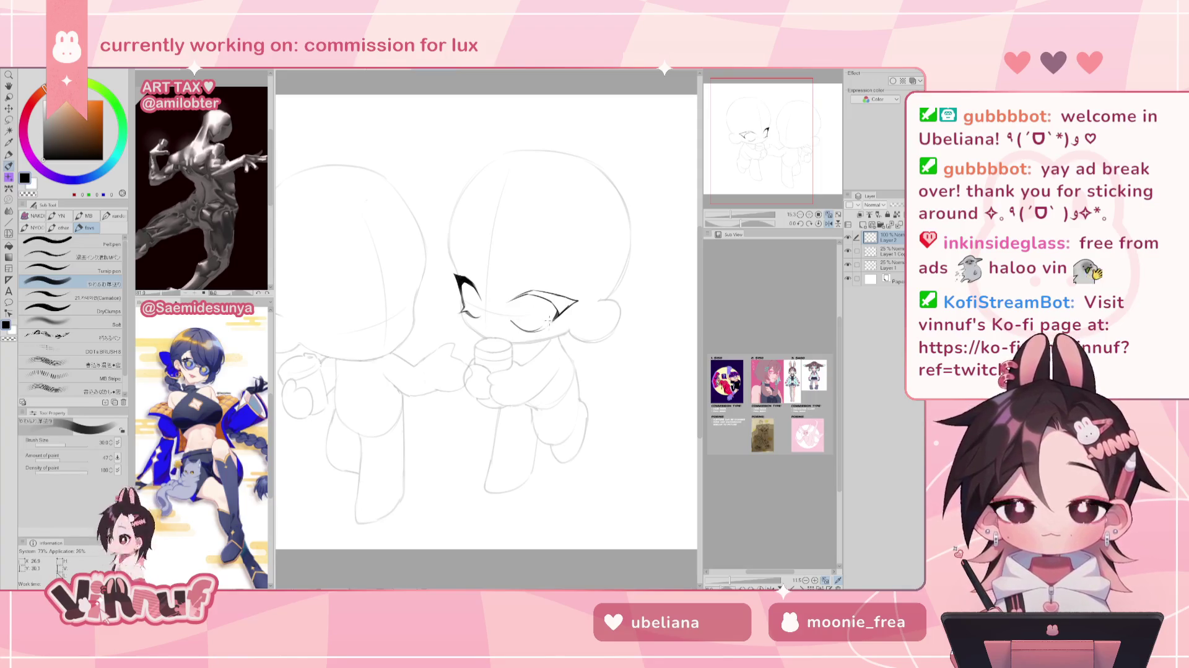
{"action": "key", "text": "h"}
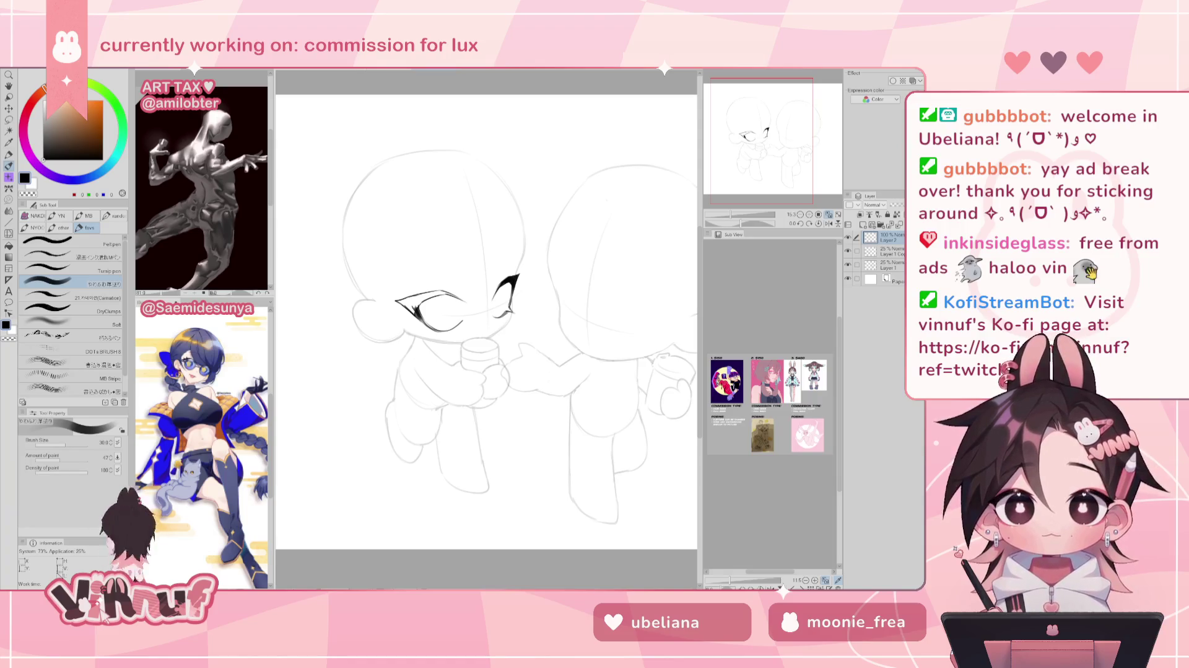
{"action": "key", "text": "h"}
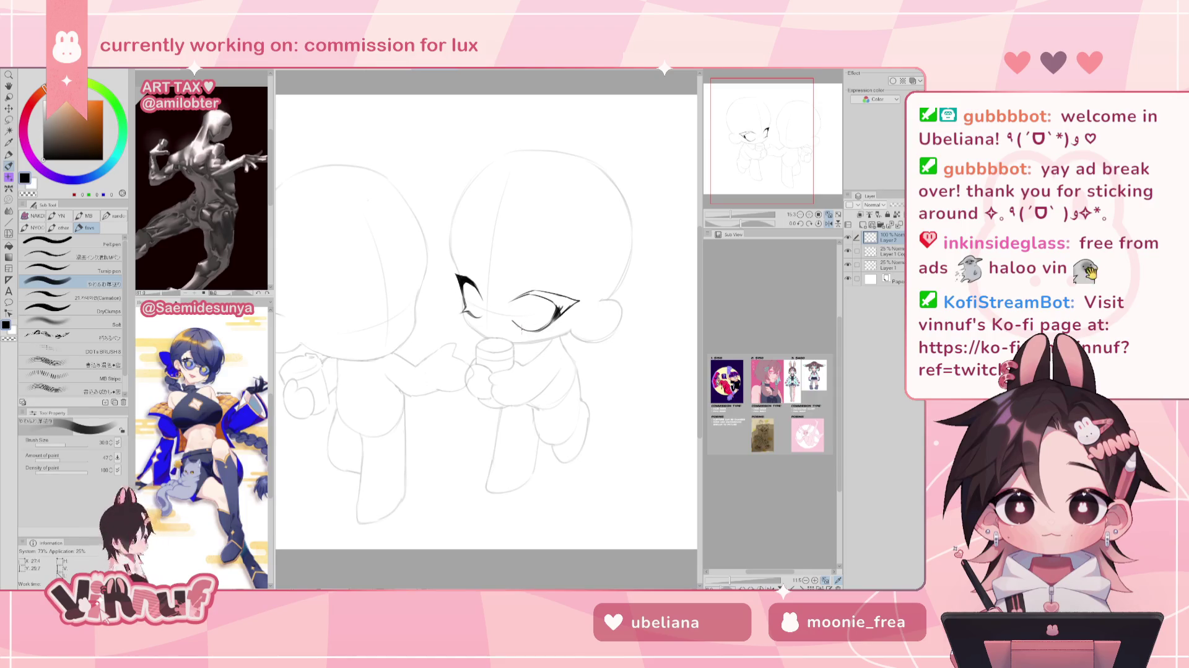
{"action": "key", "text": "h"}
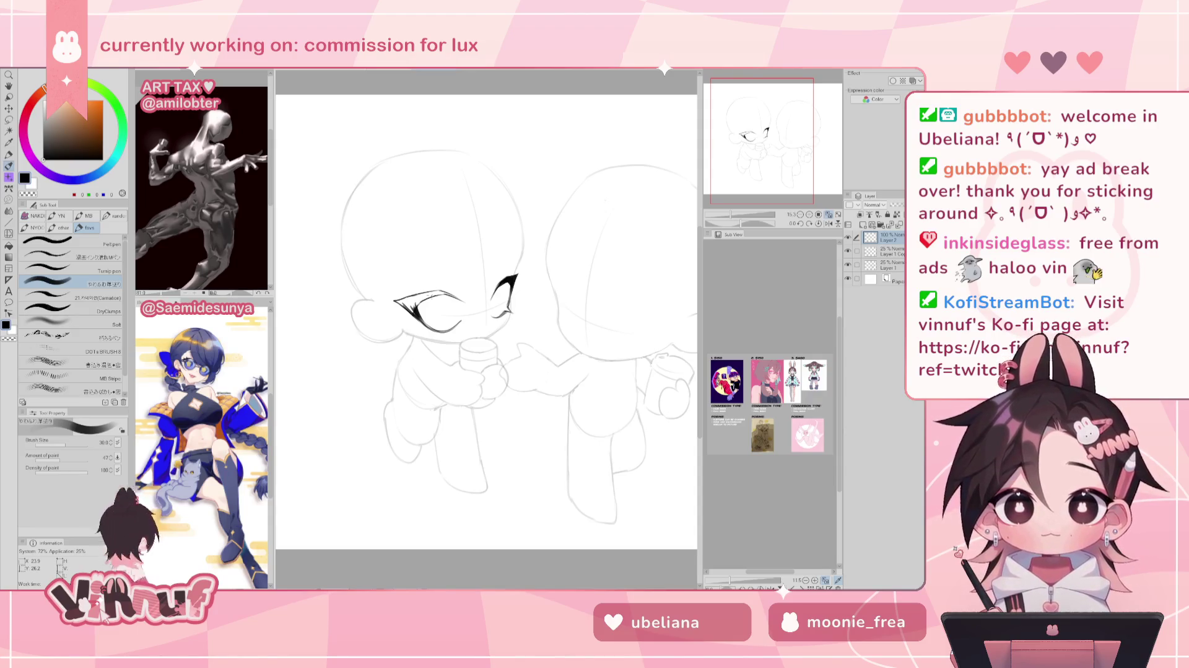
Add a small dark mark at the eye corner, checking it in the mirrored view.
{"action": "left_click_drag", "start_coordinate": [487, 310], "coordinate": [490, 298]}
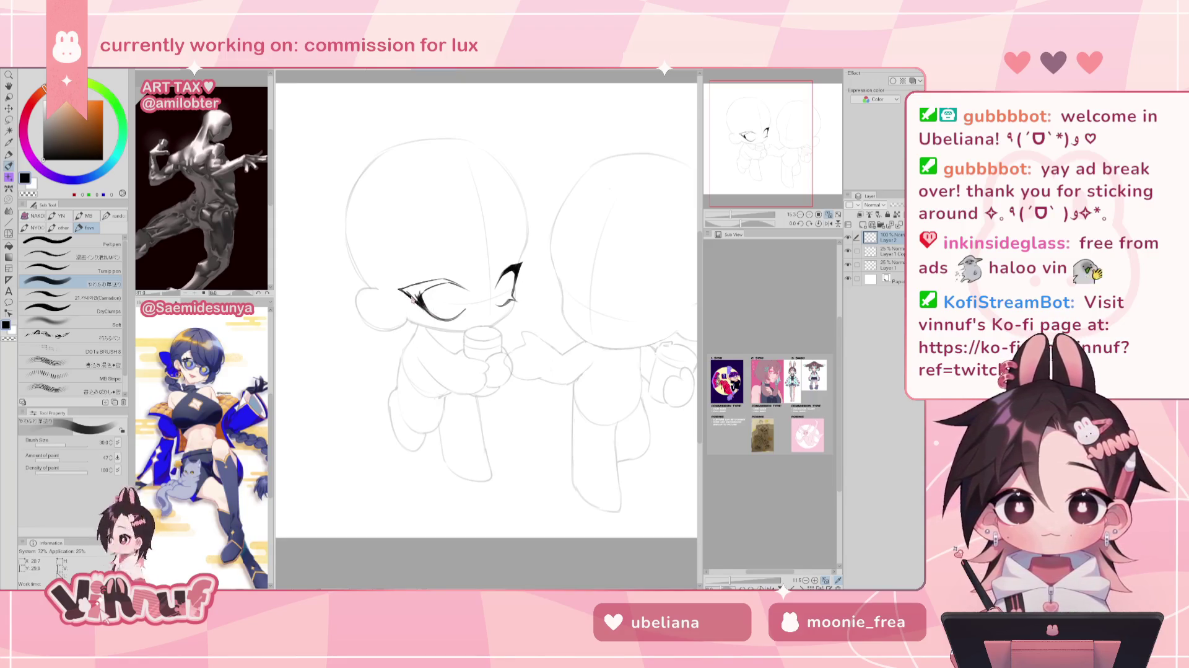
{"action": "left_click_drag", "start_coordinate": [401, 290], "coordinate": [411, 300]}
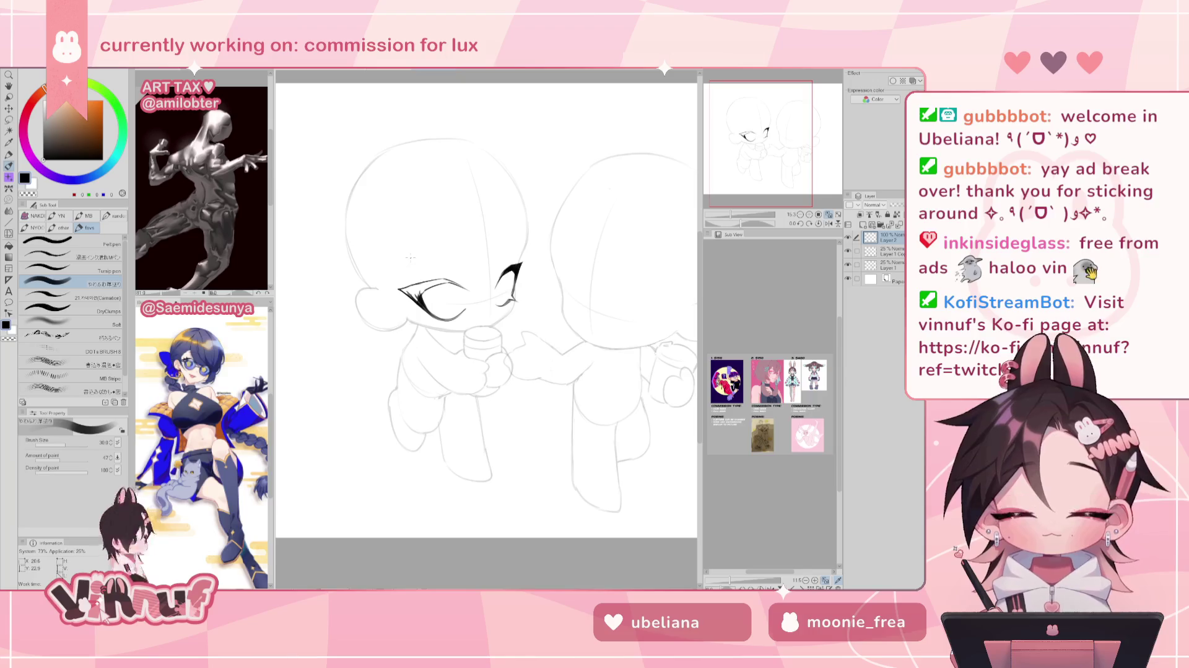
{"action": "key", "text": "h"}
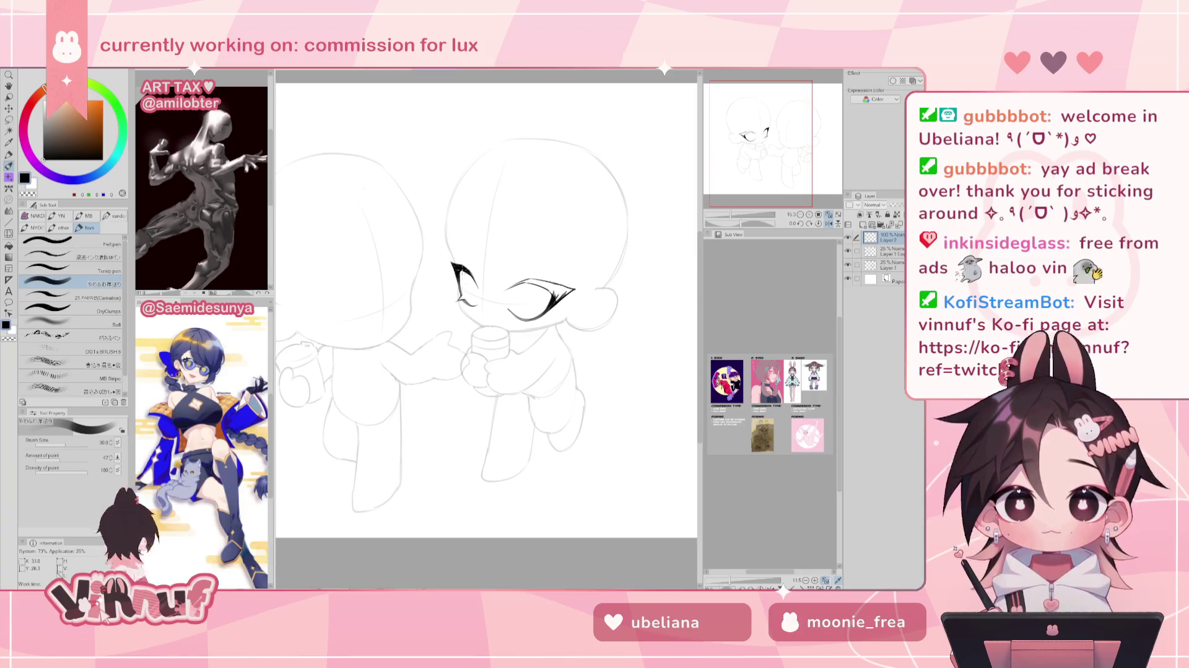
{"action": "key", "text": "h"}
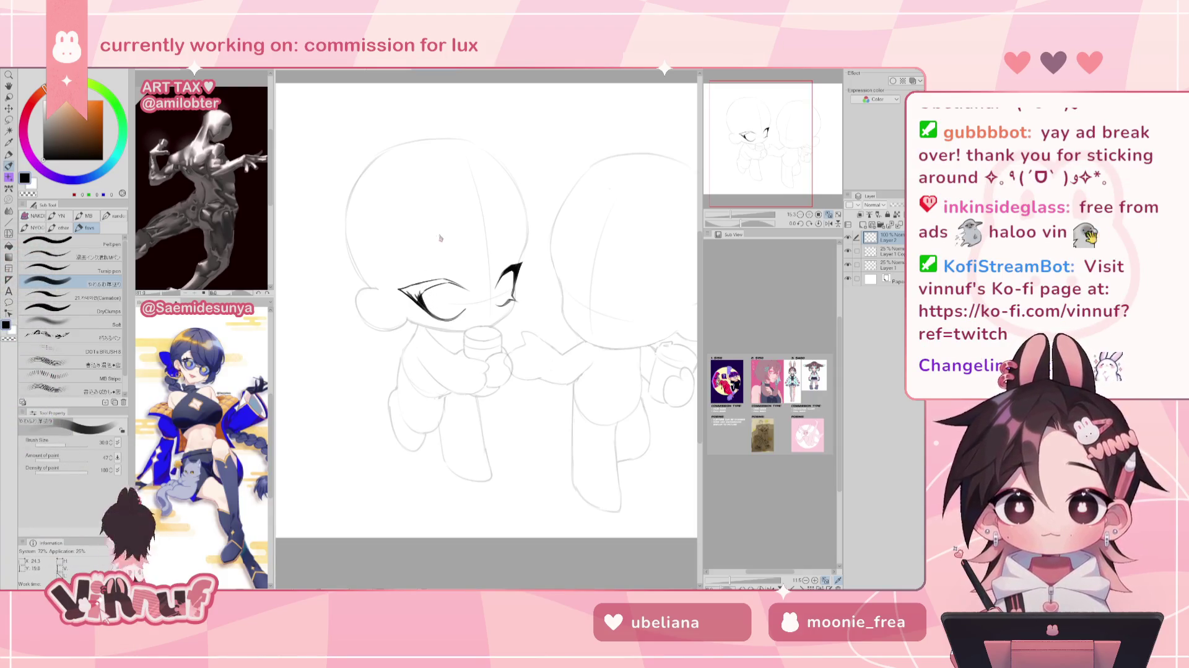
{"action": "key", "text": "h"}
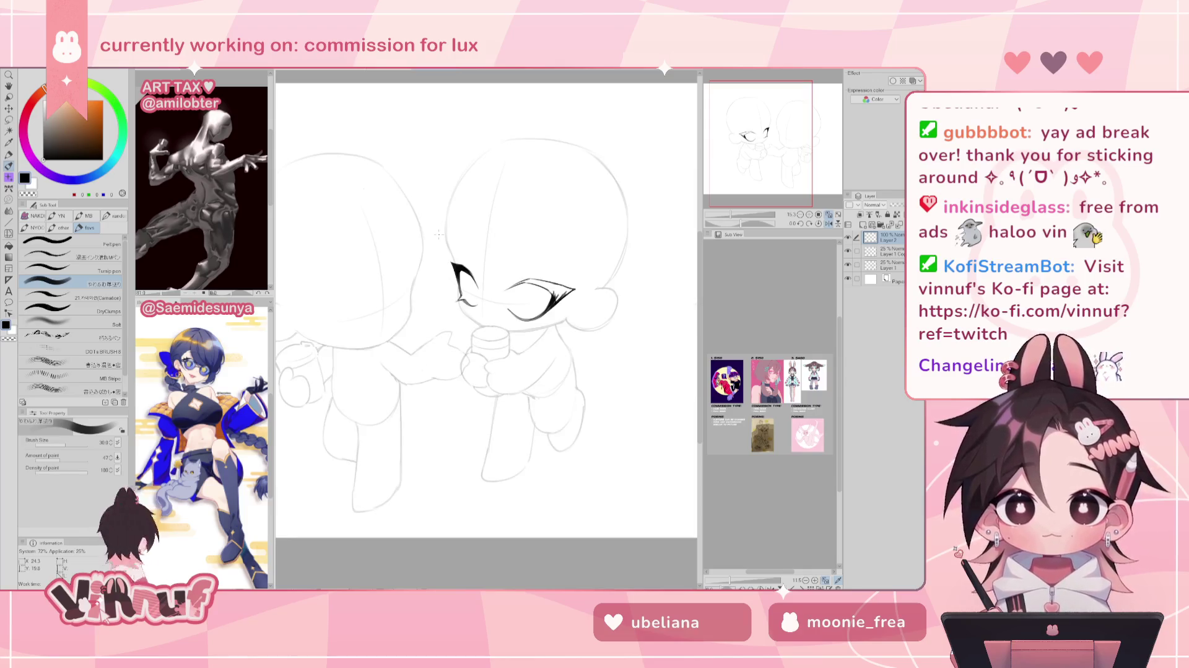
Thicken the lower end of the eye outline on a rotated view, then reset the rotation upright.
{"action": "left_click_drag", "start_coordinate": [439, 234], "coordinate": [471, 291]}
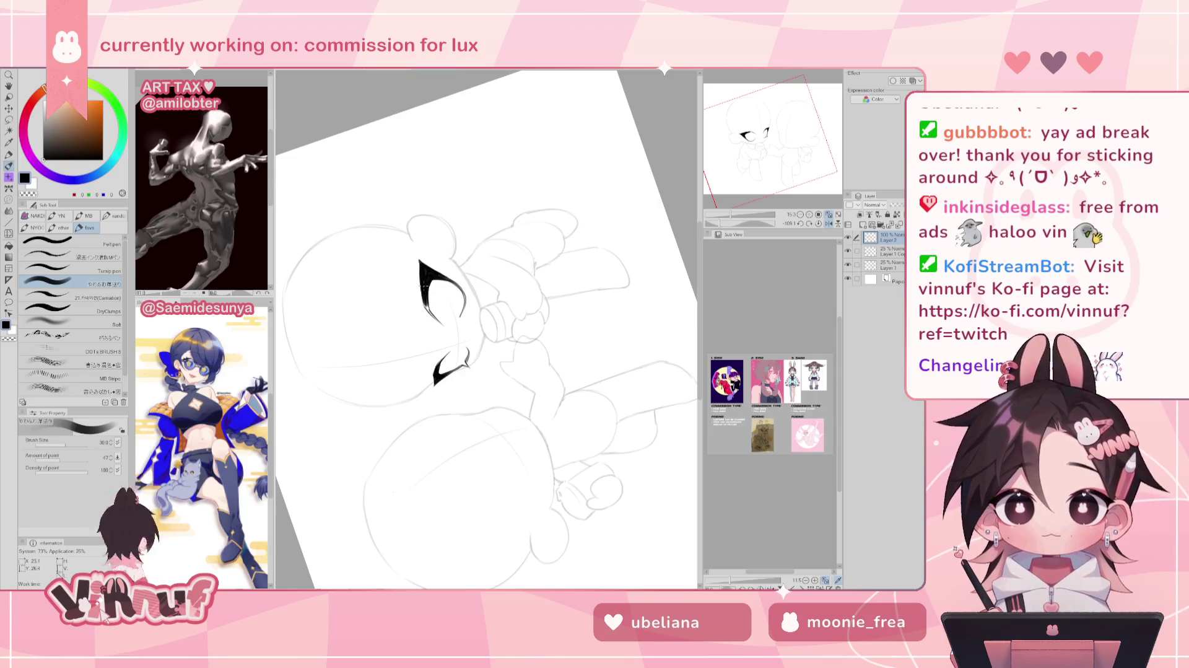
{"action": "left_click_drag", "start_coordinate": [426, 303], "coordinate": [432, 315]}
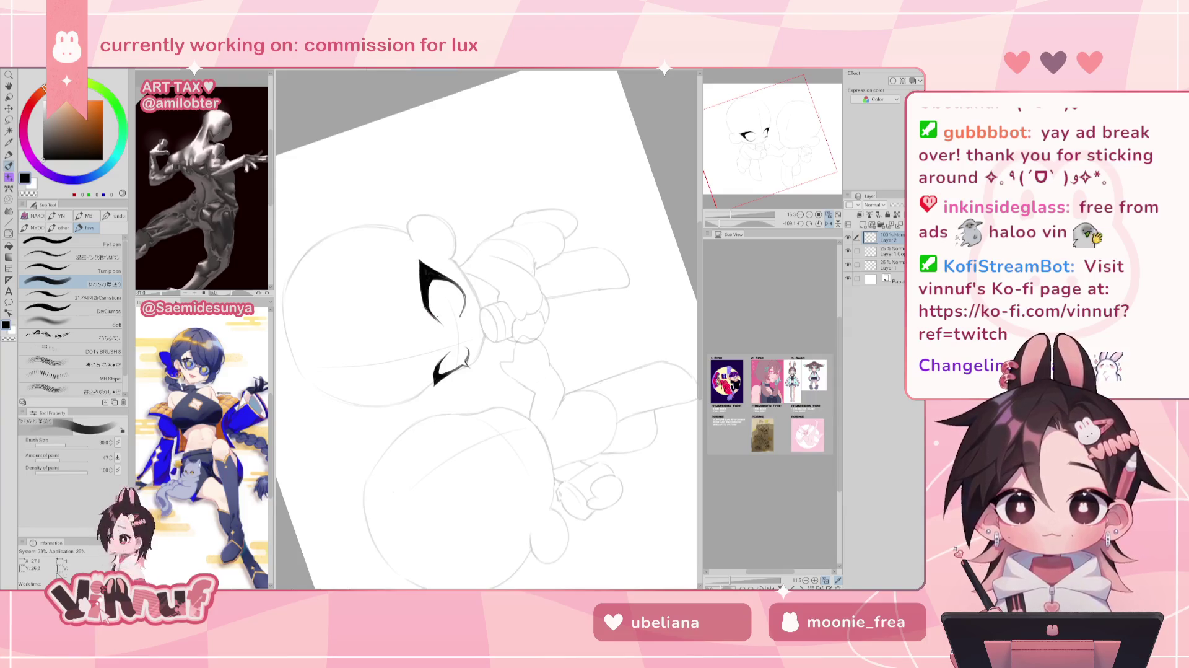
{"action": "left_click", "coordinate": [819, 223]}
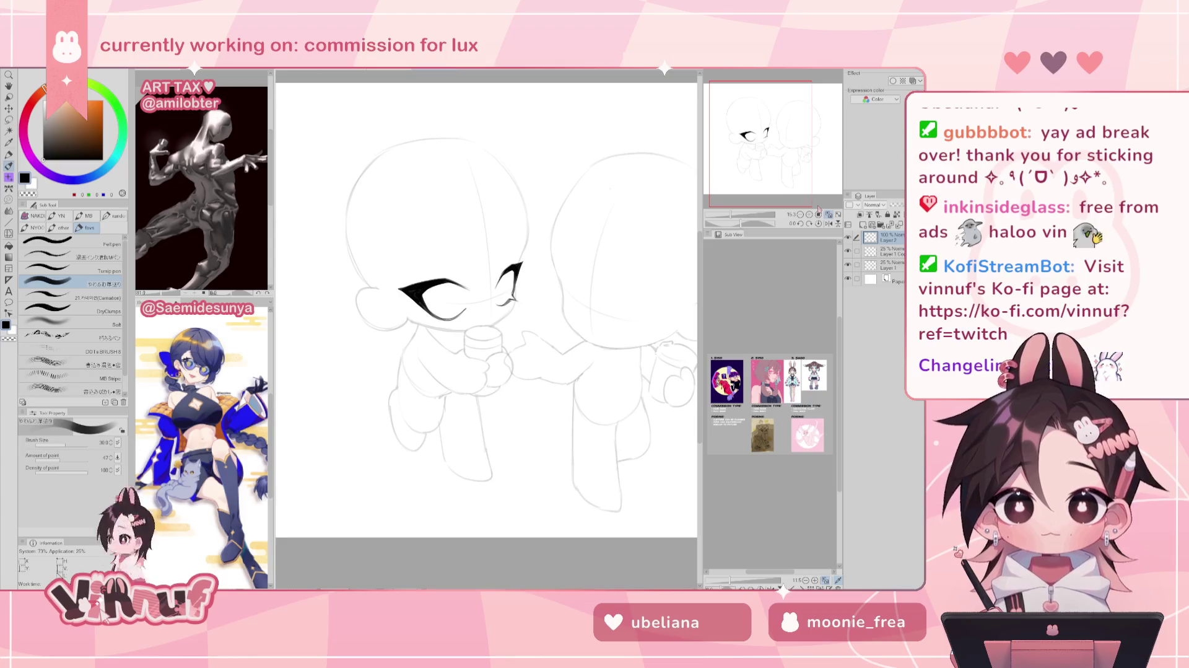
{"action": "key", "text": "e"}
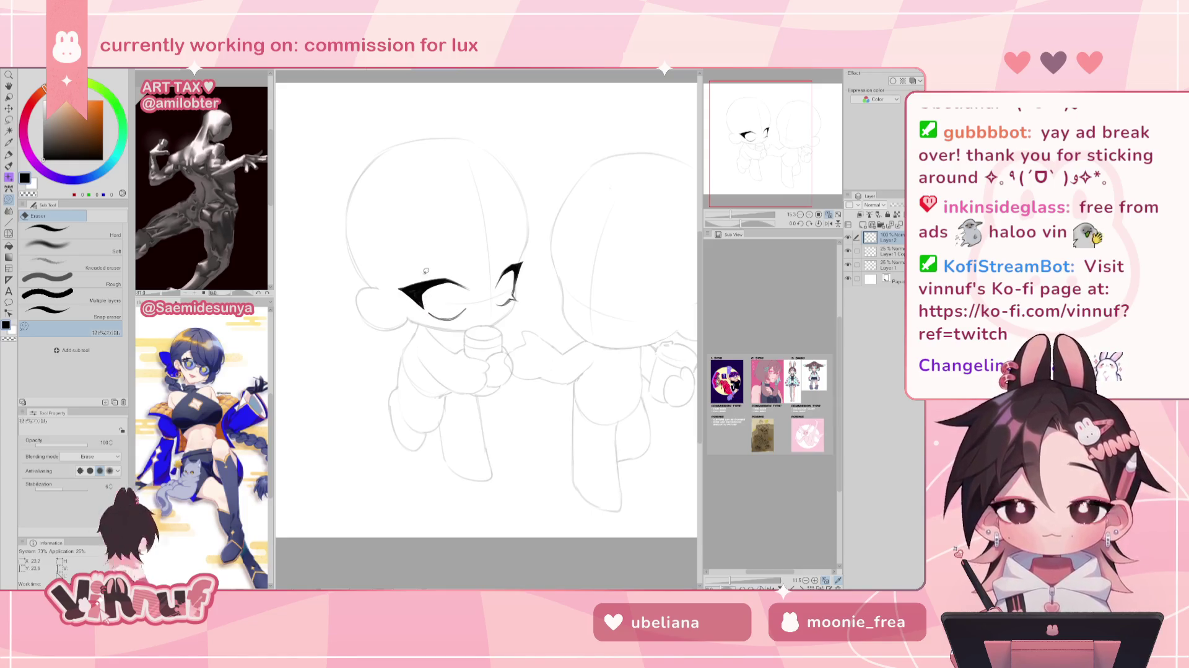
Erase part of the eye's lower-left black fill, comparing the eyes in mirrored and normal views.
{"action": "left_click_drag", "start_coordinate": [405, 288], "coordinate": [423, 305]}
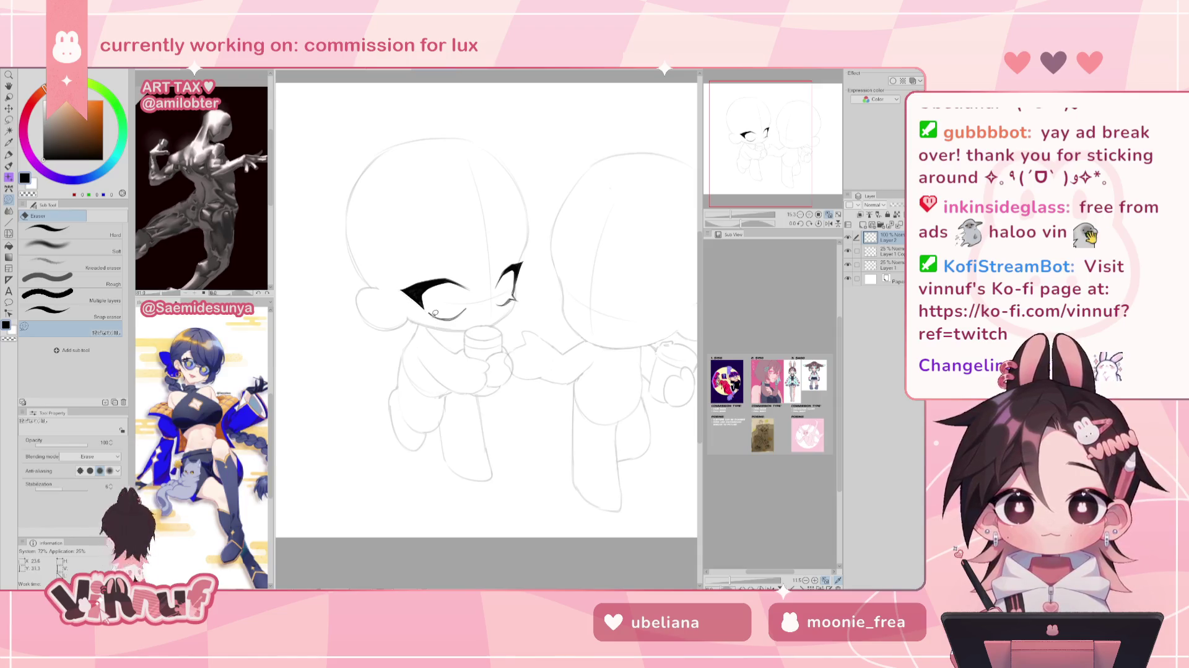
{"action": "key", "text": "h"}
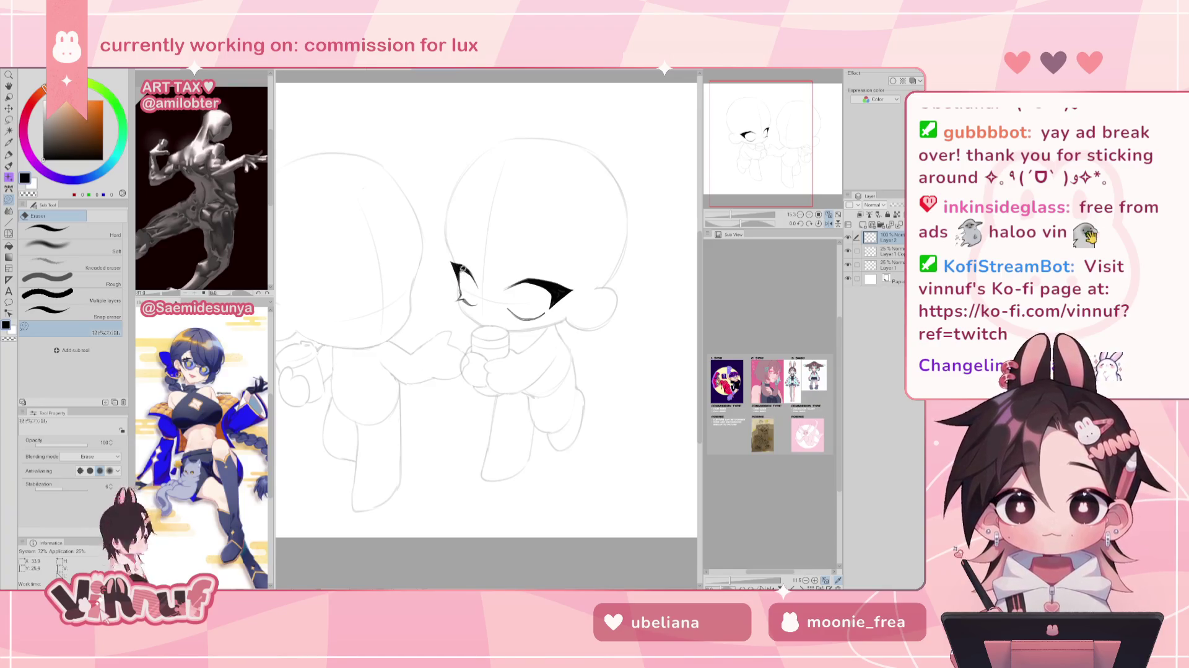
{"action": "key", "text": "h"}
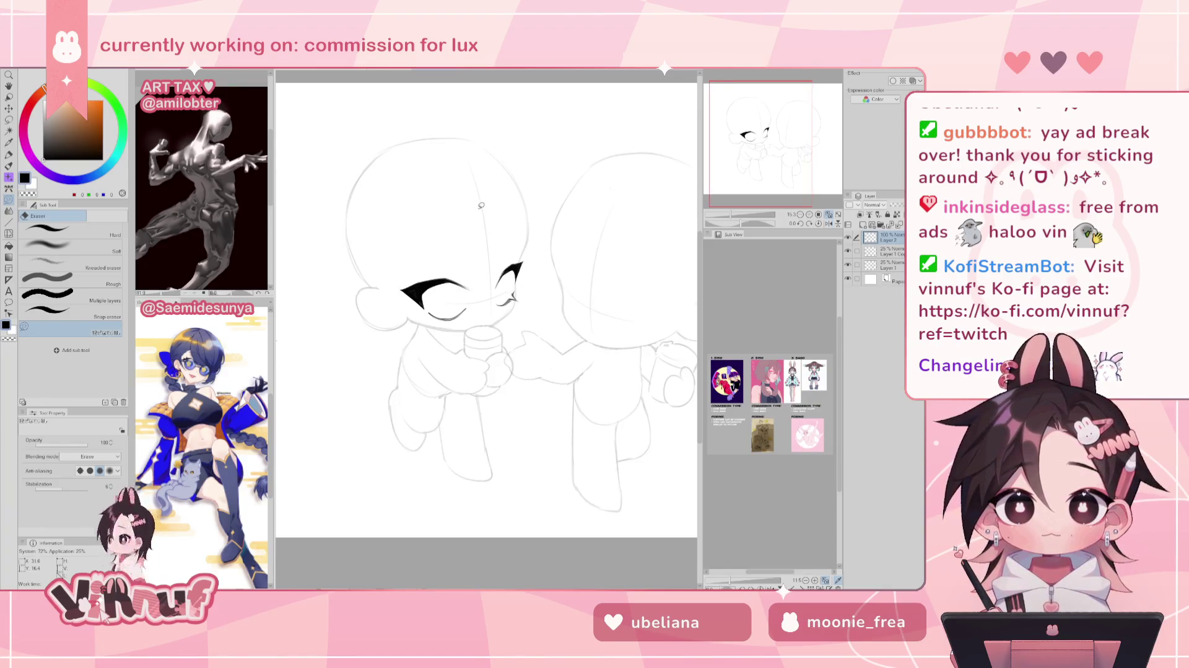
{"action": "key", "text": "h"}
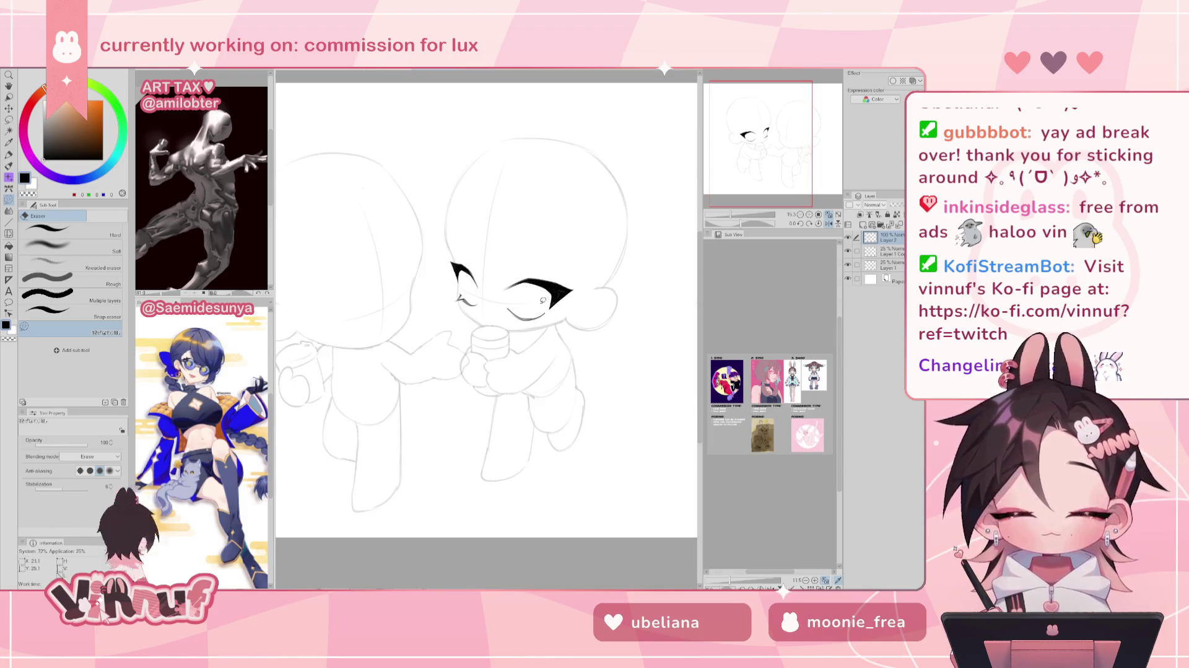
{"action": "key", "text": "p"}
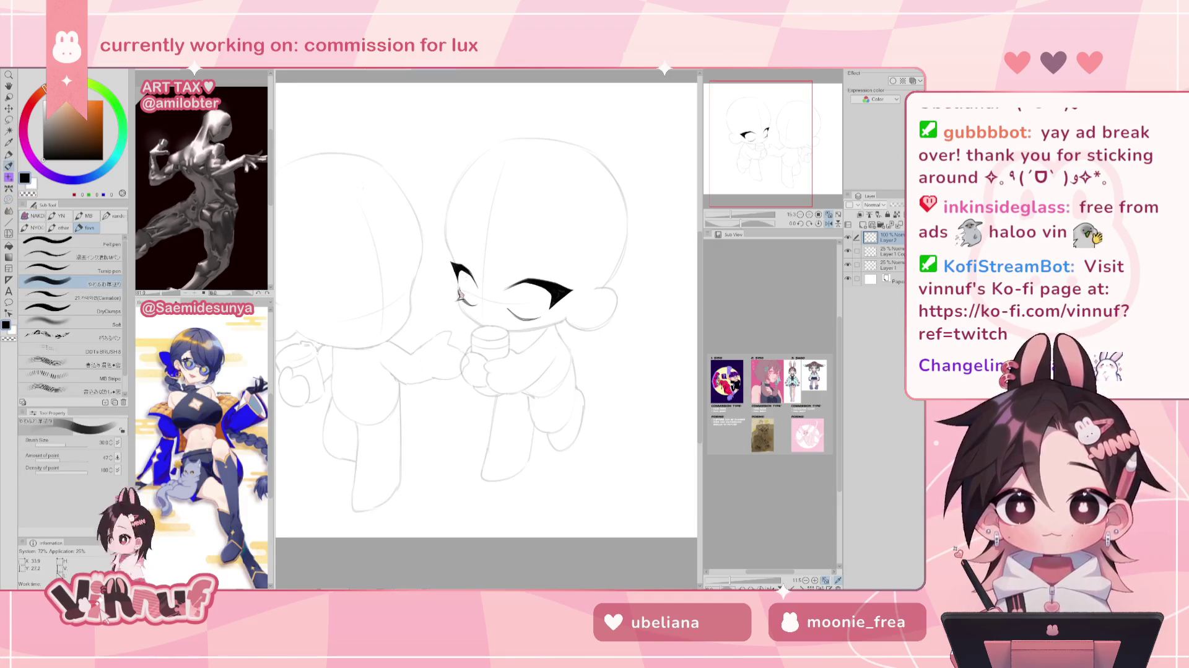
{"action": "key", "text": "h"}
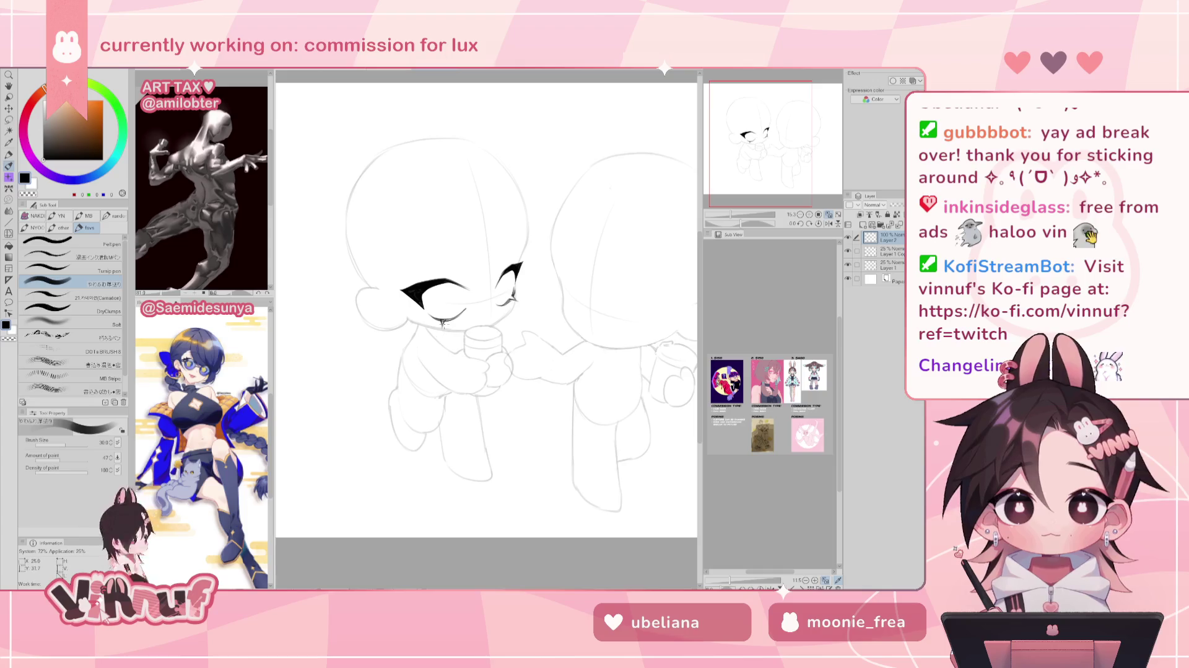
{"action": "key", "text": "e"}
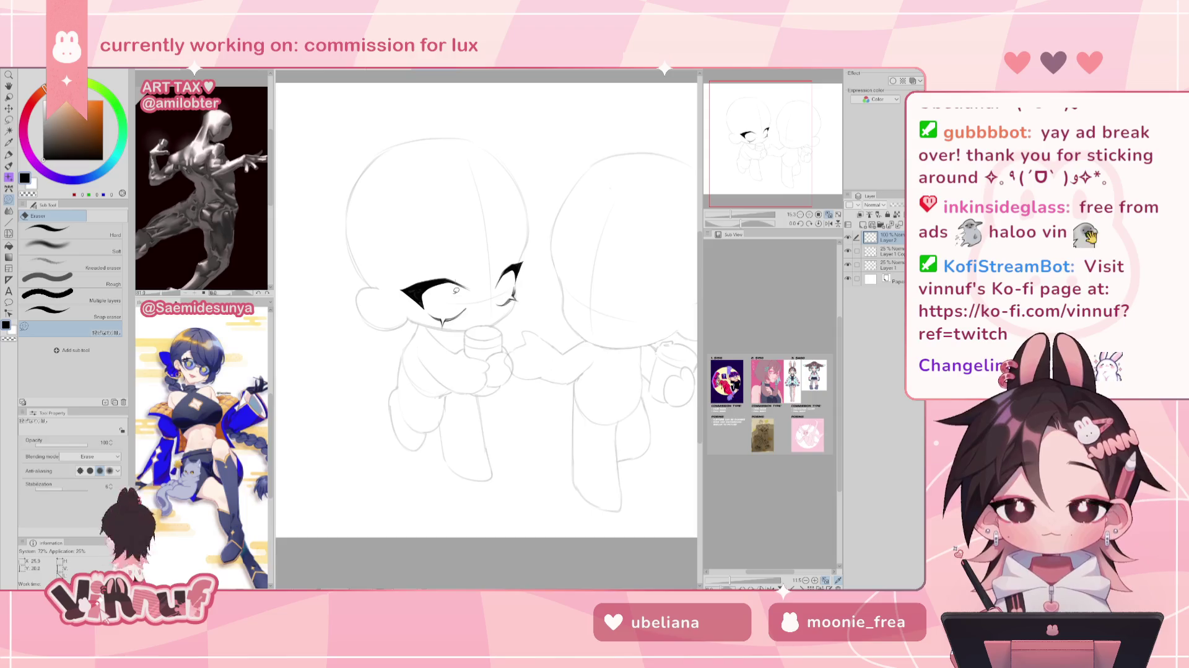
{"action": "key", "text": "h"}
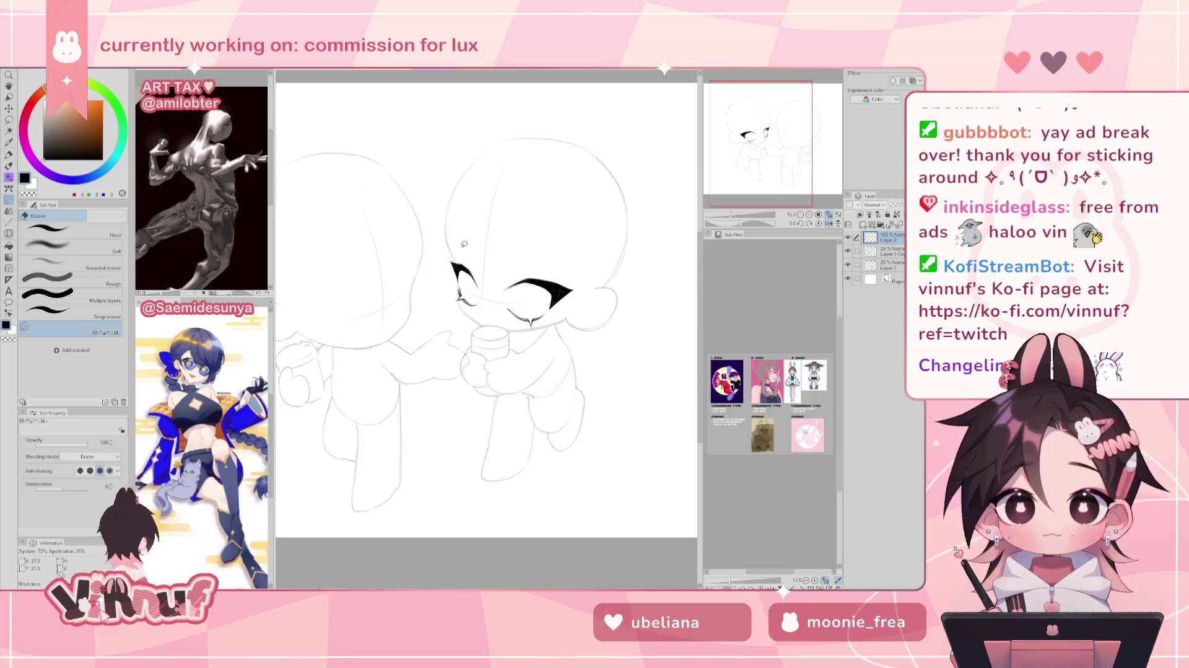
{"action": "key", "text": "j"}
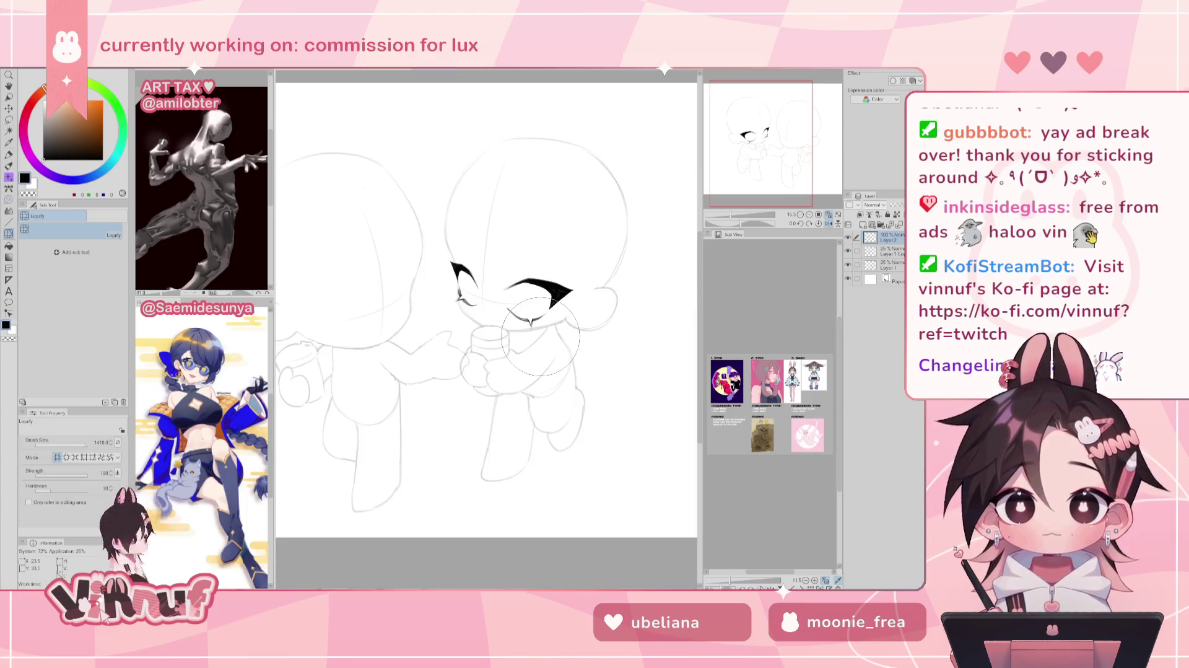
Shrink the liquify brush and ink a thin line along the left eye's upper lash.
{"action": "key", "text": "bracketleft"}
{"action": "key", "text": "bracketleft"}
{"action": "key", "text": "h"}
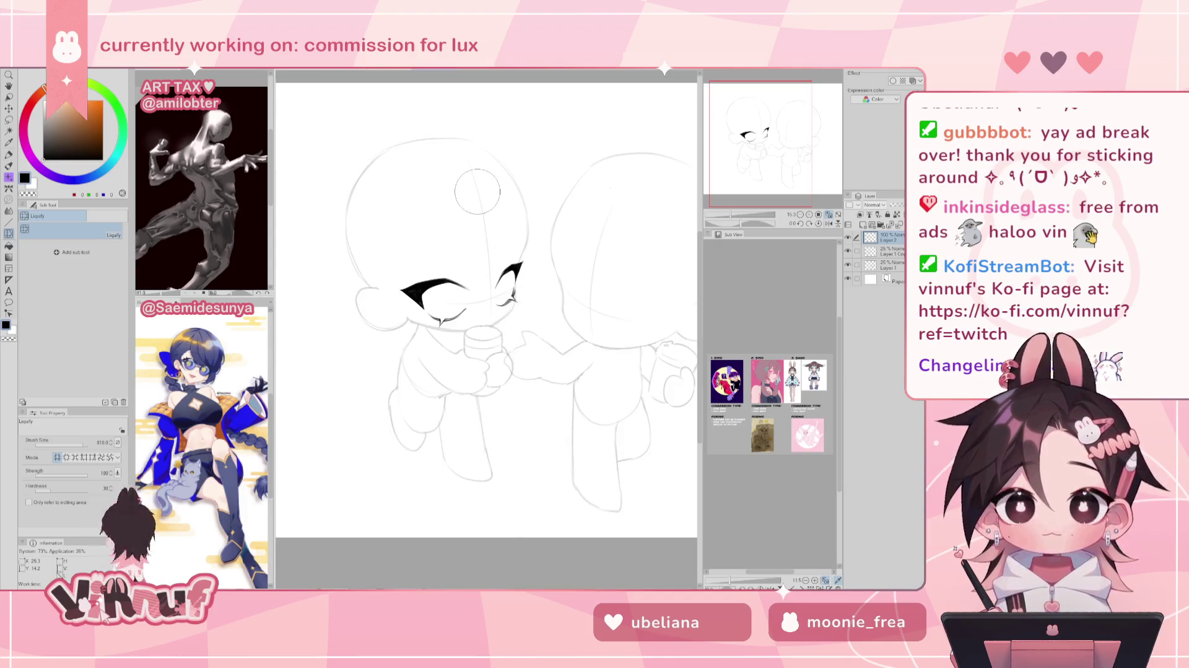
{"action": "key", "text": "p"}
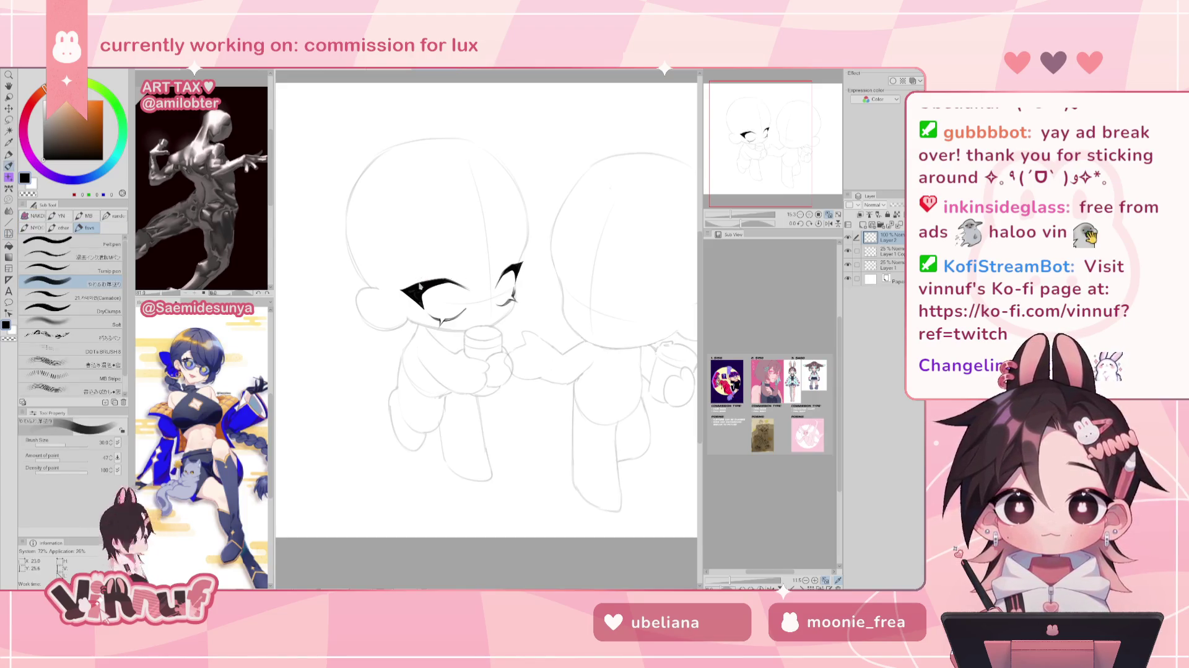
{"action": "left_click_drag", "start_coordinate": [421, 278], "coordinate": [465, 273]}
{"action": "key", "text": "h"}
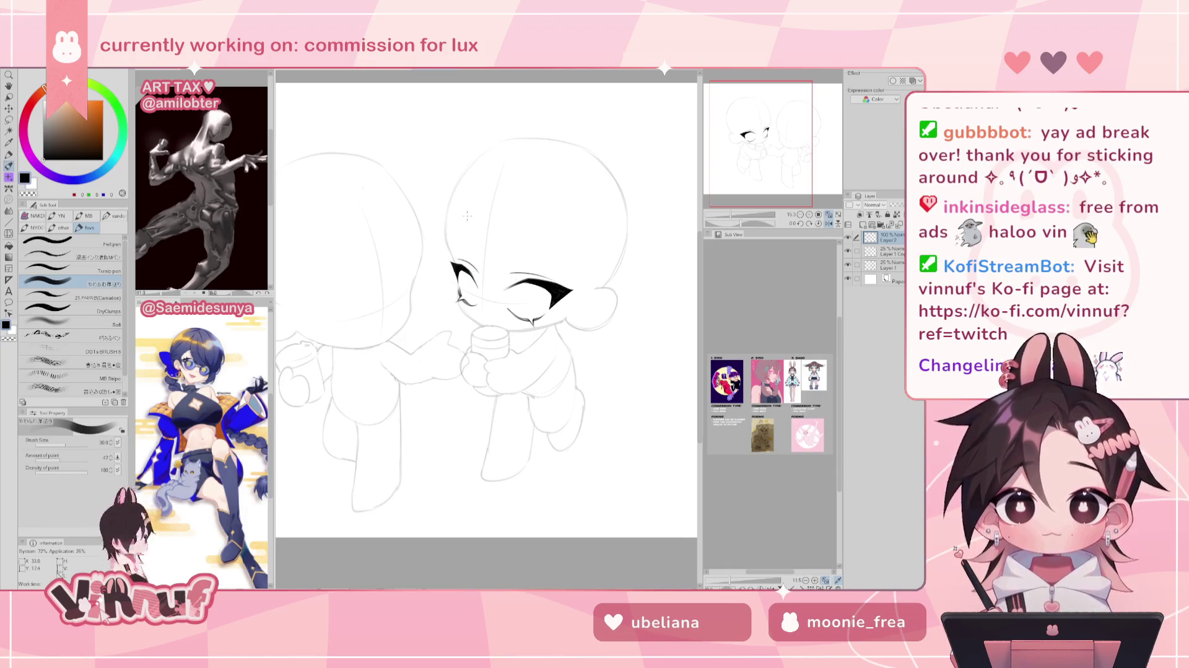
{"action": "key", "text": "h"}
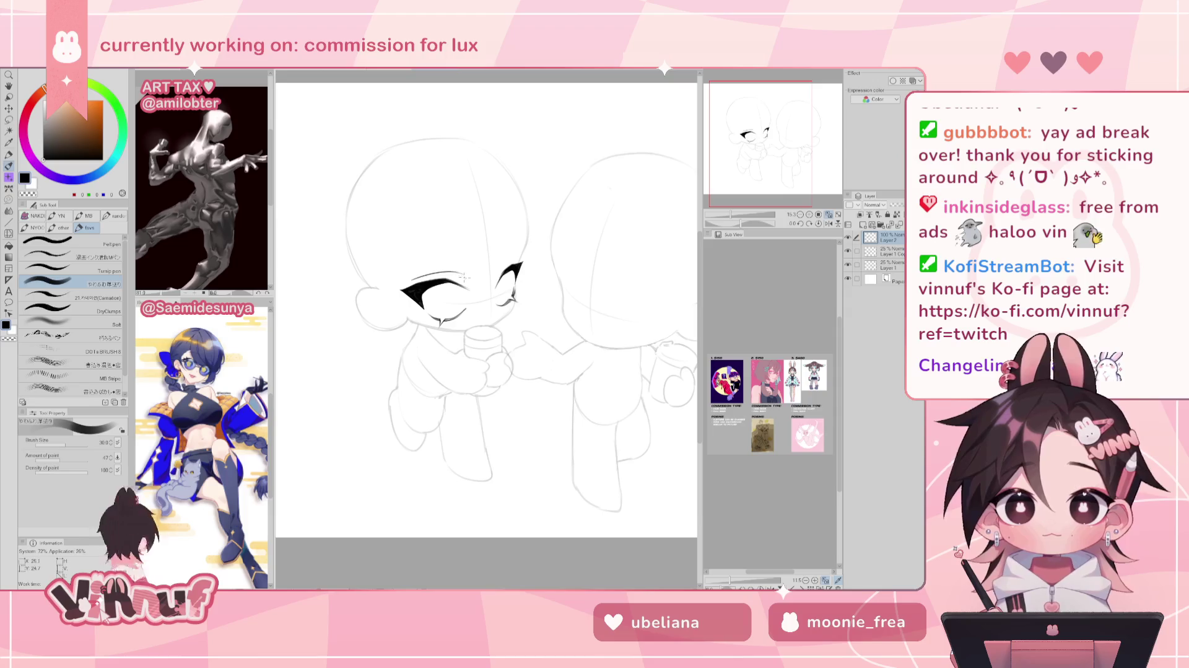
Ink thin arcs over the left and right eyes, undoing and redrawing until they sit right.
{"action": "key", "text": "h"}
{"action": "mouse_move", "coordinate": [454, 256]}
{"action": "left_mouse_down"}
{"action": "mouse_move", "coordinate": [477, 276]}
{"action": "mouse_move", "coordinate": [556, 284]}
{"action": "left_mouse_up"}
{"action": "key", "text": "ctrl+z"}
{"action": "key", "text": "ctrl+z"}
{"action": "key", "text": "ctrl+z"}
{"action": "key", "text": "ctrl+z"}
{"action": "key", "text": "ctrl+z"}
{"action": "key", "text": "ctrl+z"}
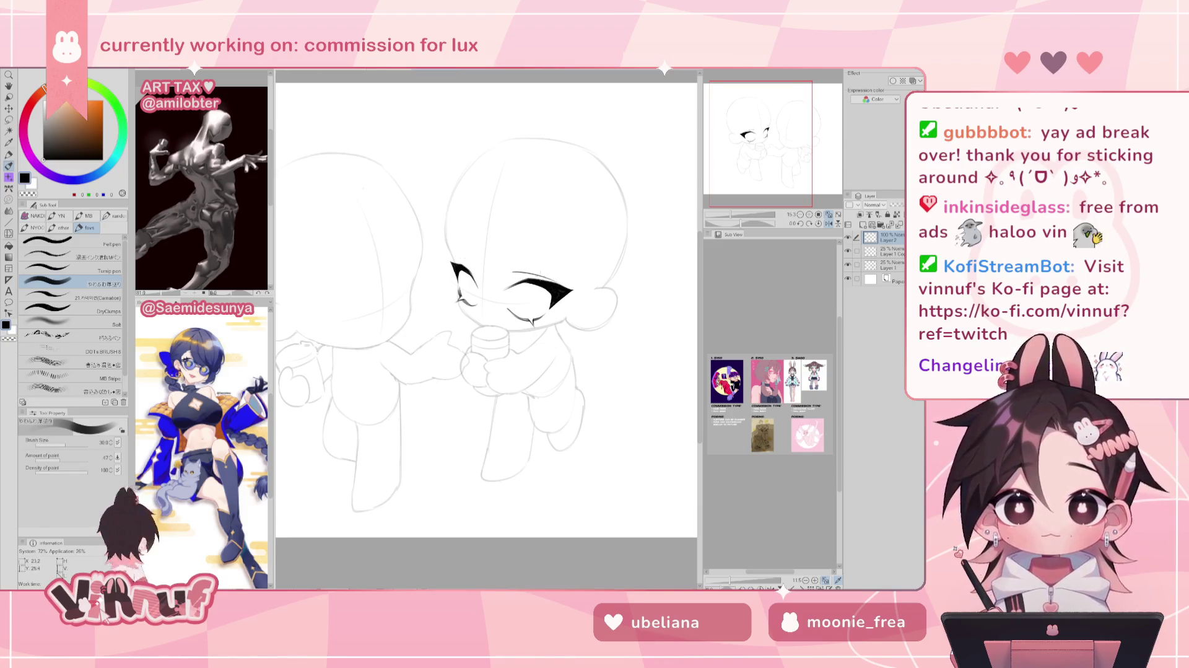
{"action": "key", "text": "h"}
{"action": "key", "text": "ctrl+z"}
{"action": "key", "text": "ctrl+z"}
{"action": "left_click_drag", "start_coordinate": [465, 273], "coordinate": [424, 281]}
{"action": "key", "text": "ctrl+z"}
{"action": "key", "text": "ctrl+z"}
{"action": "key", "text": "ctrl+z"}
{"action": "left_click_drag", "start_coordinate": [511, 262], "coordinate": [496, 273]}
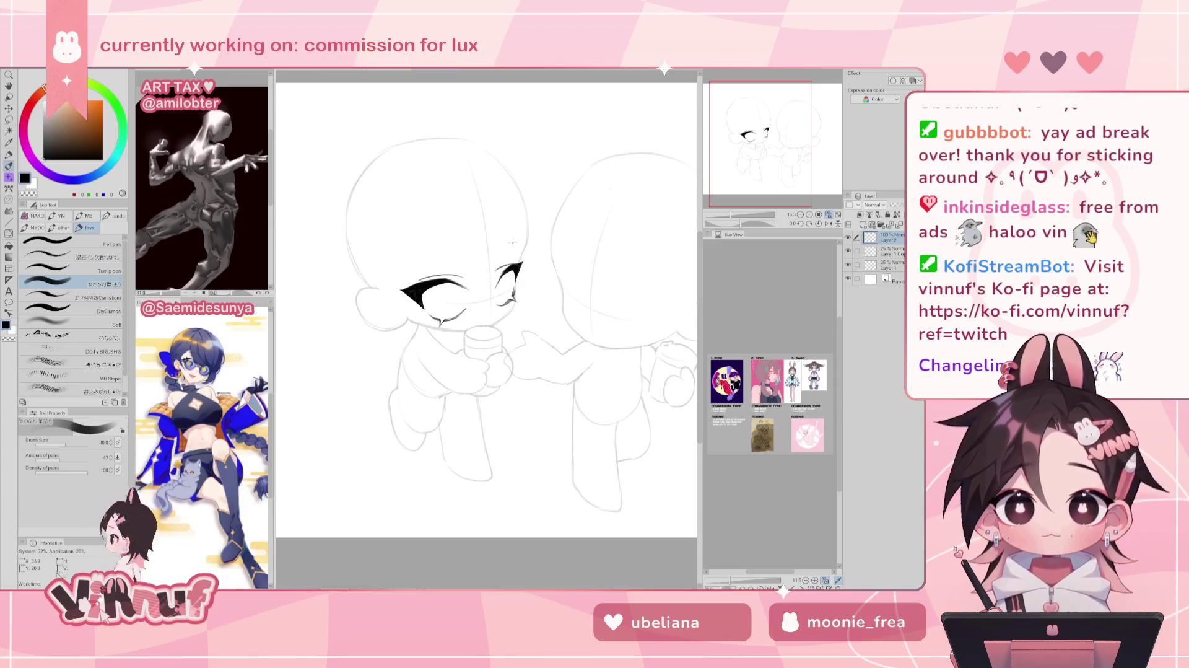
Return the view to unmirrored, tilt the canvas, then reset its rotation upright.
{"action": "key", "text": "h"}
{"action": "key", "text": "h"}
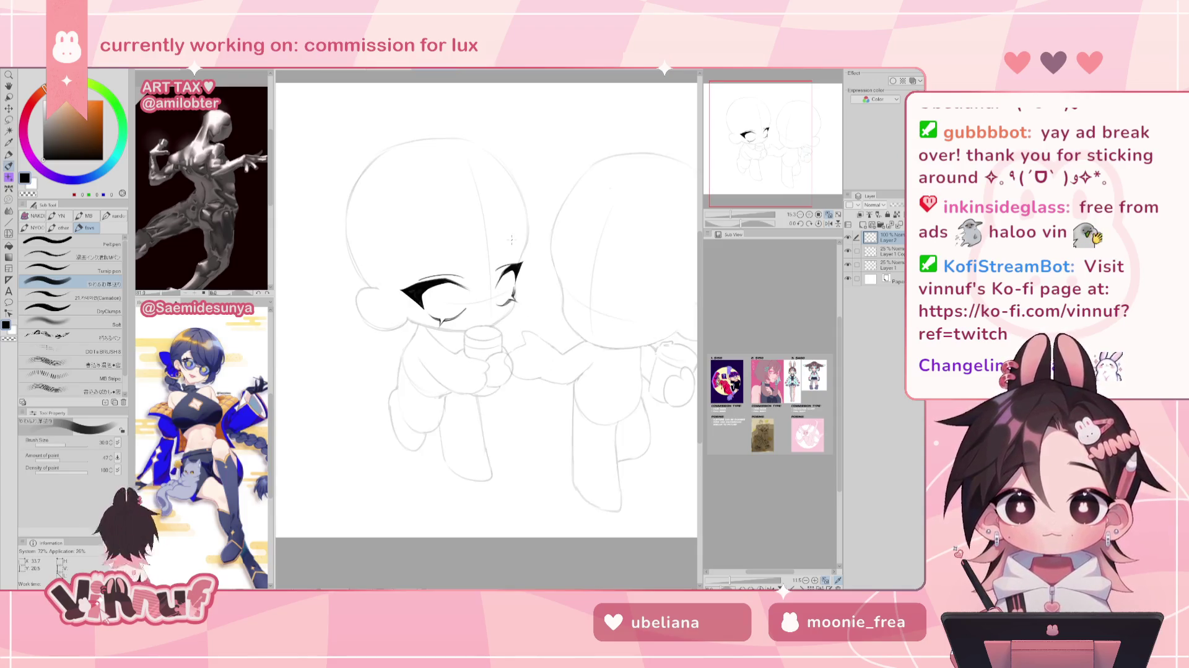
{"action": "left_click_drag", "start_coordinate": [511, 239], "coordinate": [725, 204]}
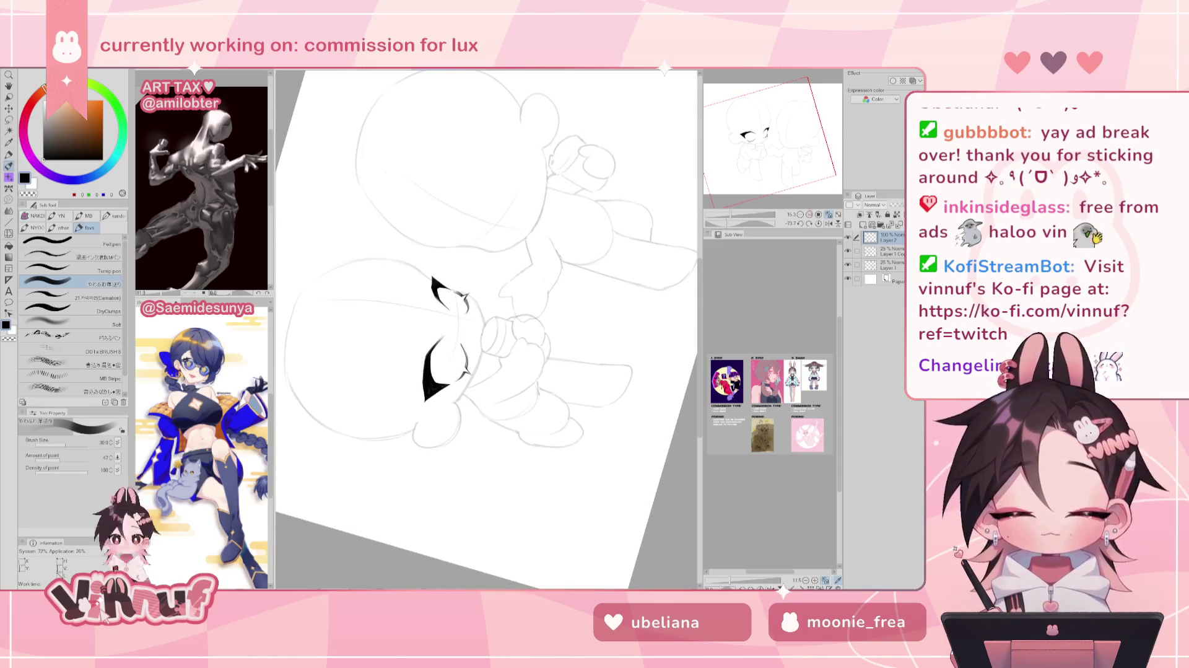
{"action": "left_click", "coordinate": [809, 223]}
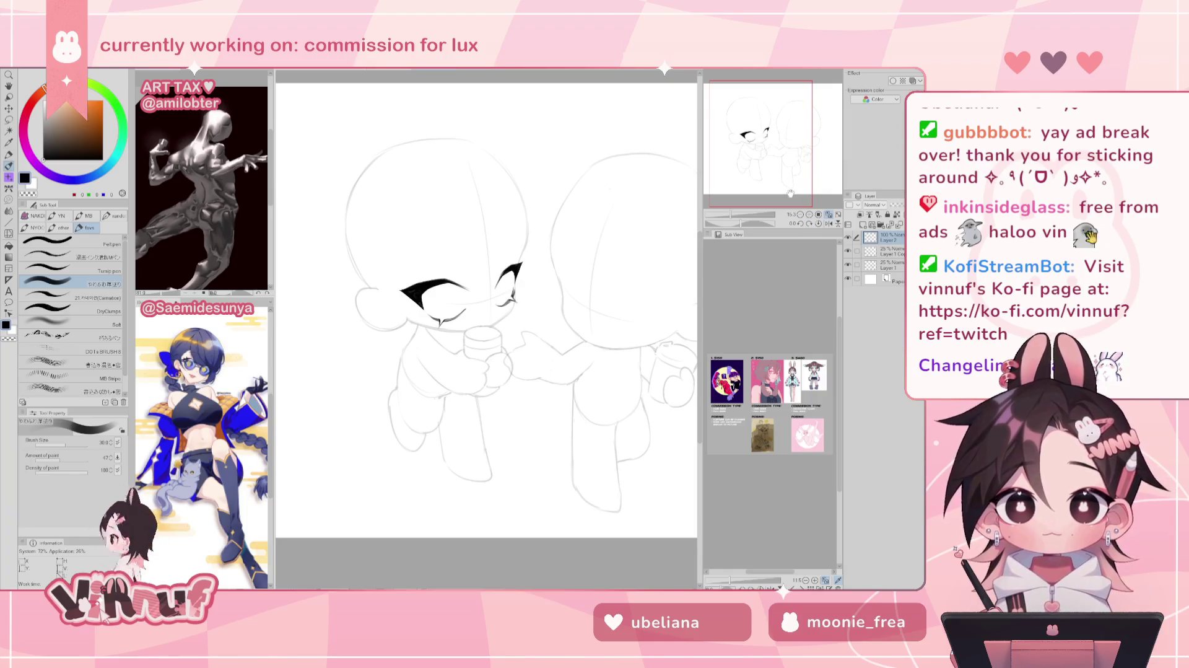
{"action": "key", "text": "j"}
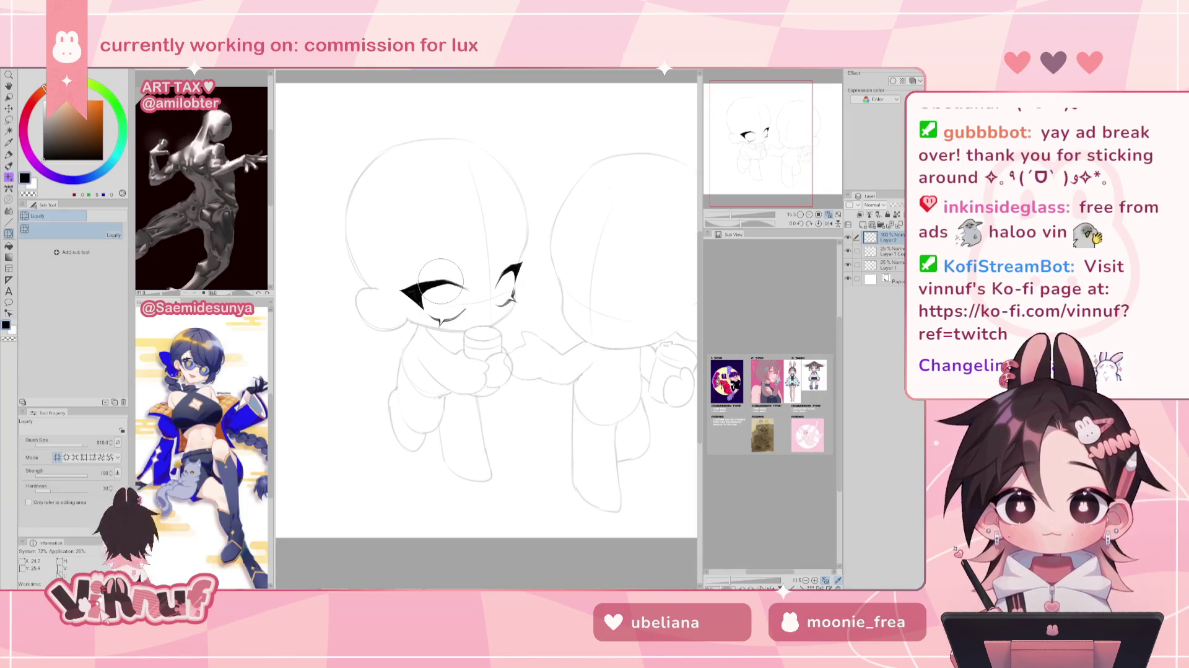
Push the left eye's upper lash with Liquify and ink a thin line above it.
{"action": "left_click_drag", "start_coordinate": [441, 282], "coordinate": [443, 283]}
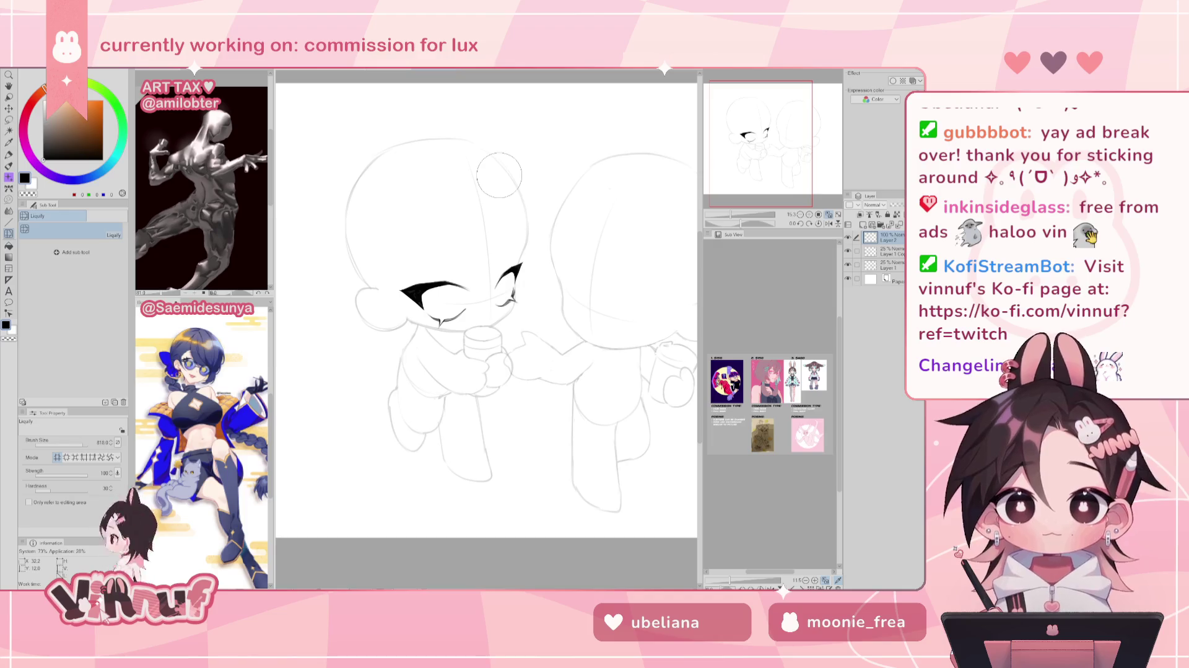
{"action": "key", "text": "p"}
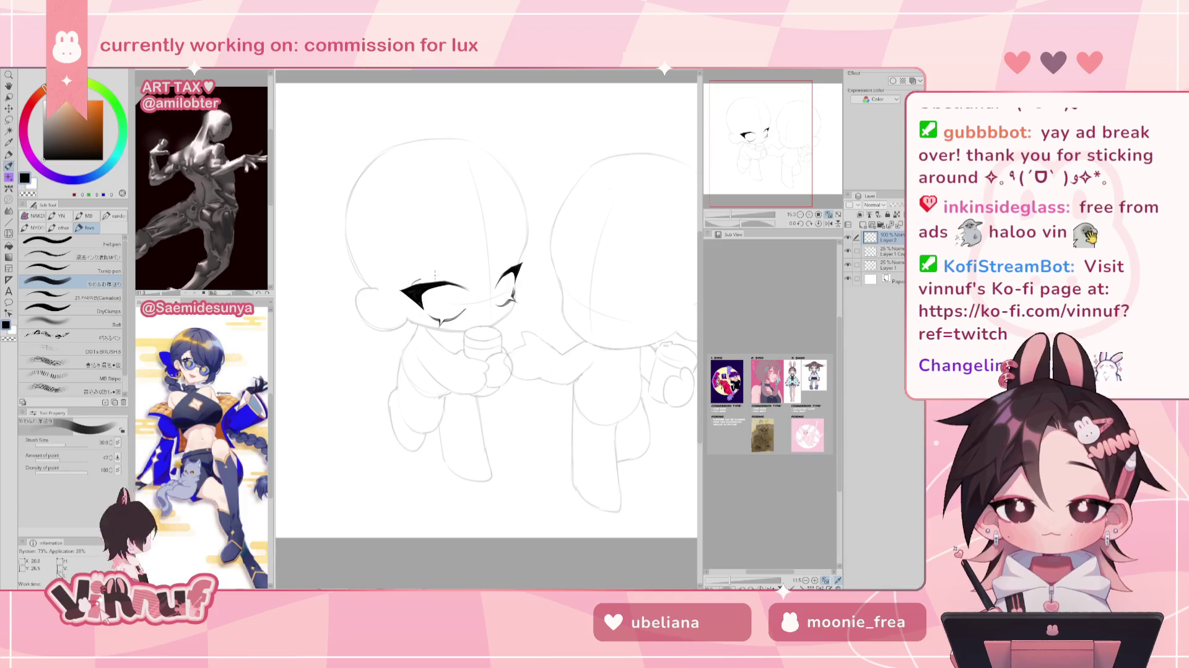
{"action": "left_click_drag", "start_coordinate": [412, 280], "coordinate": [458, 273]}
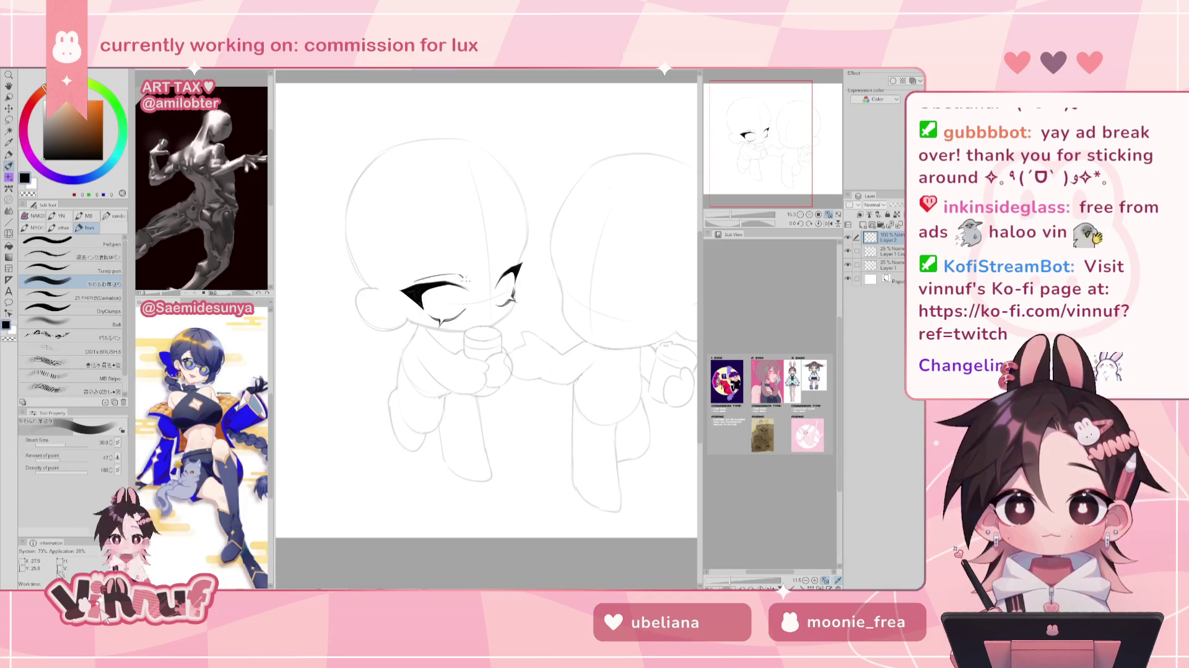
{"action": "key", "text": "h"}
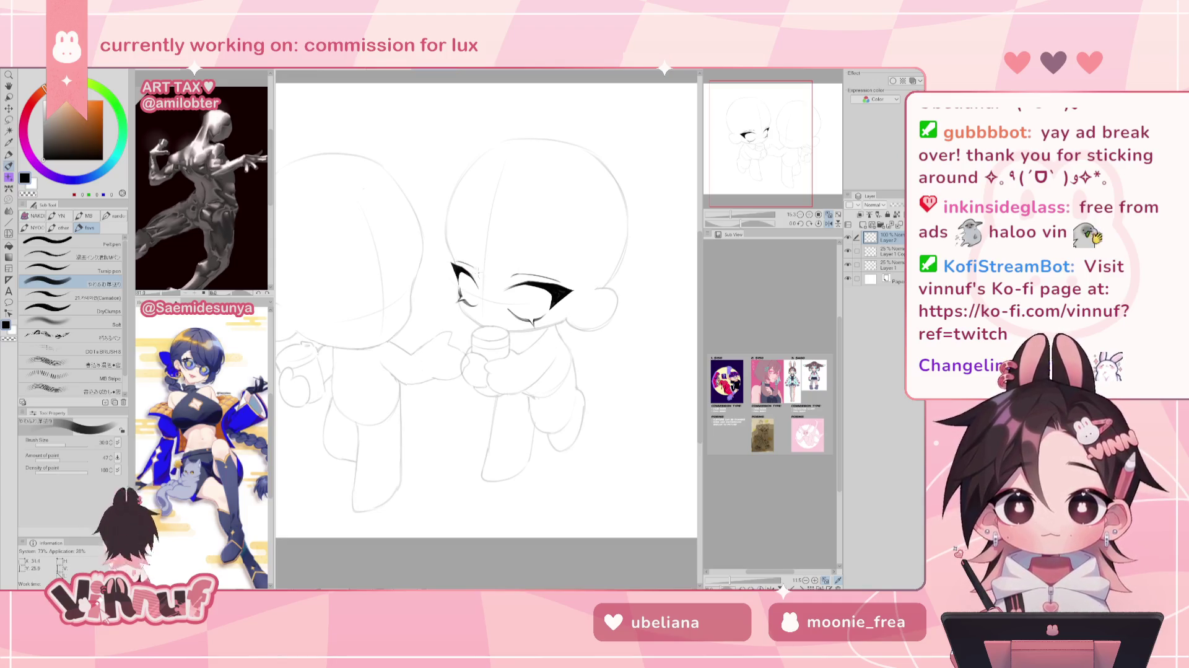
{"action": "key", "text": "h"}
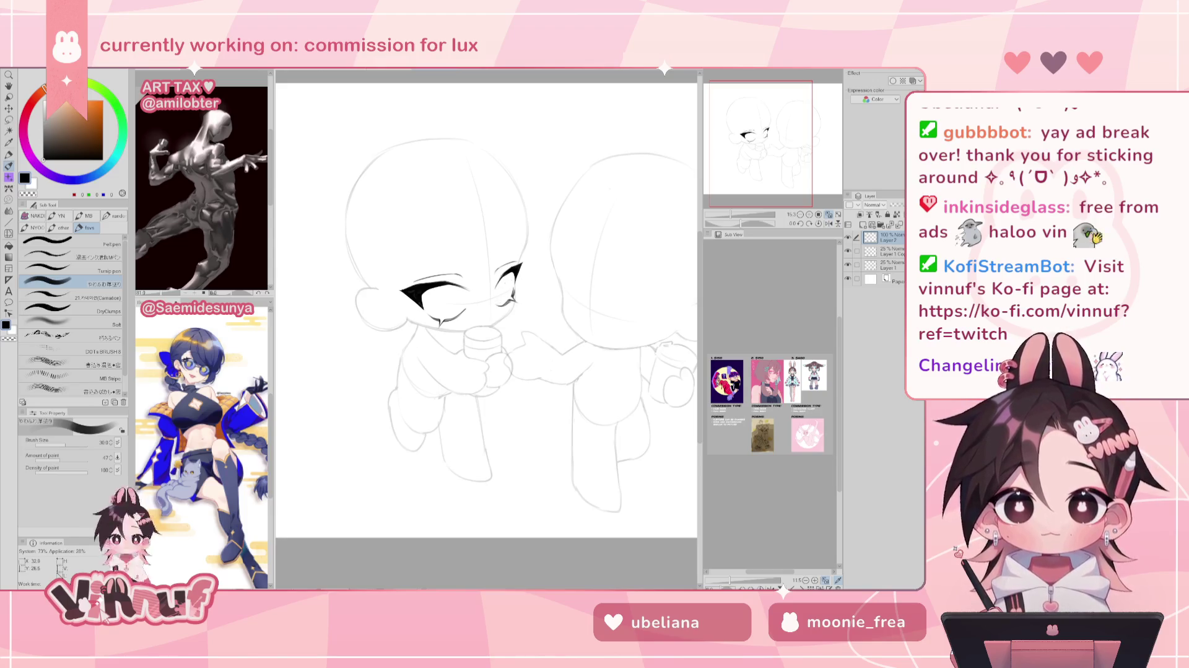
Try an oval around the right eye, undo it, and recheck the eyes mirrored.
{"action": "left_click_drag", "start_coordinate": [508, 274], "coordinate": [510, 277]}
{"action": "key", "text": "ctrl+z"}
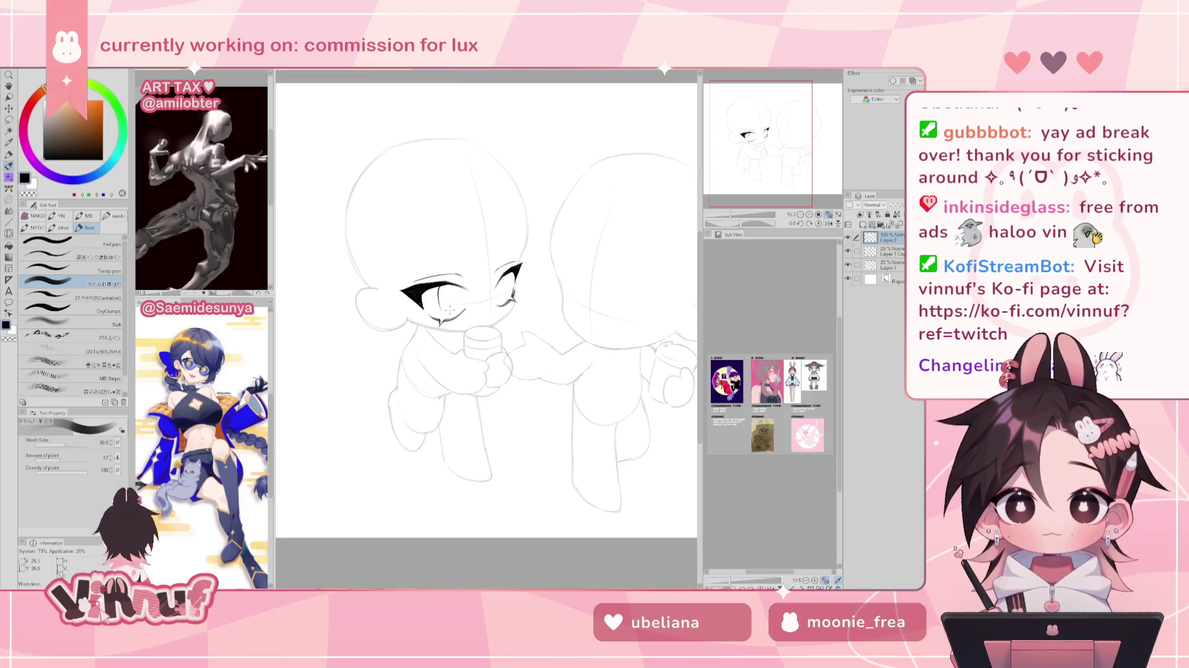
{"action": "key", "text": "h"}
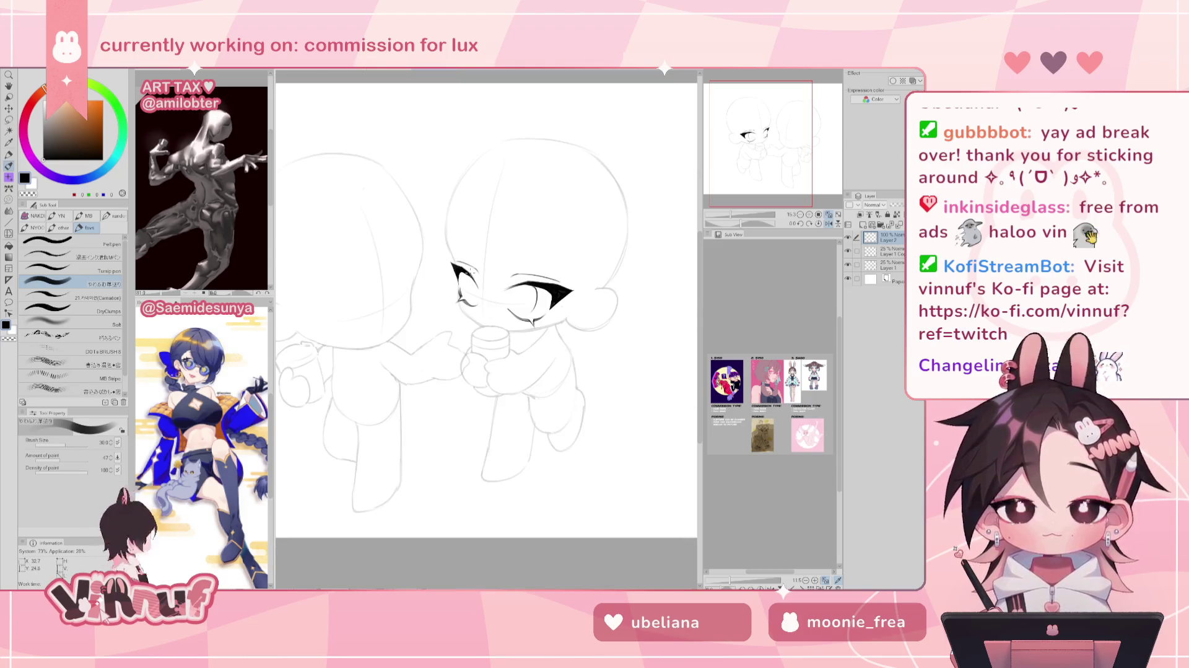
{"action": "key", "text": "h"}
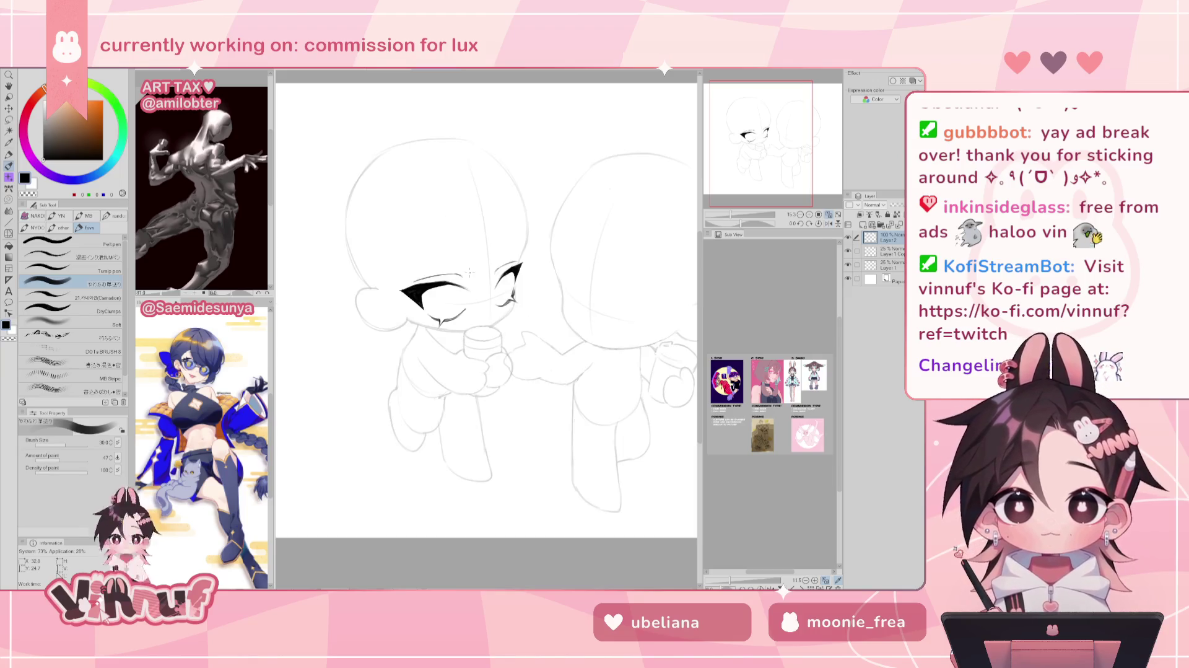
{"action": "key", "text": "j"}
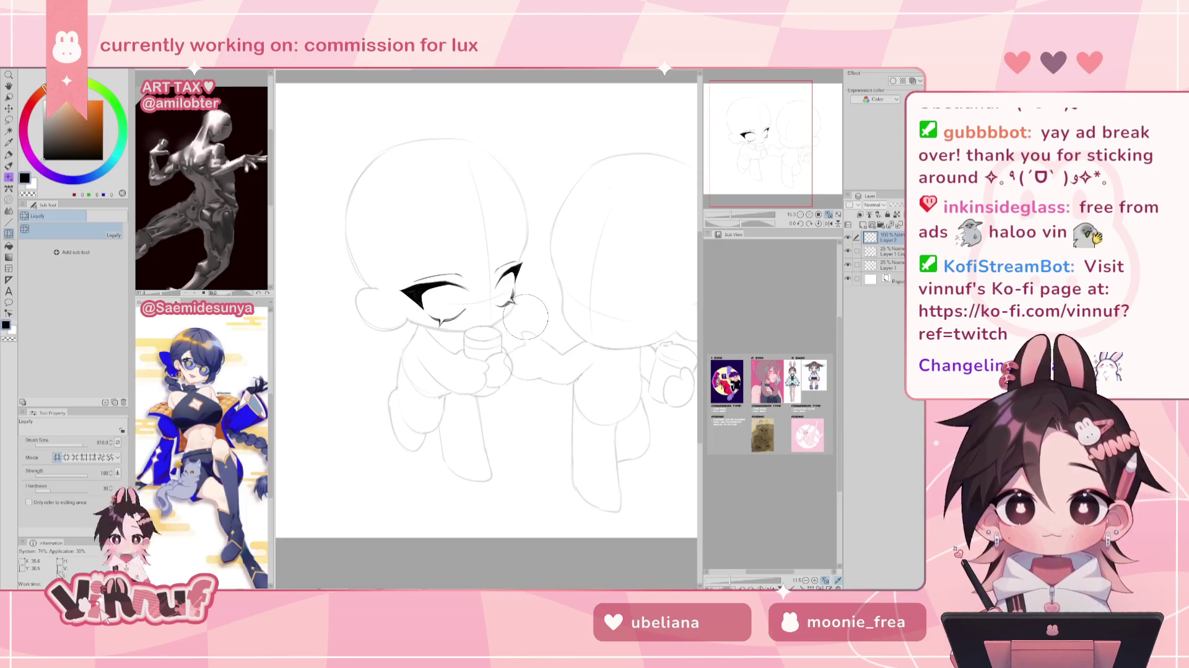
{"action": "key", "text": "h"}
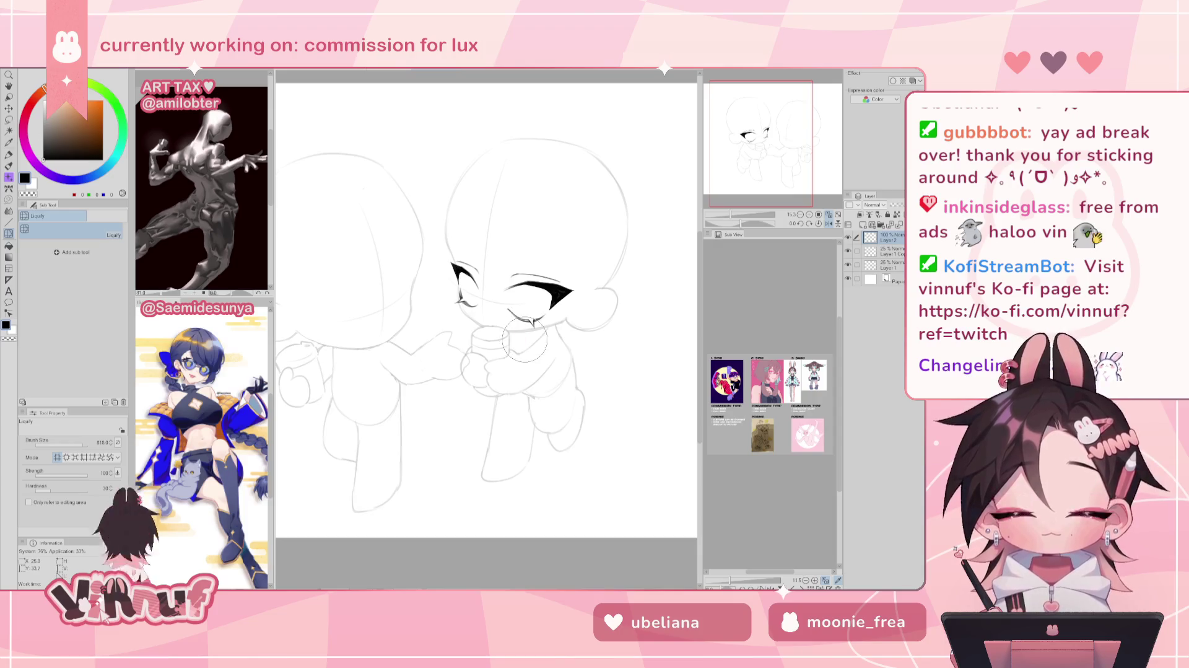
{"action": "key", "text": "h"}
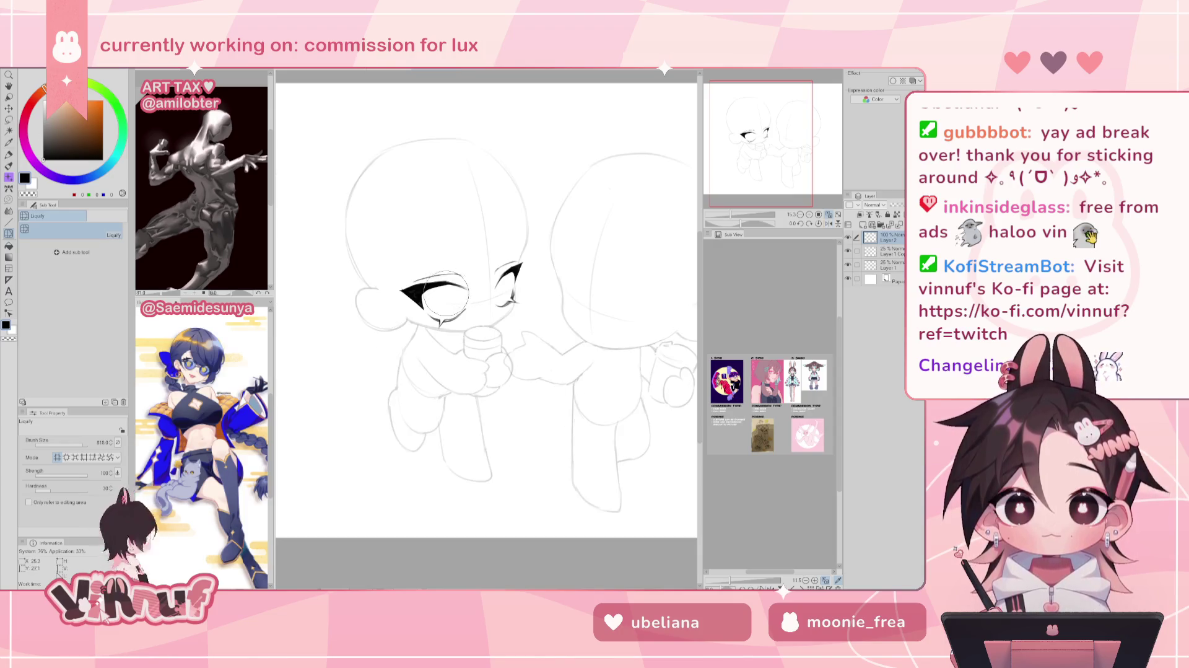
Nudge the upper lash with a larger liquify brush and ink the iris curve in the left eye.
{"action": "left_click_drag", "start_coordinate": [449, 291], "coordinate": [464, 252]}
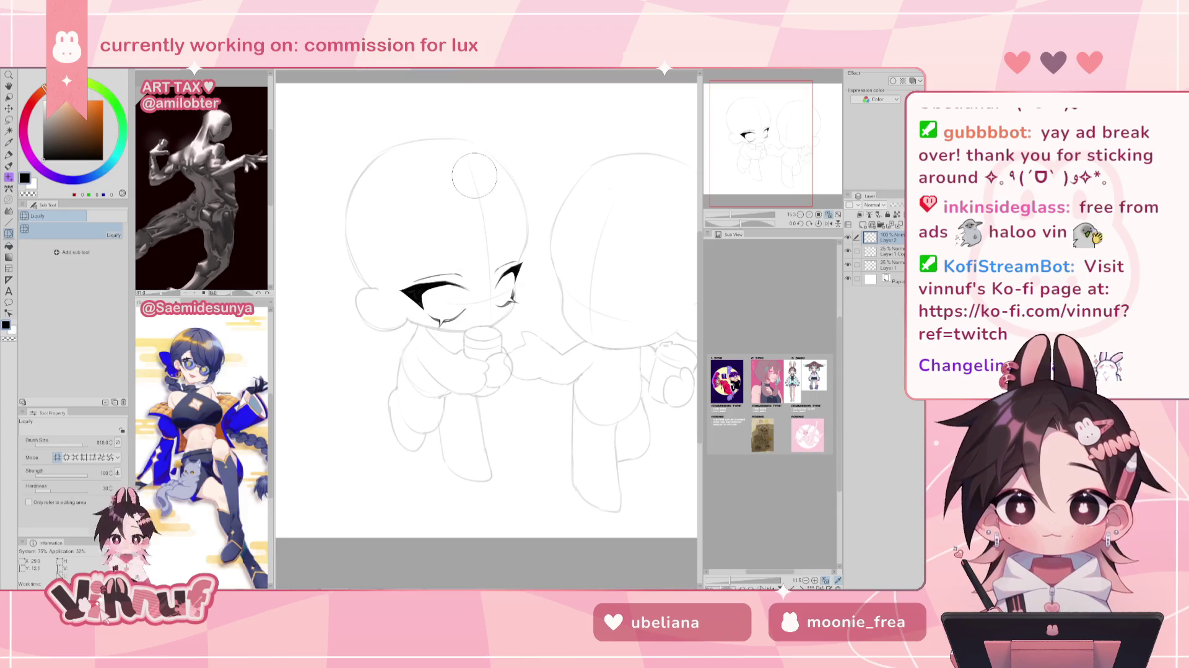
{"action": "key", "text": "bracketright"}
{"action": "key", "text": "bracketright"}
{"action": "key", "text": "bracketright"}
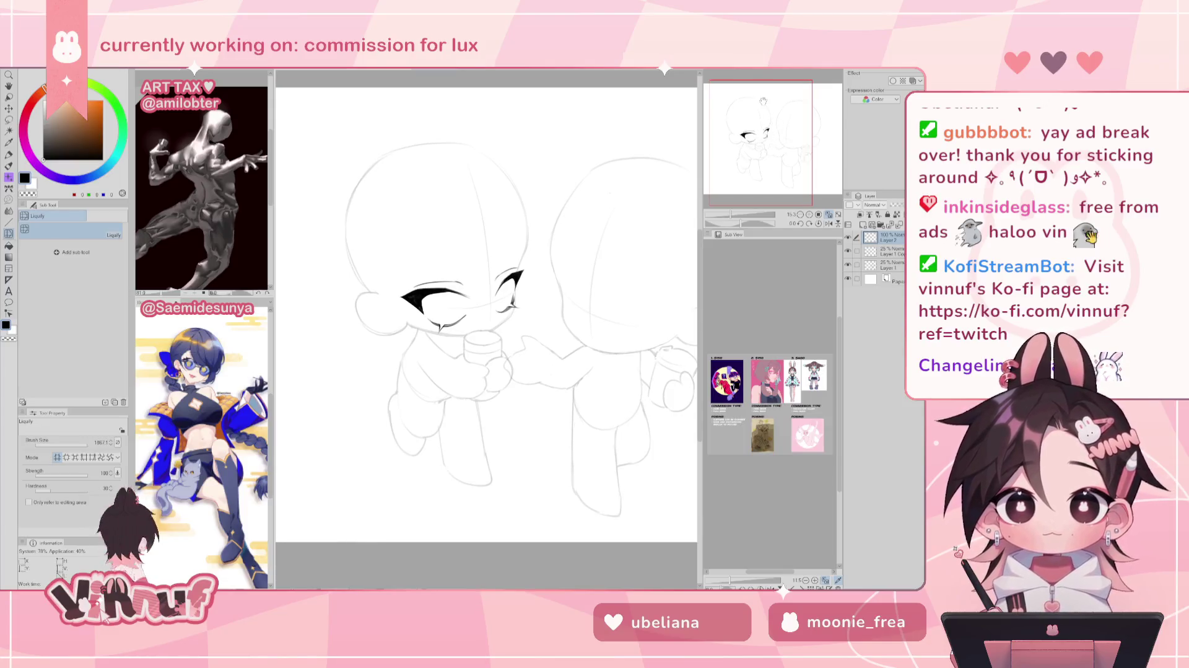
{"action": "key", "text": "p"}
{"action": "mouse_move", "coordinate": [446, 293]}
{"action": "left_mouse_down"}
{"action": "mouse_move", "coordinate": [442, 323]}
{"action": "mouse_move", "coordinate": [444, 299]}
{"action": "left_mouse_up"}
{"action": "key", "text": "ctrl+z"}
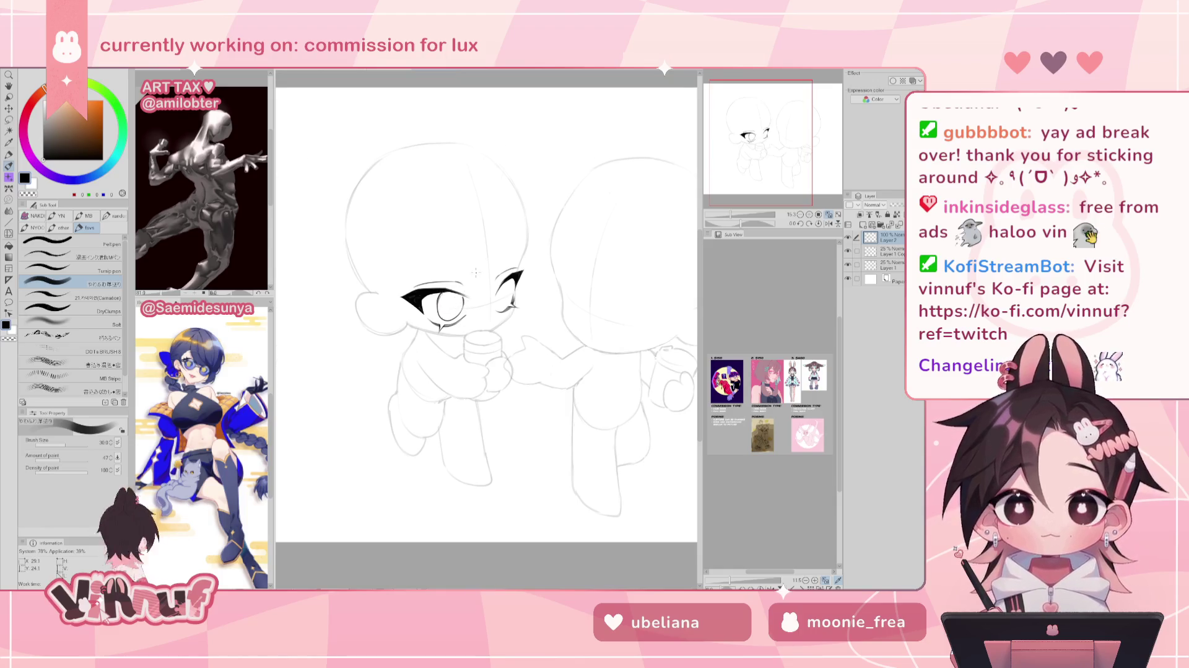
Try several iris outlines in the left eye, undoing attempts between tries.
{"action": "key", "text": "h"}
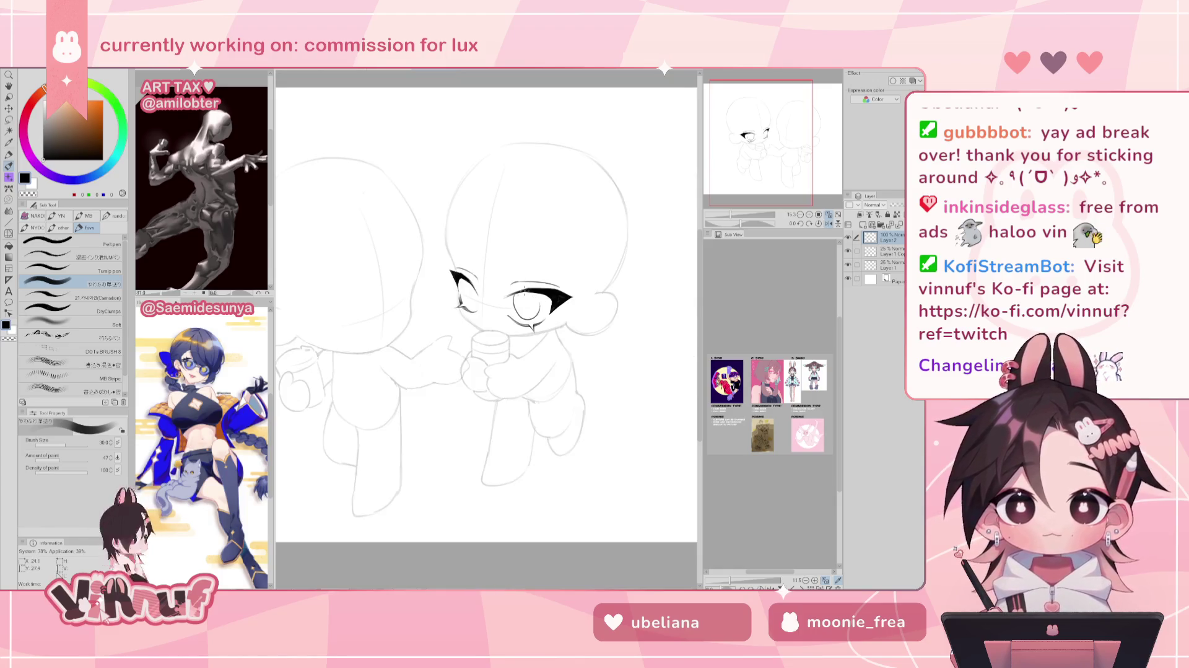
{"action": "left_click_drag", "start_coordinate": [526, 293], "coordinate": [525, 322]}
{"action": "key", "text": "h"}
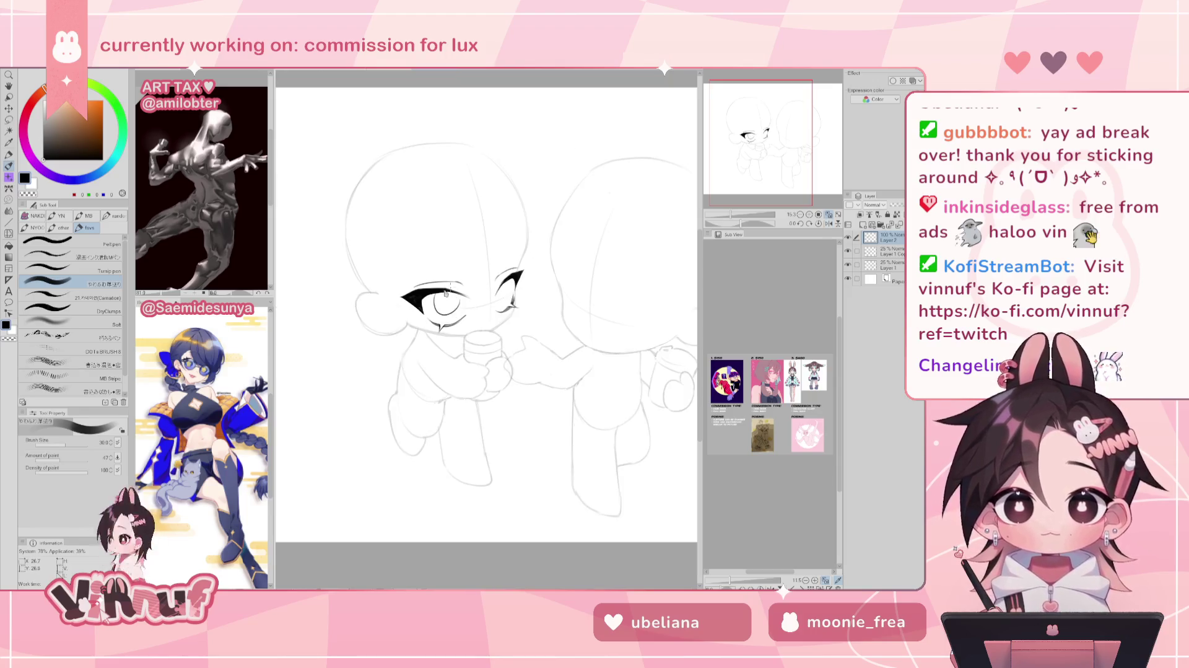
{"action": "left_click_drag", "start_coordinate": [503, 282], "coordinate": [507, 308]}
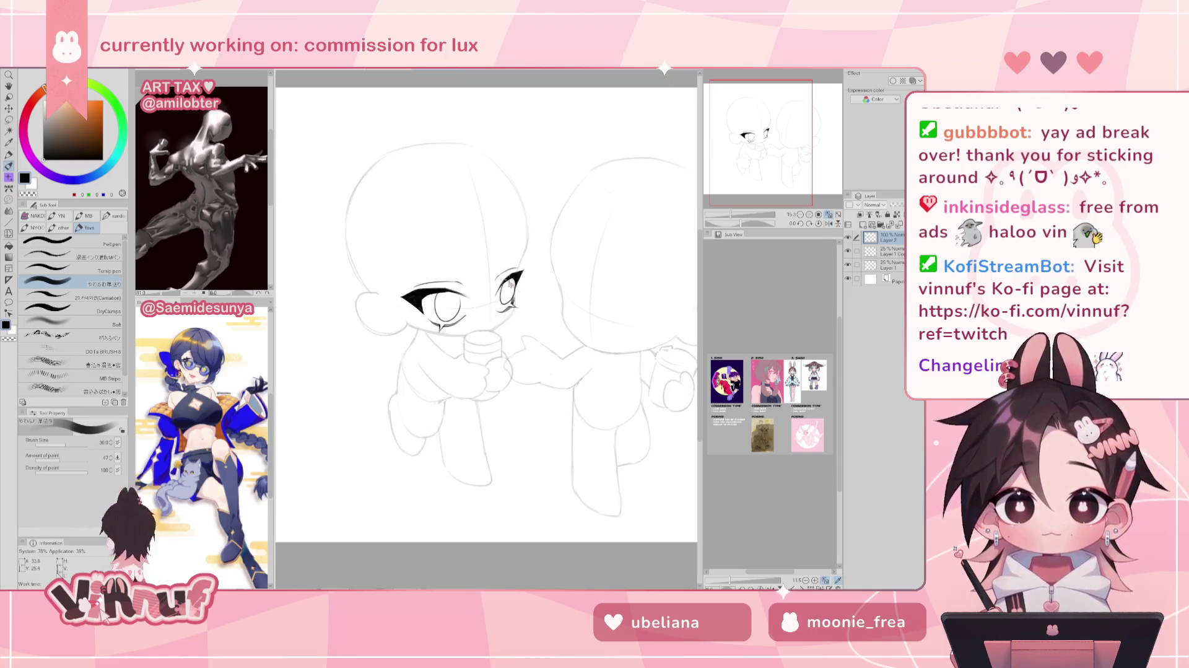
{"action": "scroll", "coordinate": [486, 314], "scroll_direction": "down", "scroll_amount": 2}
{"action": "scroll", "coordinate": [486, 315], "scroll_direction": "up", "scroll_amount": 1}
{"action": "key", "text": "ctrl+z"}
{"action": "key", "text": "ctrl+z"}
{"action": "mouse_move", "coordinate": [461, 302]}
{"action": "left_mouse_down"}
{"action": "mouse_move", "coordinate": [455, 323]}
{"action": "mouse_move", "coordinate": [456, 303]}
{"action": "mouse_move", "coordinate": [500, 311]}
{"action": "left_mouse_up"}
Undo the iris strokes from the left eye while checking the drawing mirrored.
{"action": "key", "text": "ctrl+z"}
{"action": "key", "text": "ctrl+z"}
{"action": "key", "text": "ctrl+z"}
{"action": "key", "text": "ctrl+z"}
{"action": "key", "text": "ctrl+z"}
{"action": "key", "text": "ctrl+z"}
{"action": "key", "text": "ctrl+z"}
{"action": "key", "text": "h"}
{"action": "key", "text": "ctrl+z"}
{"action": "key", "text": "ctrl+z"}
{"action": "key", "text": "ctrl+z"}
{"action": "key", "text": "ctrl+z"}
{"action": "key", "text": "h"}
{"action": "key", "text": "ctrl+z"}
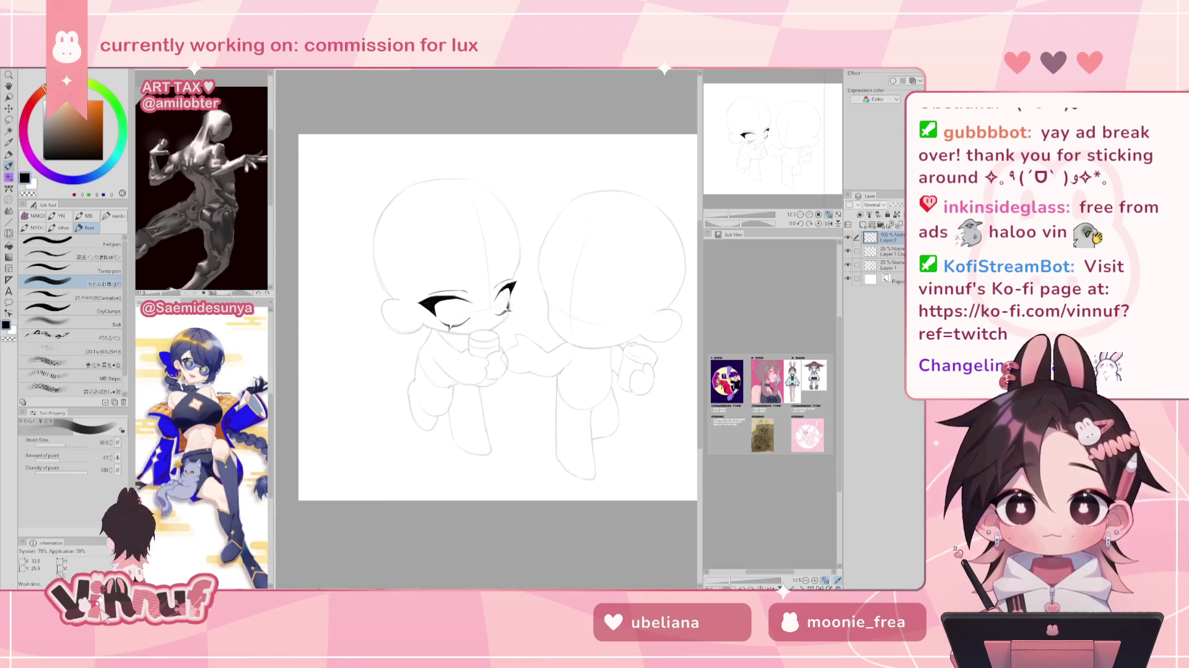
{"action": "key", "text": "ctrl+z"}
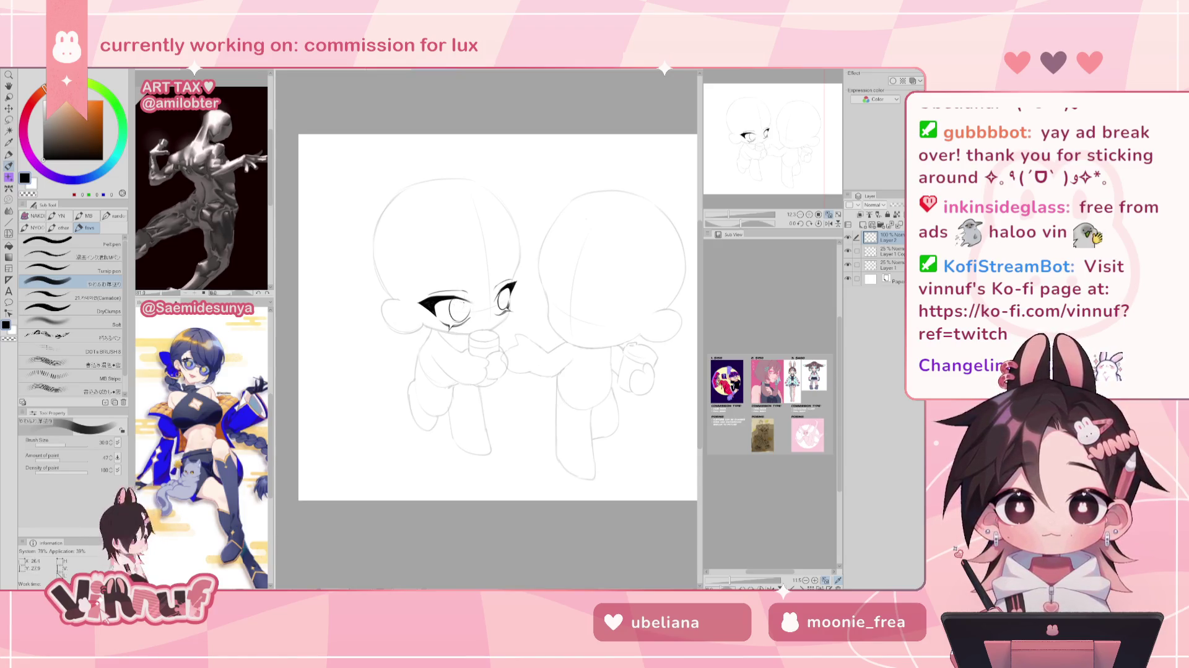
{"action": "key", "text": "h"}
{"action": "key", "text": "h"}
{"action": "key", "text": "ctrl+z"}
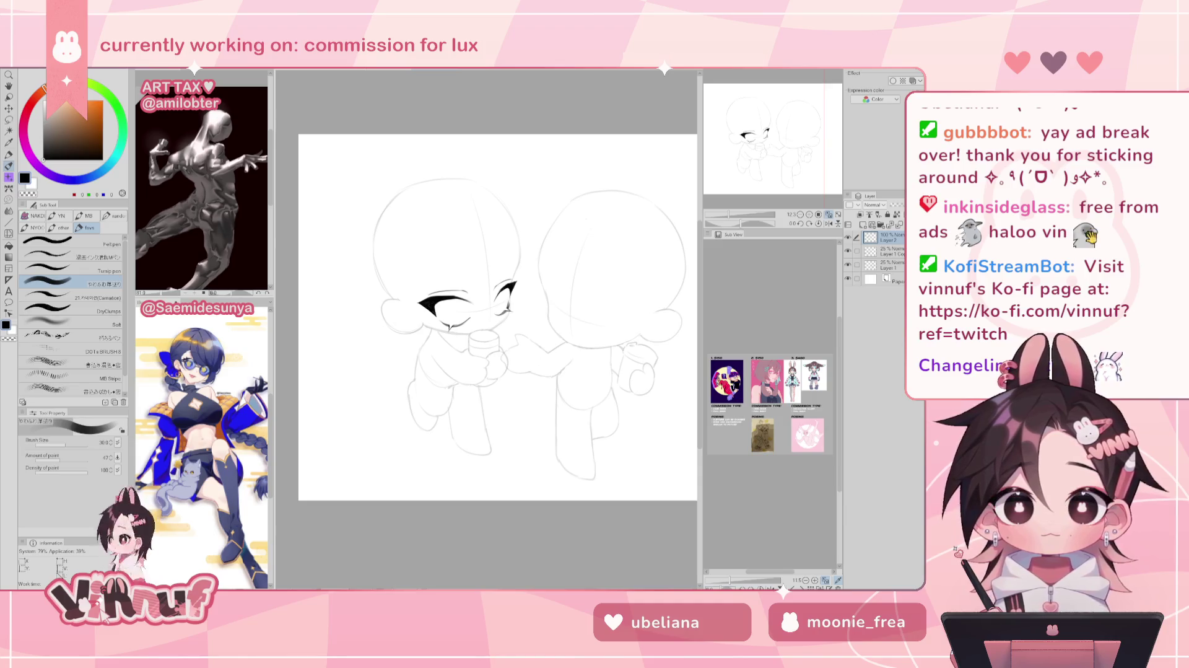
Try an eyebrow above the left eye and sketch face-contour lines beside it on a rotated view.
{"action": "key", "text": "ctrl+z"}
{"action": "left_click_drag", "start_coordinate": [425, 282], "coordinate": [472, 279]}
{"action": "key", "text": "ctrl+z"}
{"action": "mouse_move", "coordinate": [444, 220]}
{"action": "left_mouse_down"}
{"action": "mouse_move", "coordinate": [430, 383]}
{"action": "mouse_move", "coordinate": [434, 326]}
{"action": "left_mouse_up"}
{"action": "key", "text": "ctrl+z"}
{"action": "key", "text": "ctrl+z"}
{"action": "left_click_drag", "start_coordinate": [426, 374], "coordinate": [432, 327]}
{"action": "left_click_drag", "start_coordinate": [427, 373], "coordinate": [431, 325]}
{"action": "key", "text": "ctrl+z"}
{"action": "left_click_drag", "start_coordinate": [422, 376], "coordinate": [426, 326]}
{"action": "left_click", "coordinate": [818, 224]}
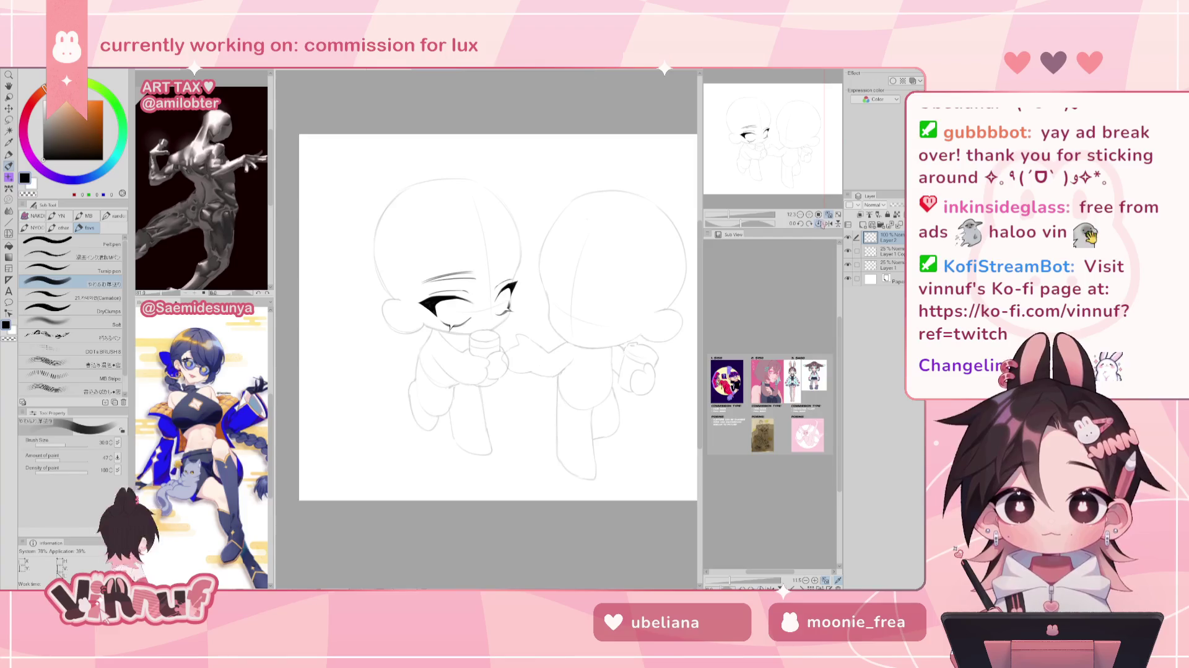
Draw and redraw the eyebrow above the left eye, undoing unsatisfying attempts.
{"action": "left_click_drag", "start_coordinate": [421, 280], "coordinate": [469, 273]}
{"action": "key", "text": "ctrl+z"}
{"action": "key", "text": "ctrl+z"}
{"action": "left_click_drag", "start_coordinate": [830, 223], "coordinate": [825, 227]}
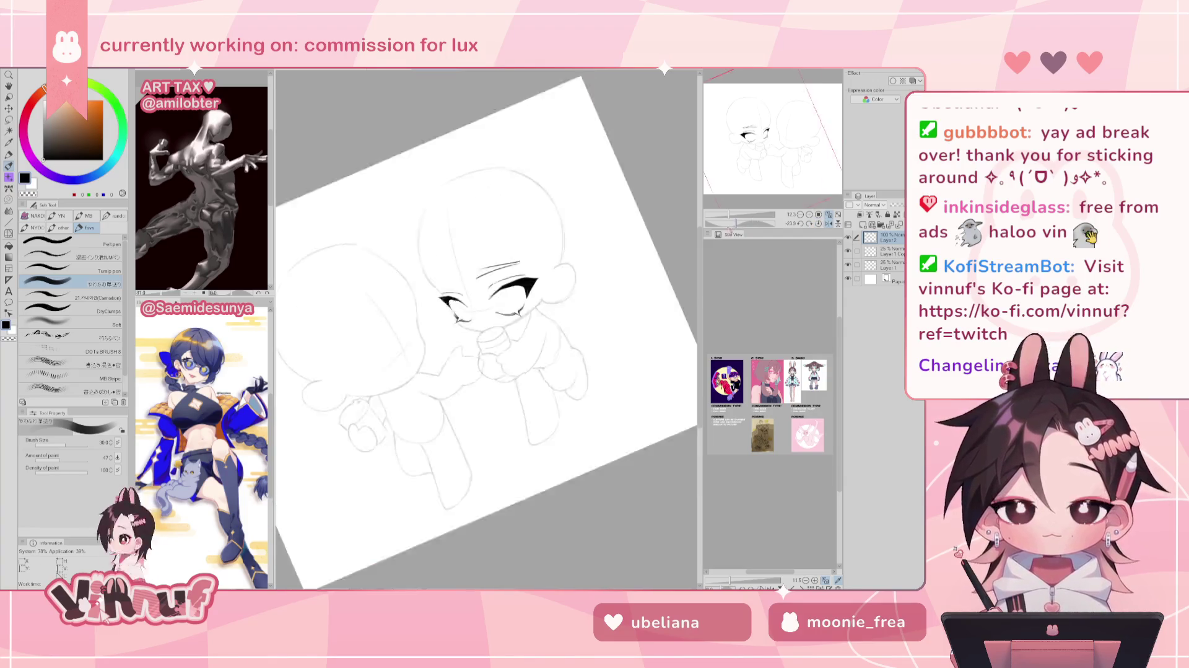
{"action": "left_click", "coordinate": [818, 223]}
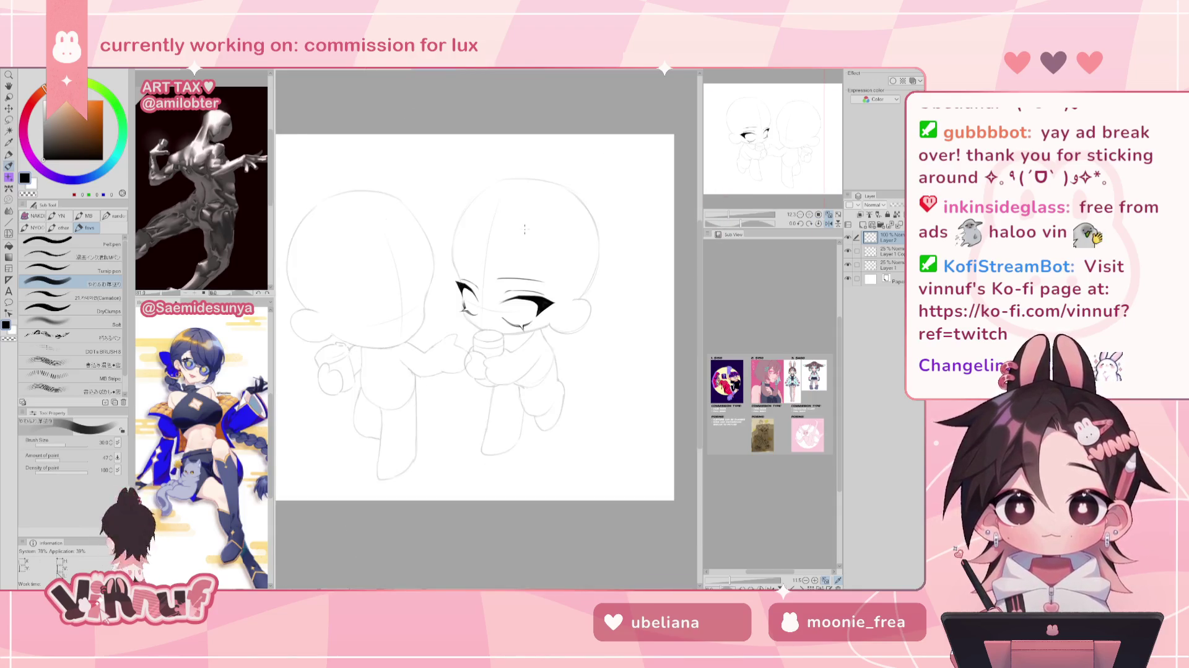
{"action": "key", "text": "h"}
{"action": "key", "text": "ctrl+z"}
{"action": "left_click_drag", "start_coordinate": [416, 282], "coordinate": [485, 270]}
{"action": "key", "text": "ctrl+z"}
{"action": "key", "text": "ctrl+z"}
{"action": "key", "text": "ctrl+z"}
{"action": "key", "text": "ctrl+z"}
{"action": "key", "text": "ctrl+z"}
Check the face mirrored, ink the brow on a view rotated about -90°, then reset upright.
{"action": "key", "text": "h"}
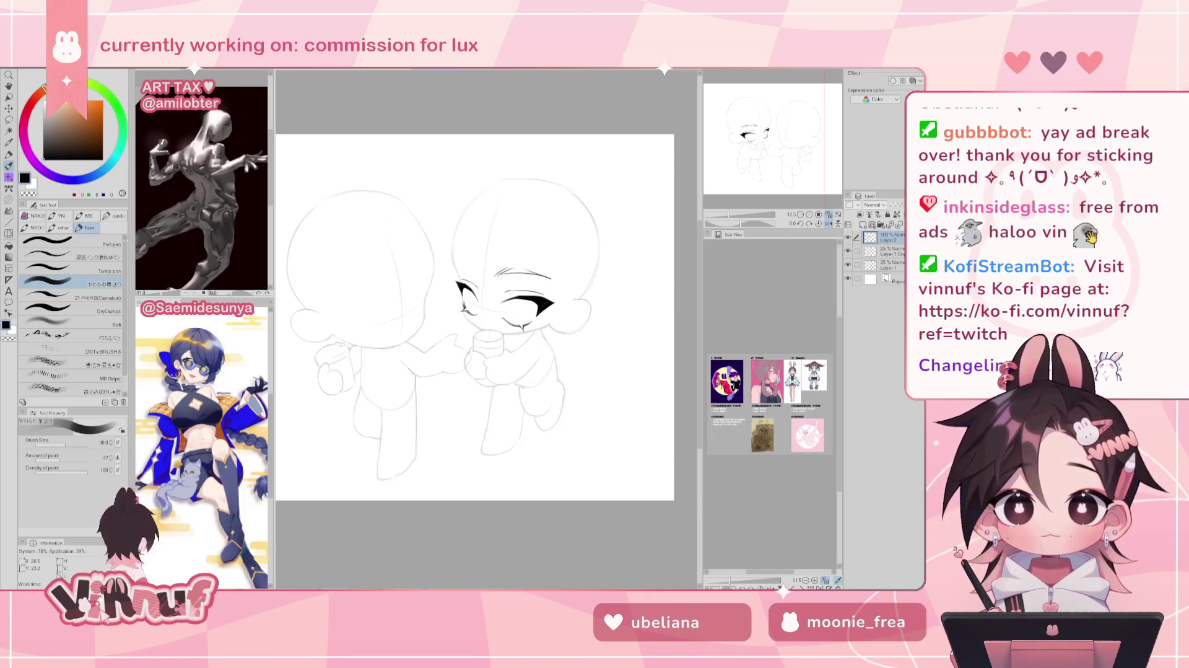
{"action": "key", "text": "h"}
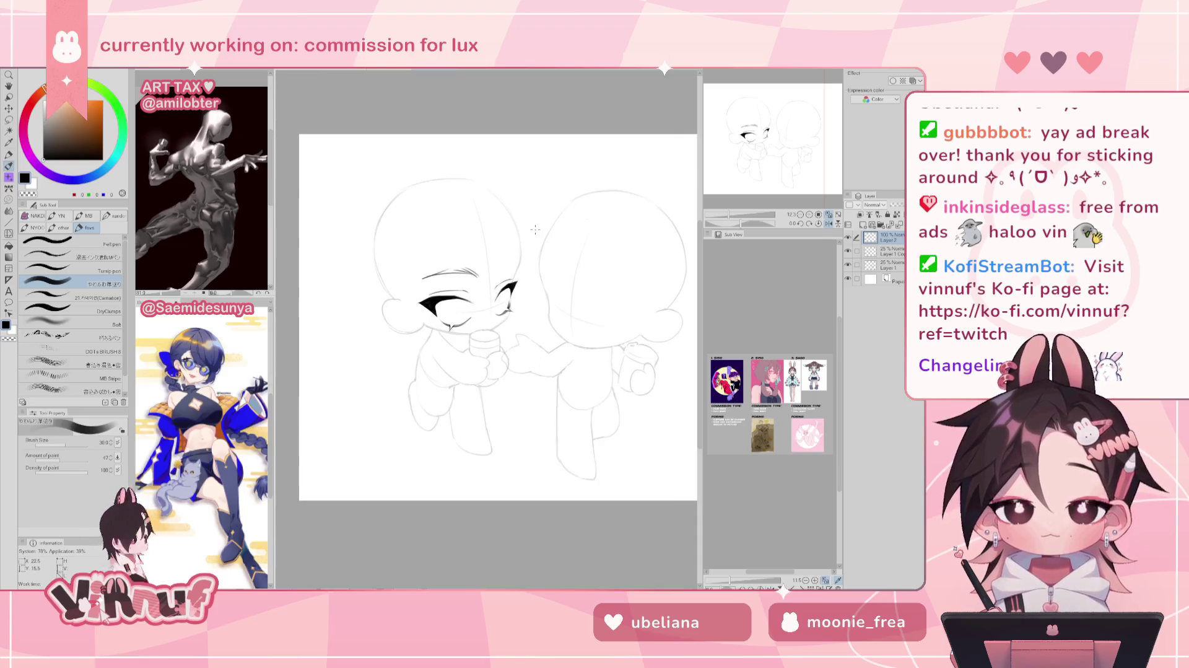
{"action": "left_click_drag", "start_coordinate": [522, 255], "coordinate": [432, 357]}
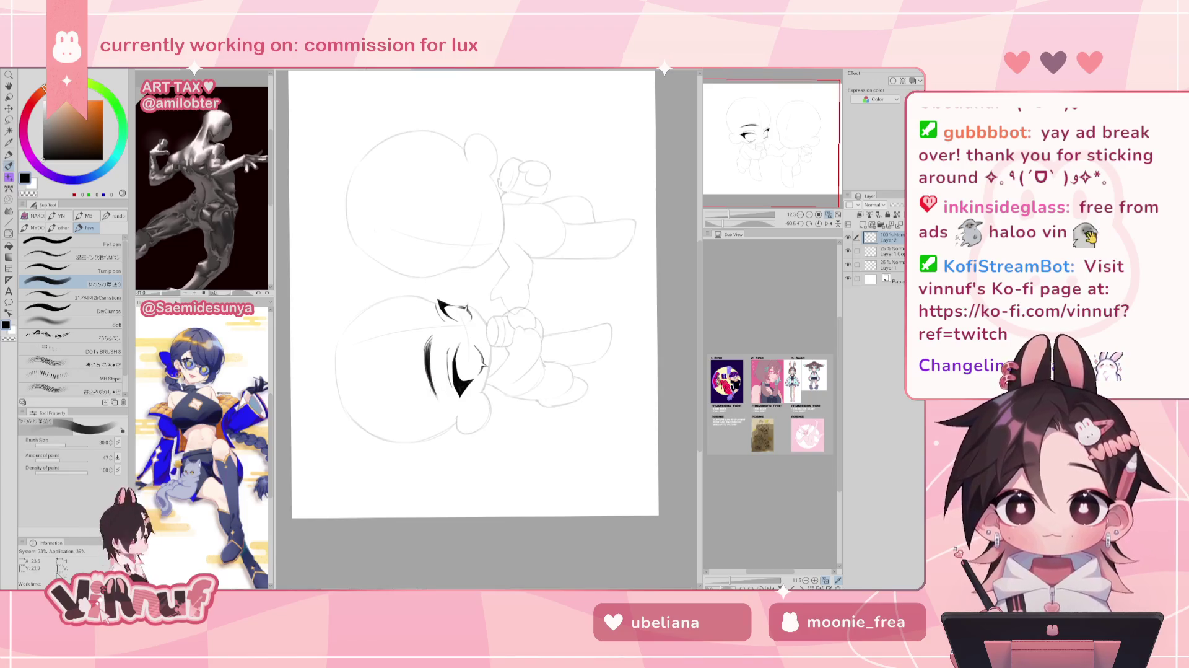
{"action": "key", "text": "e"}
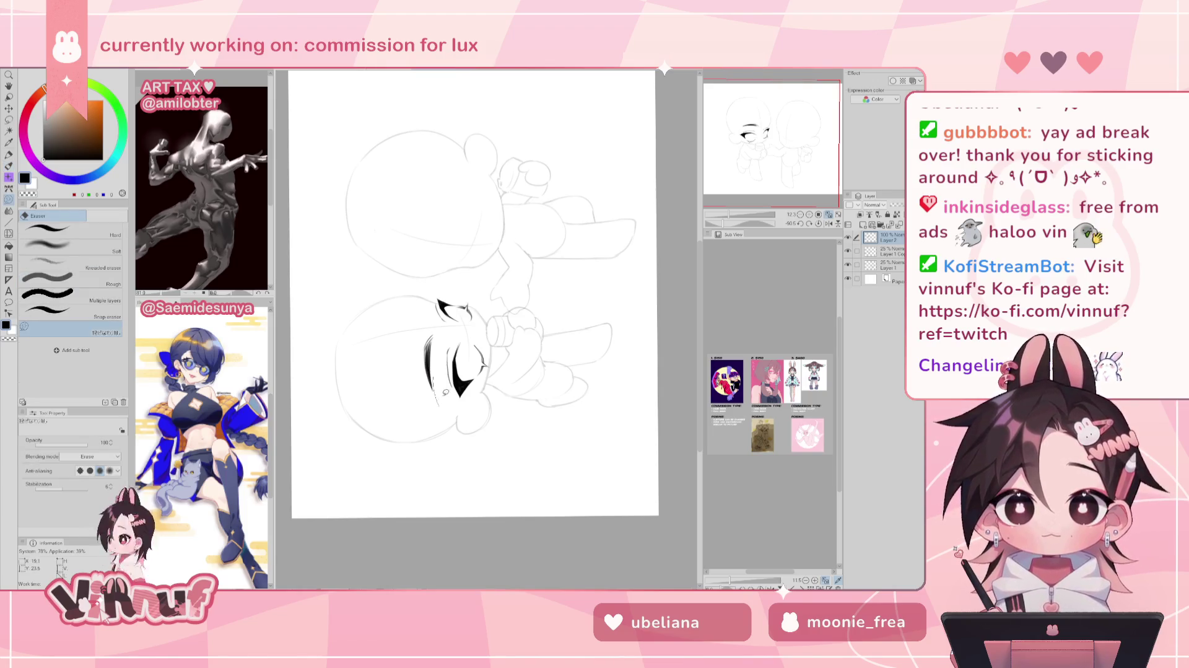
{"action": "key", "text": "p"}
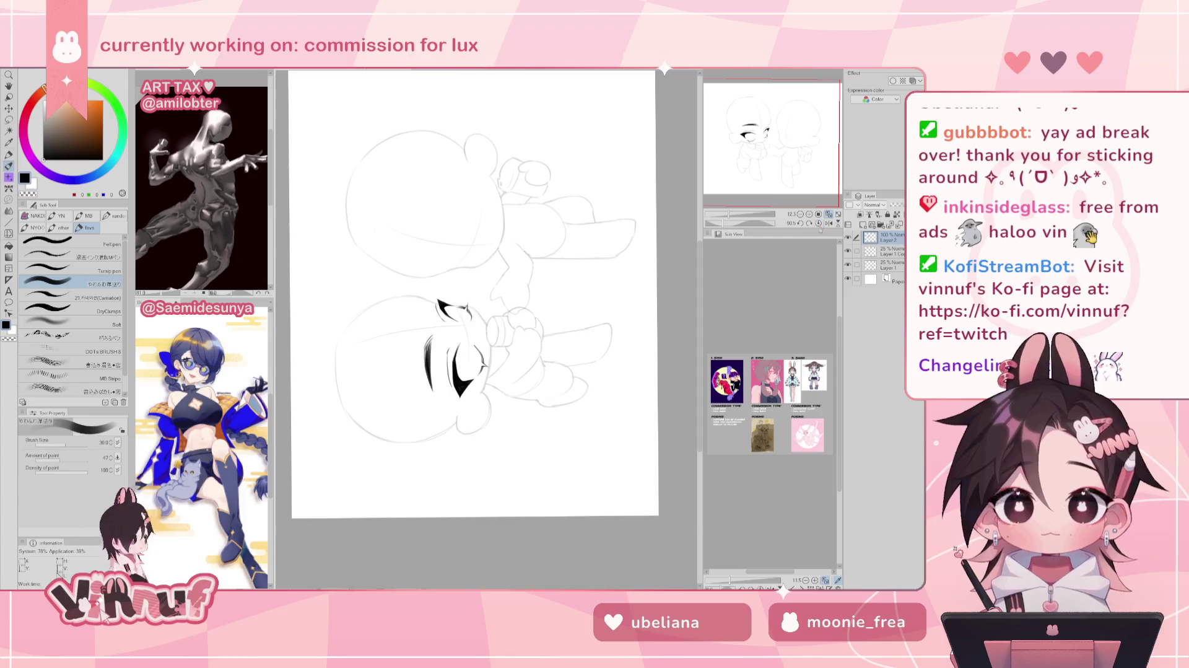
{"action": "left_click", "coordinate": [818, 225]}
Lasso-select the eyebrow so it can be shifted with the Move Layer tool.
{"action": "key", "text": "m"}
{"action": "mouse_move", "coordinate": [450, 283]}
{"action": "left_mouse_down"}
{"action": "mouse_move", "coordinate": [483, 282]}
{"action": "mouse_move", "coordinate": [483, 242]}
{"action": "left_mouse_up"}
{"action": "key", "text": "k"}
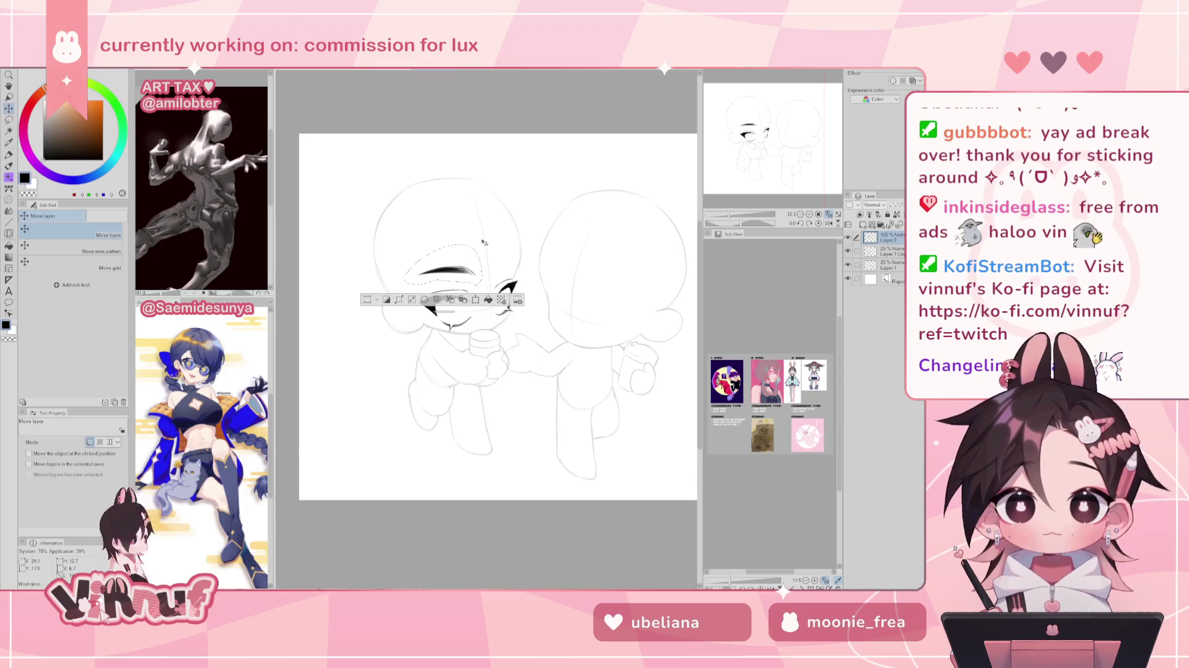
Clear the selection and ink the second eyebrow, checking symmetry in mirrored and rotated views.
{"action": "key", "text": "ctrl+d"}
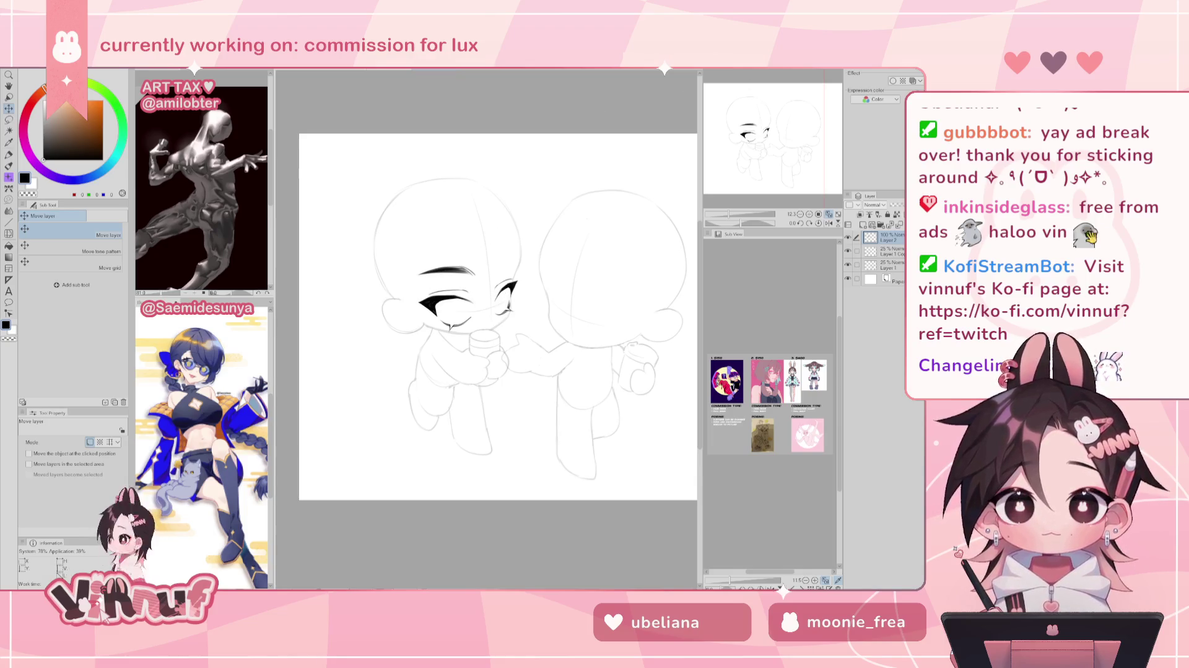
{"action": "left_click_drag", "start_coordinate": [773, 120], "coordinate": [775, 122]}
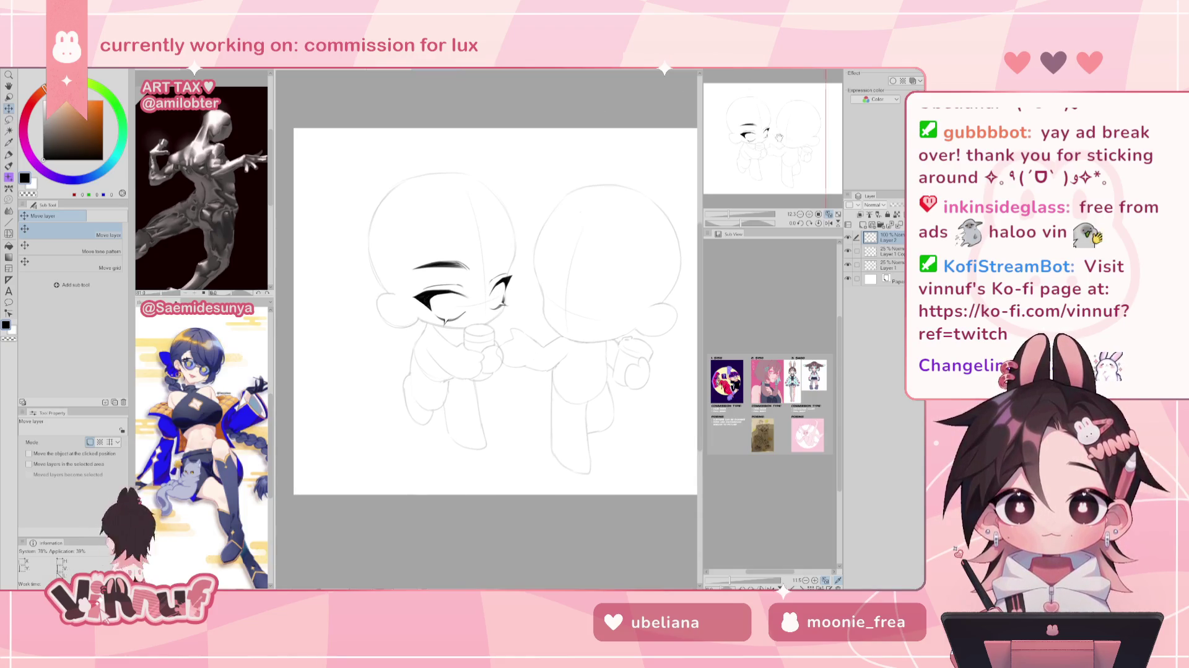
{"action": "left_click", "coordinate": [829, 223]}
{"action": "key", "text": "p"}
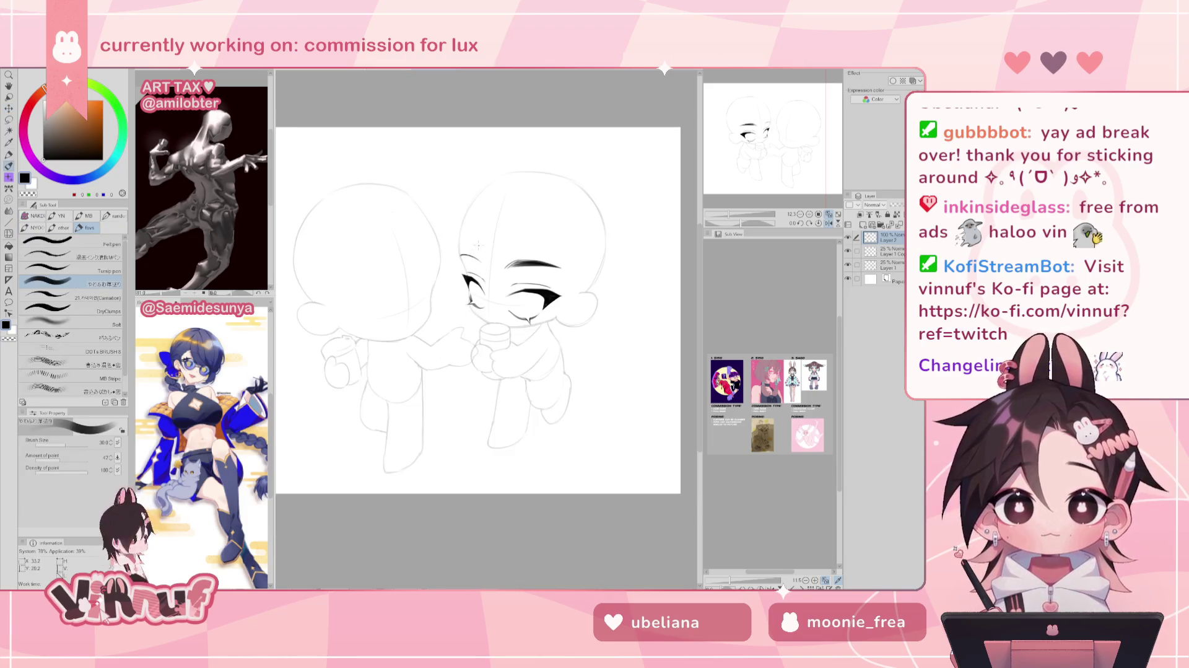
{"action": "key", "text": "h"}
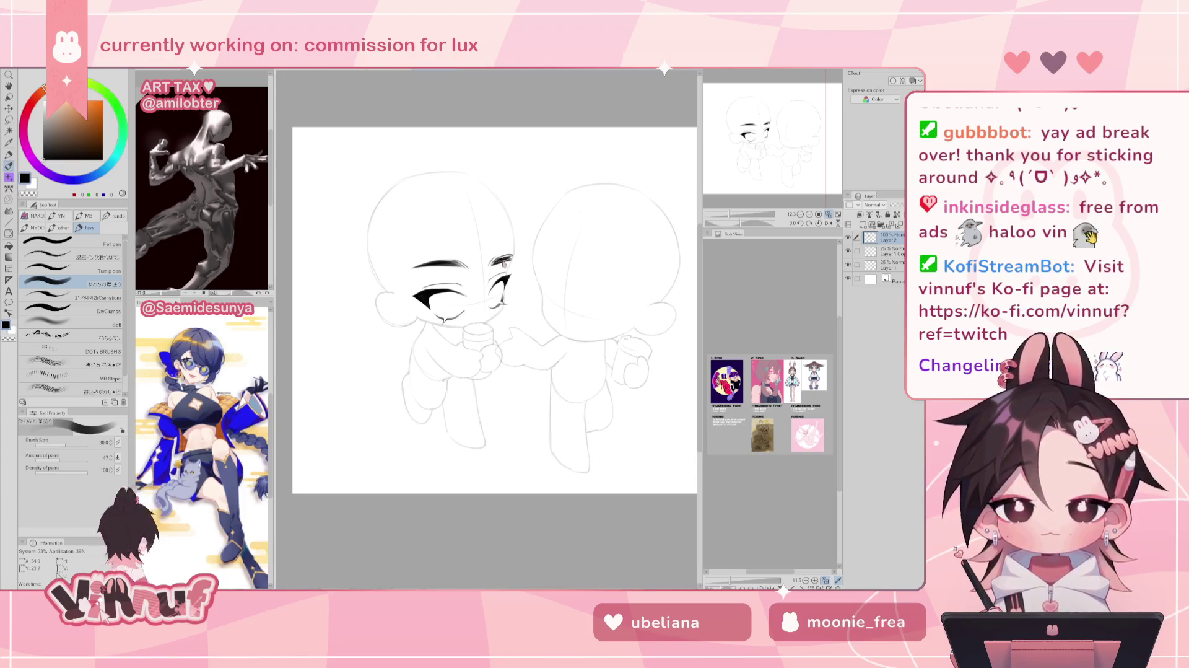
{"action": "key", "text": "h"}
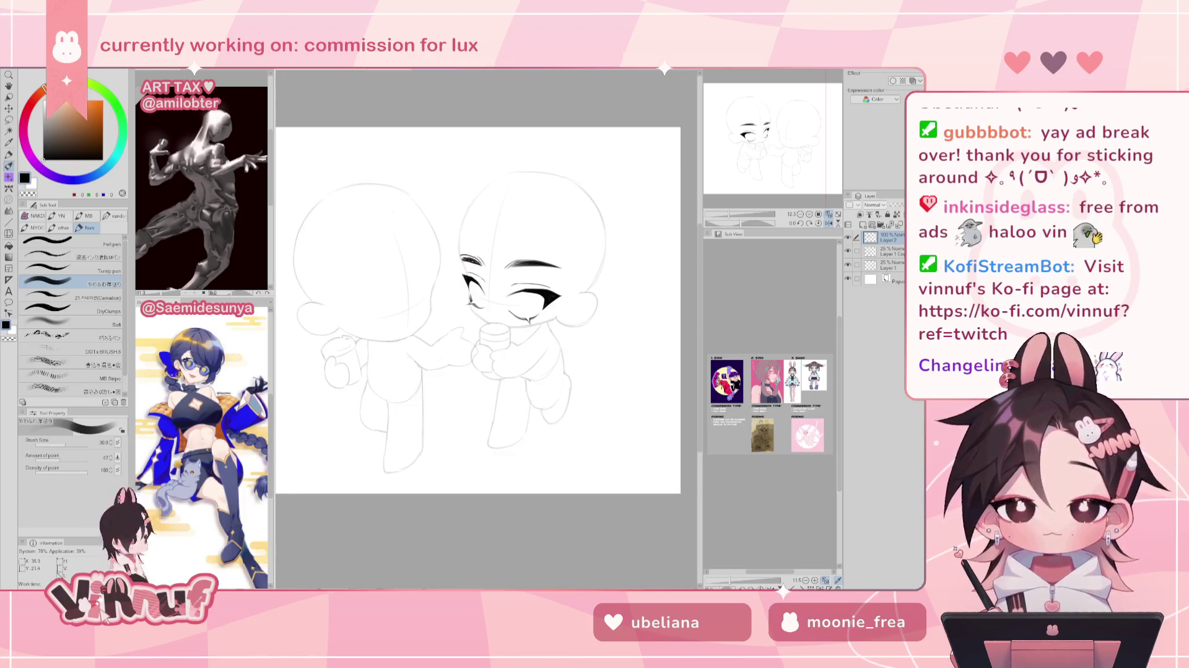
{"action": "key", "text": "h"}
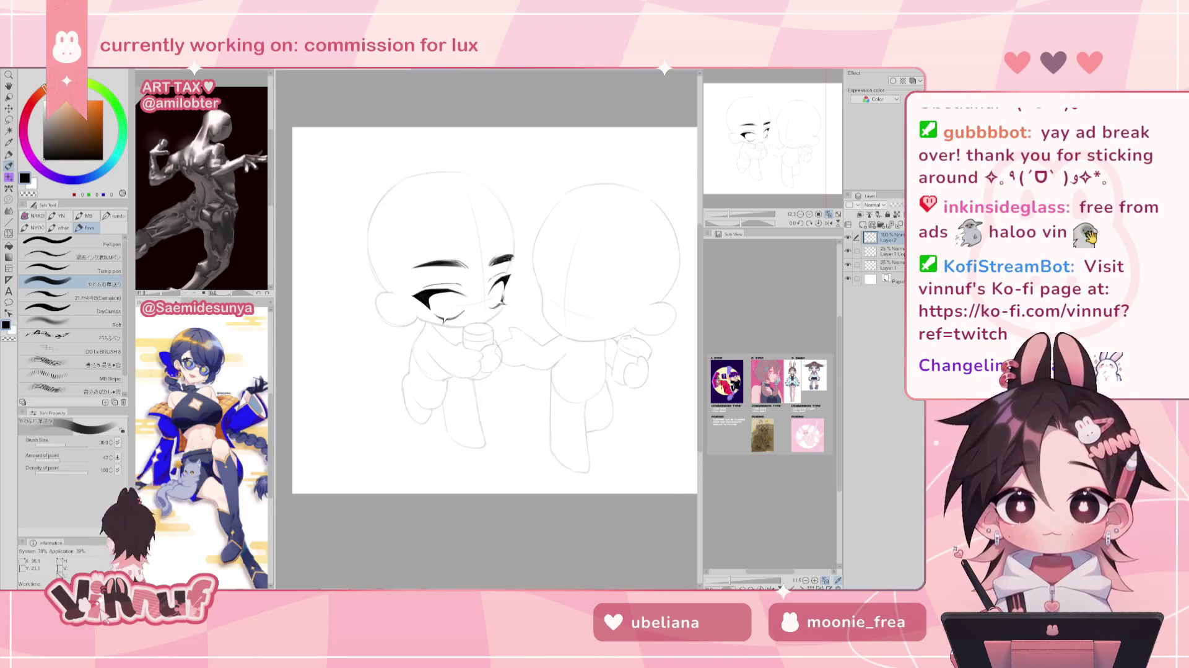
{"action": "key", "text": "h"}
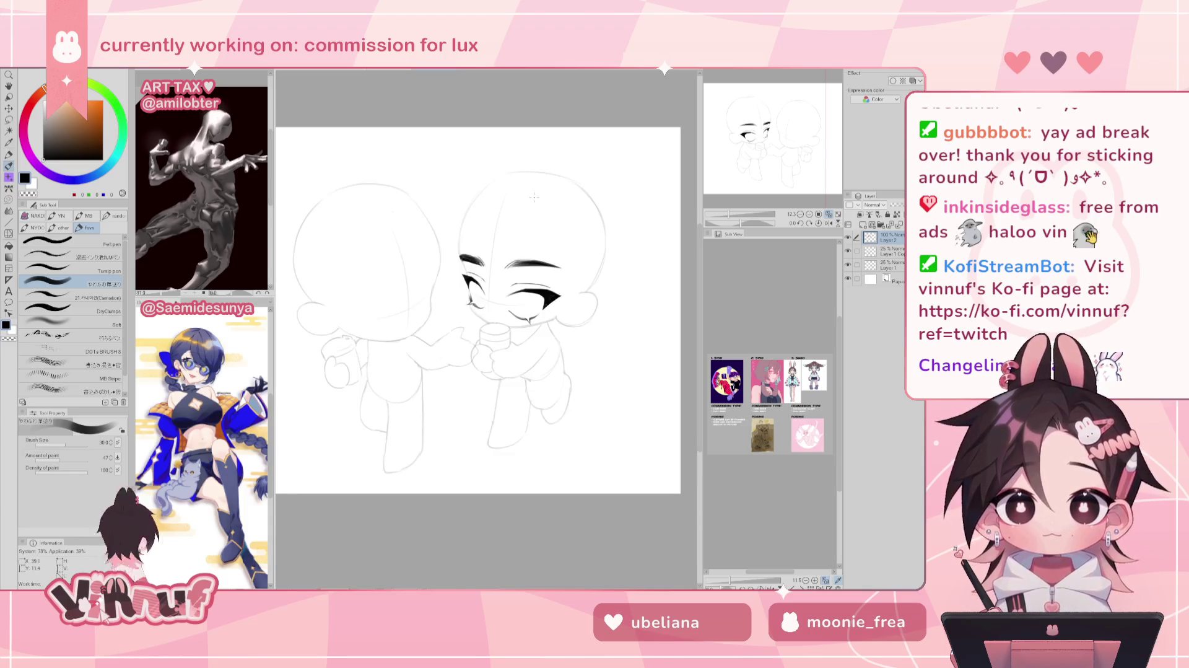
{"action": "key", "text": "h"}
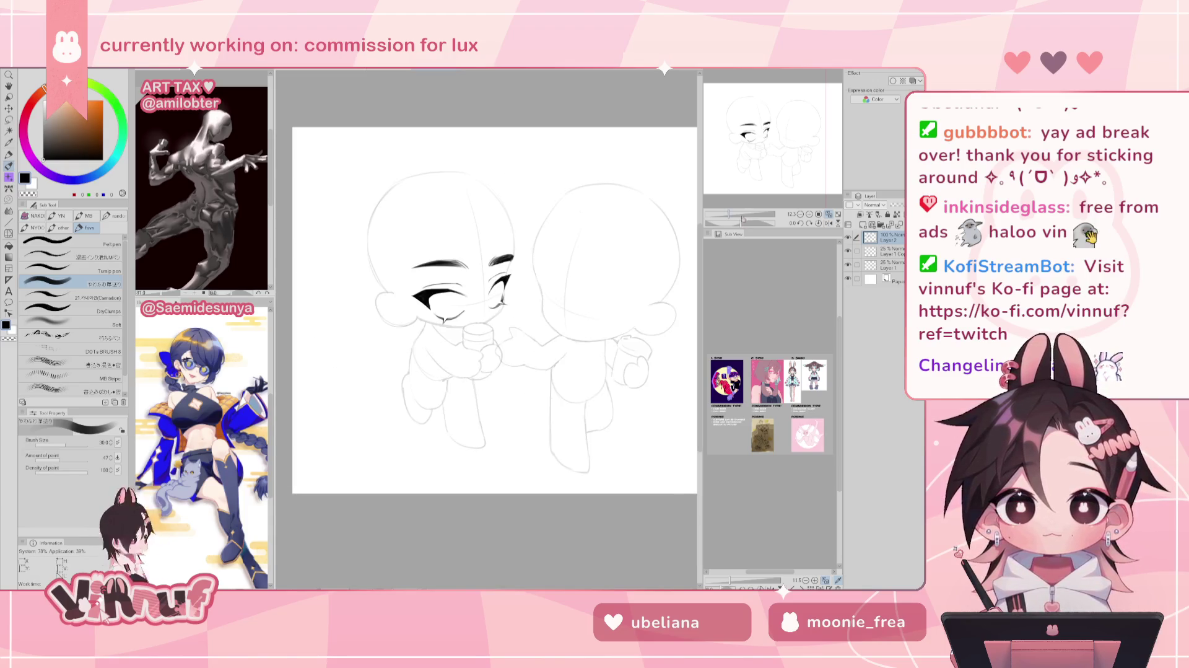
{"action": "left_click_drag", "start_coordinate": [743, 220], "coordinate": [752, 222]}
{"action": "key", "text": "e"}
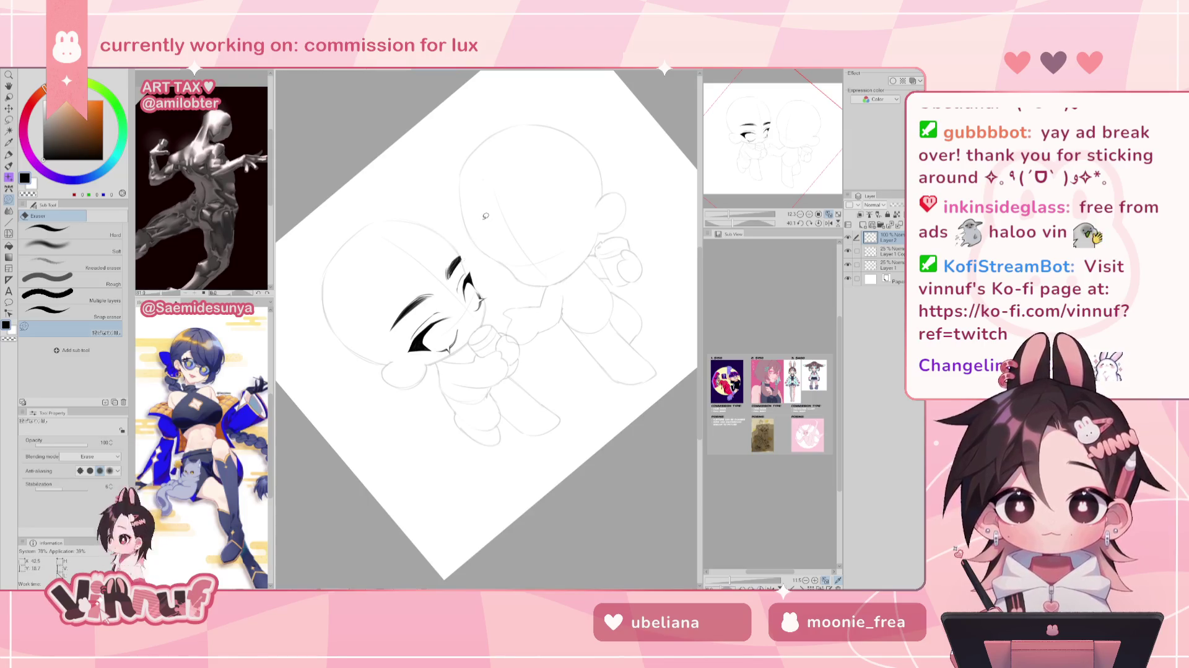
{"action": "left_click", "coordinate": [819, 223]}
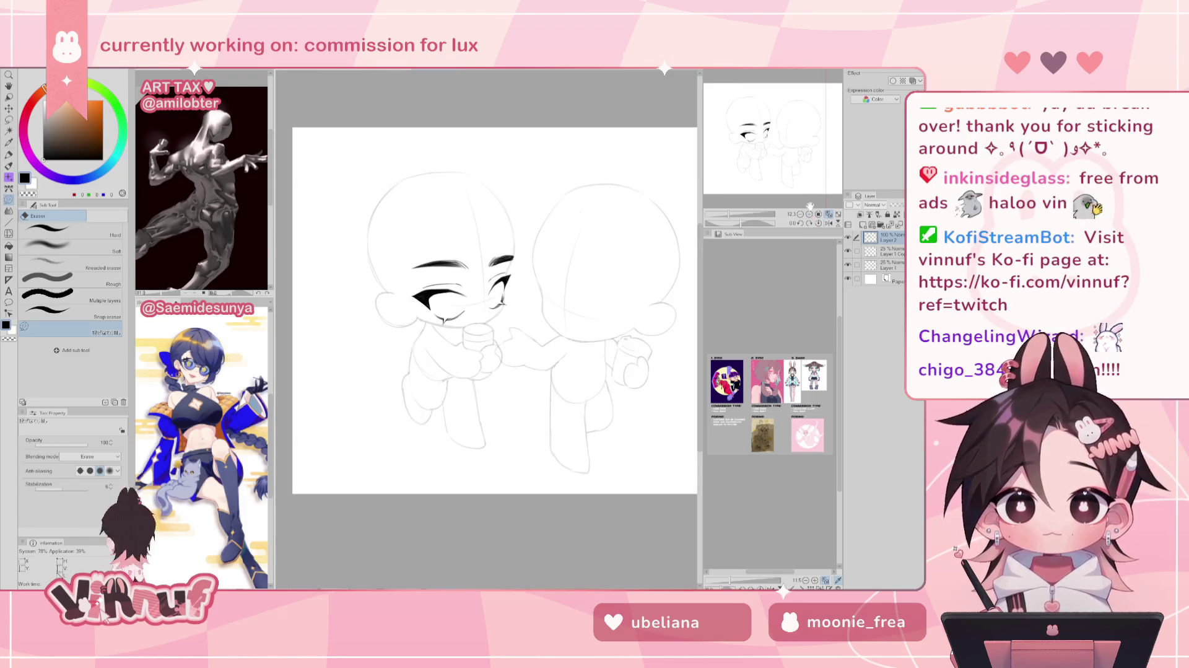
Lasso the eyebrow and eye area and transform it to adjust the brow's size and placement.
{"action": "key", "text": "m"}
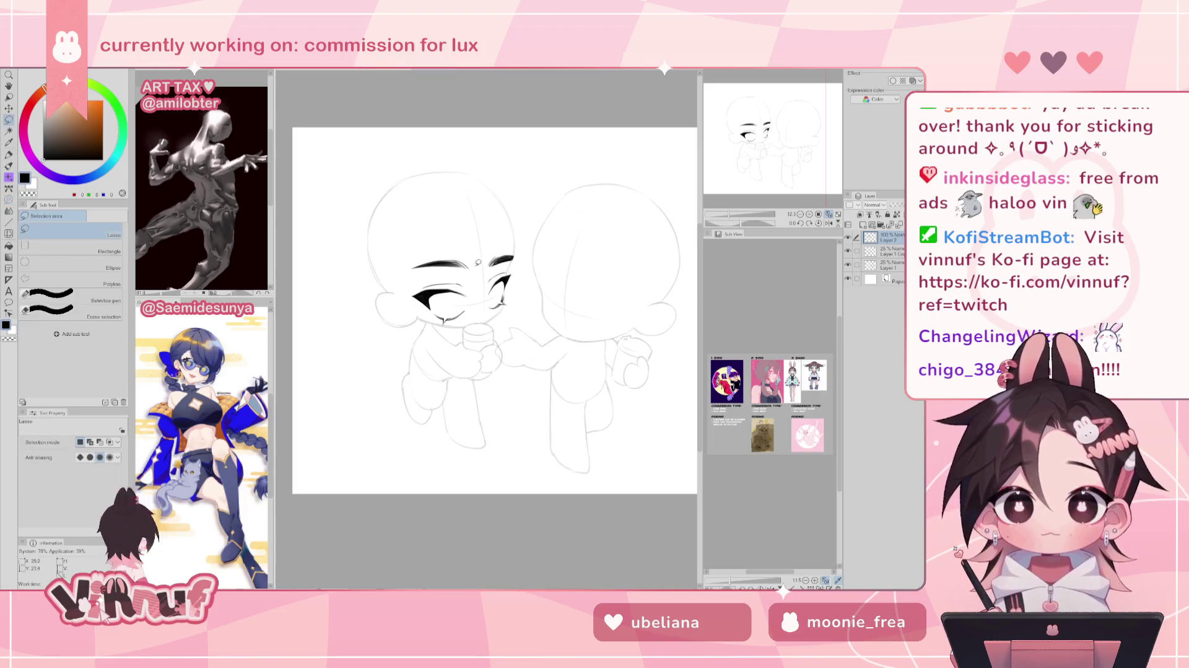
{"action": "left_click_drag", "start_coordinate": [519, 236], "coordinate": [526, 249]}
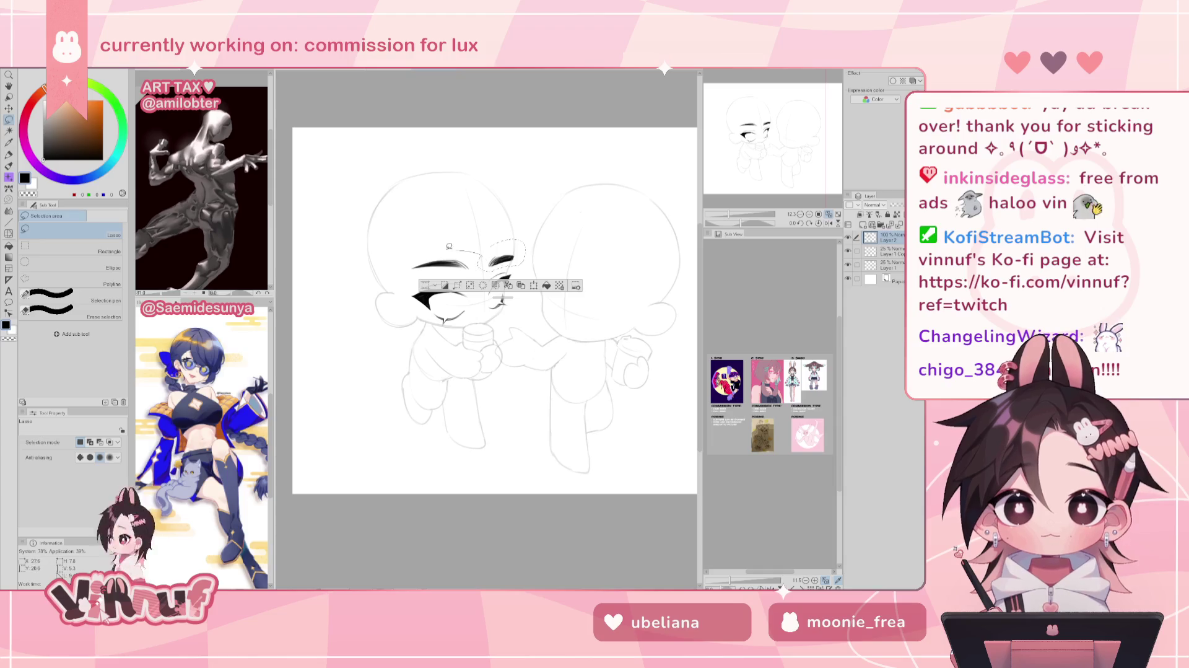
{"action": "key", "text": "ctrl+t"}
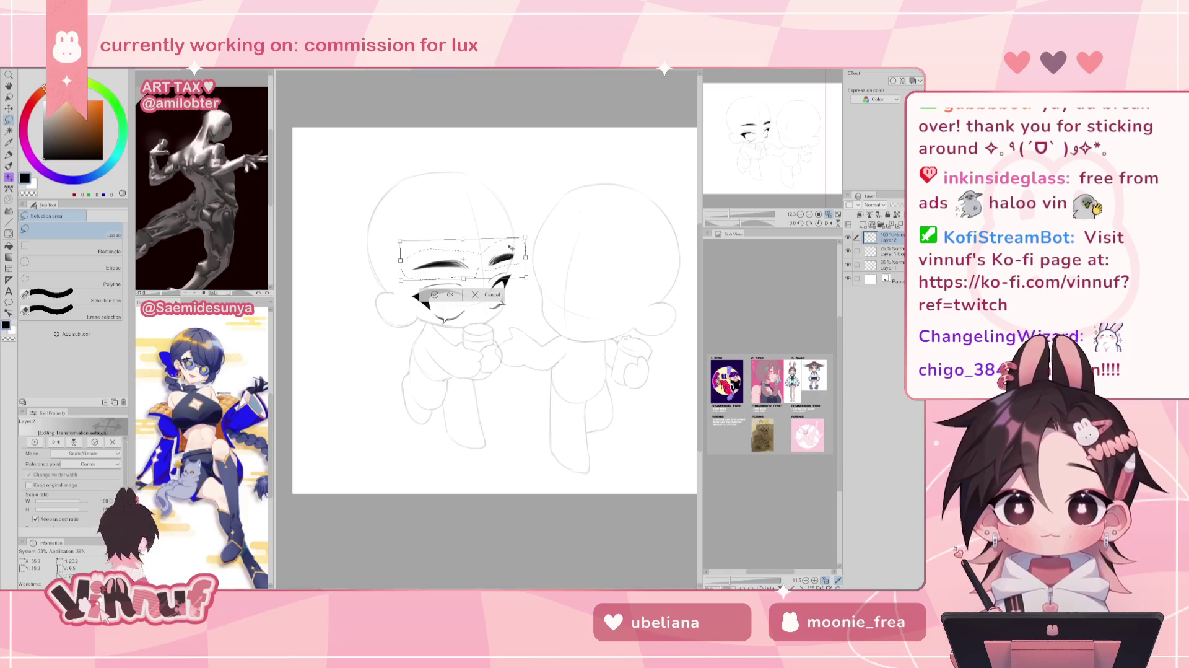
{"action": "left_click", "coordinate": [452, 300]}
{"action": "key", "text": "h"}
{"action": "key", "text": "h"}
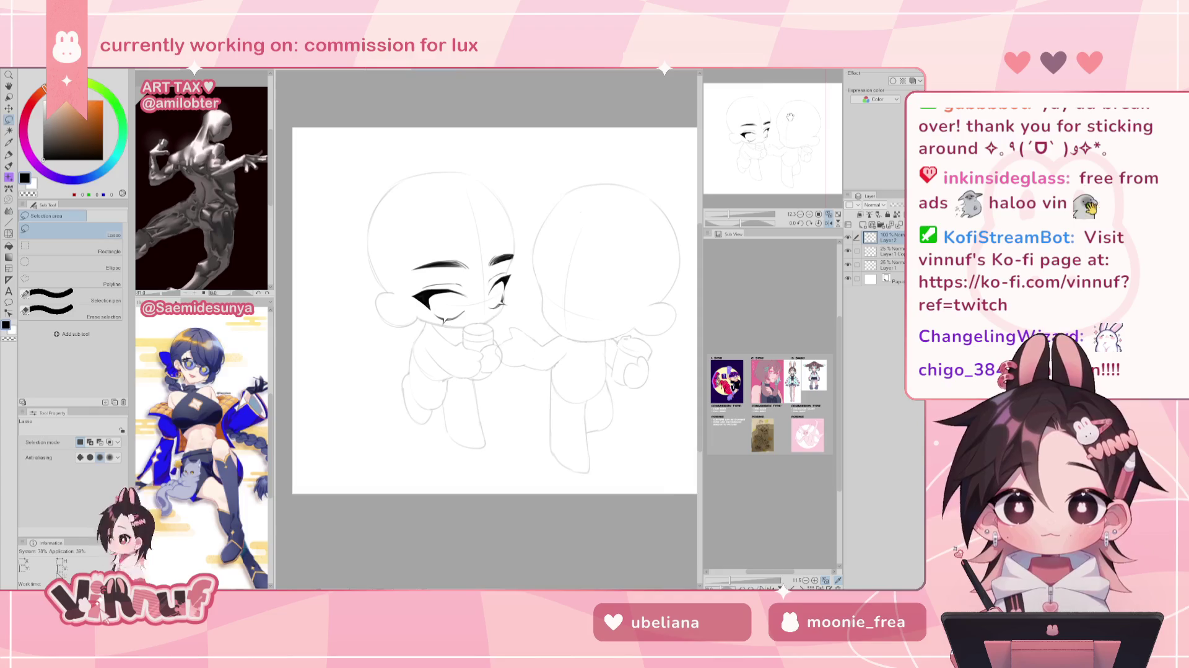
{"action": "key", "text": "h"}
{"action": "key", "text": "p"}
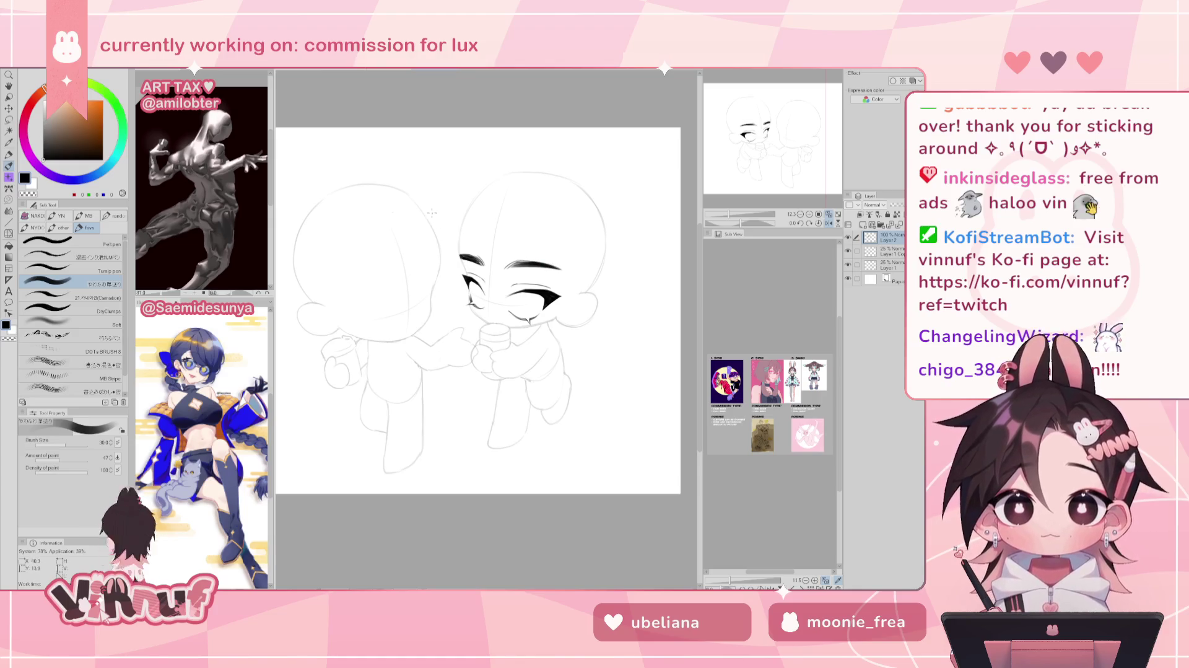
Set the Liquify brush to size 621.3 and compare the face in a mirrored view.
{"action": "key", "text": "j"}
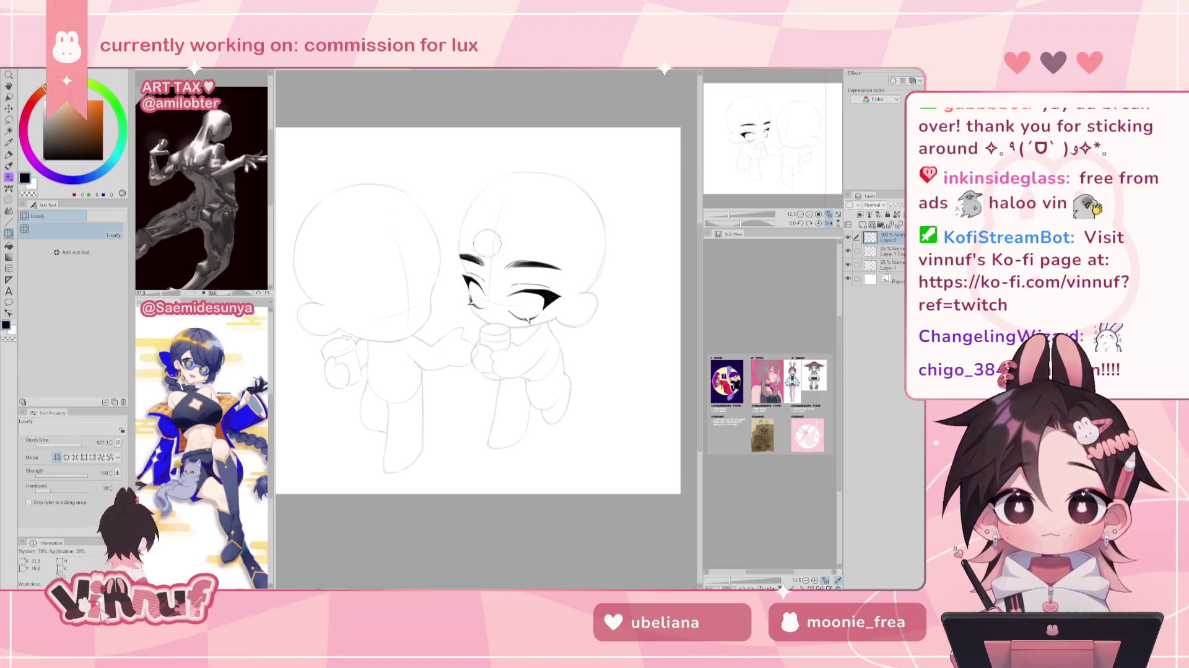
{"action": "left_click_drag", "start_coordinate": [477, 245], "coordinate": [461, 234]}
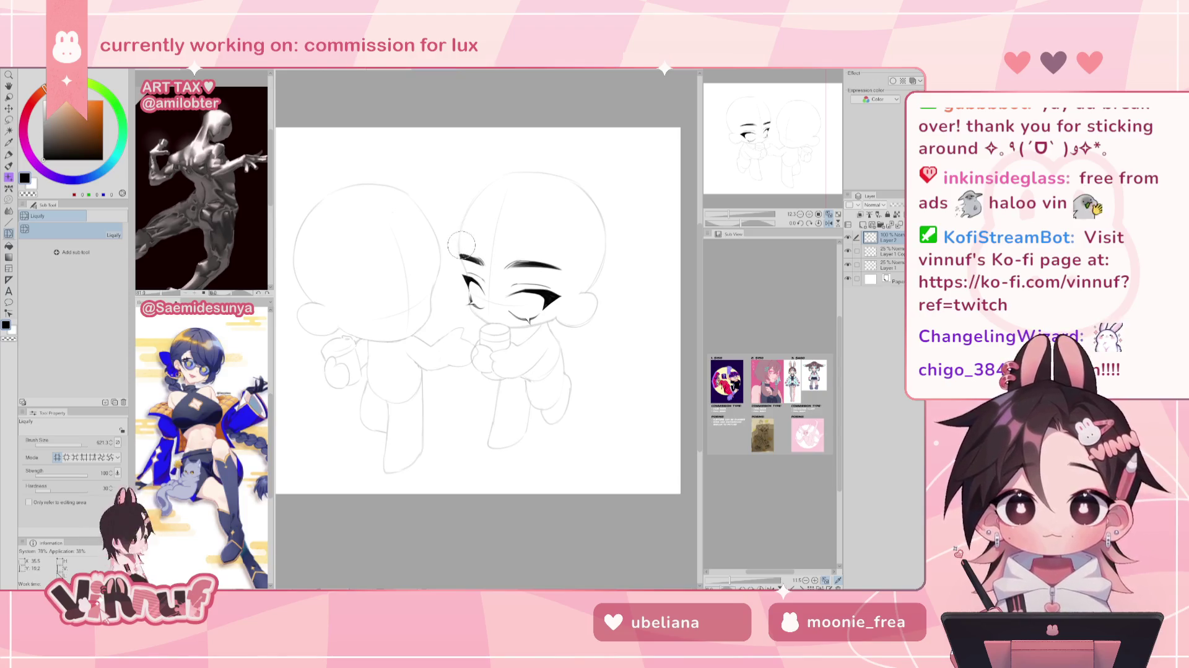
{"action": "key", "text": "h"}
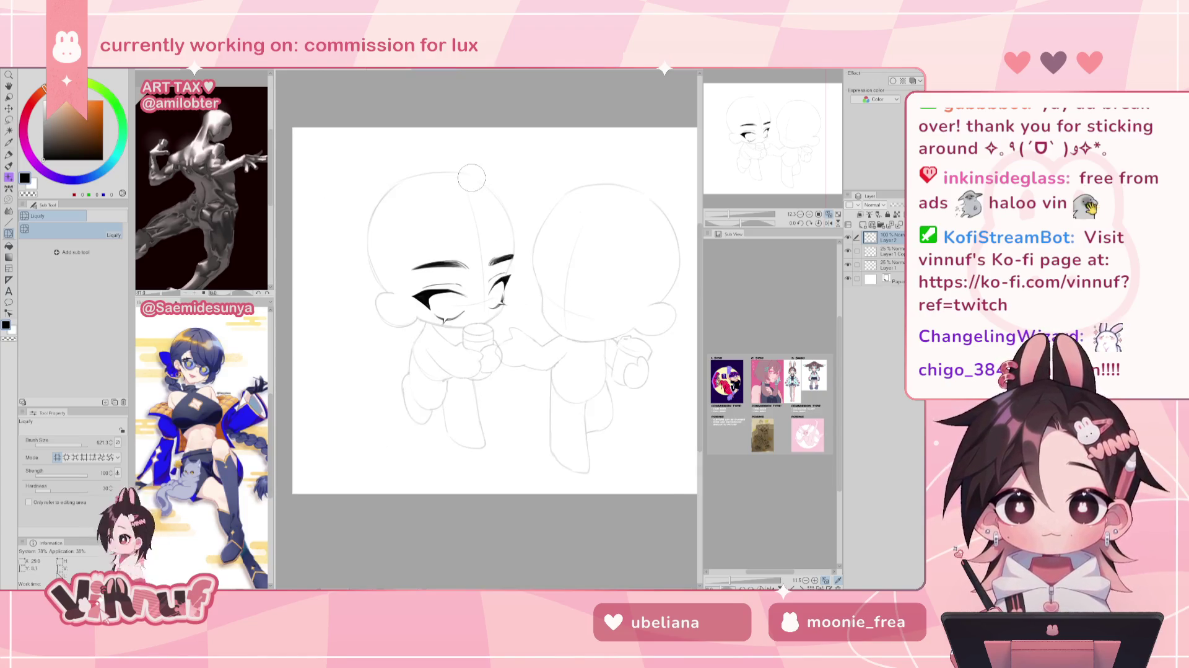
{"action": "key", "text": "p"}
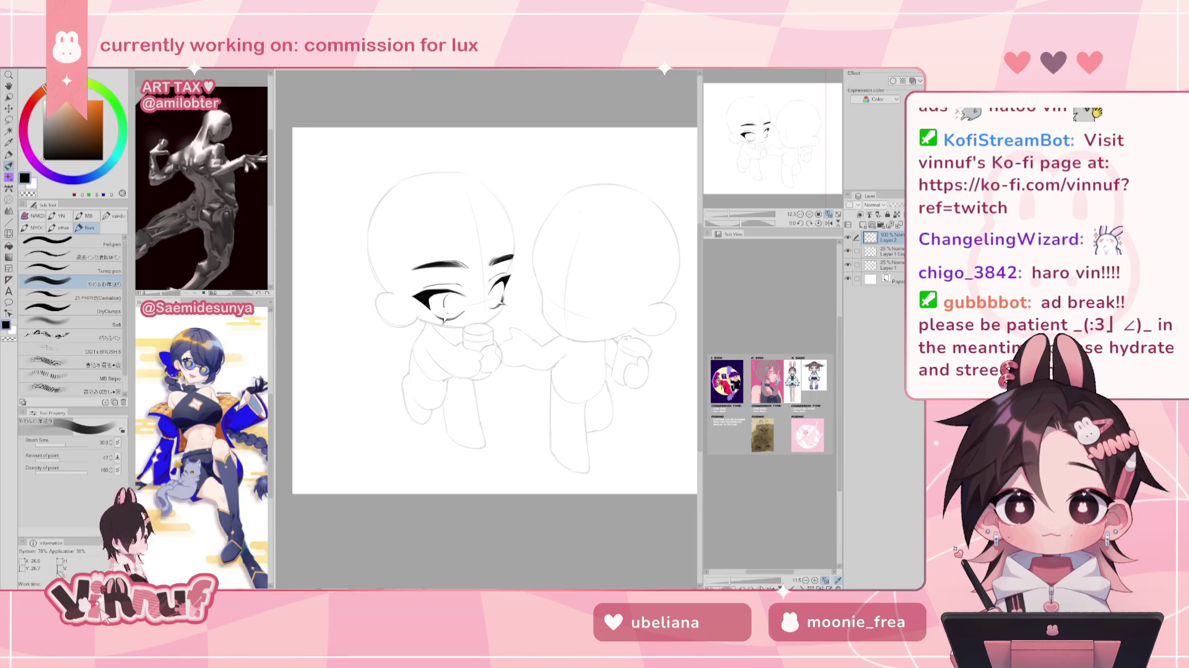
{"action": "key", "text": "h"}
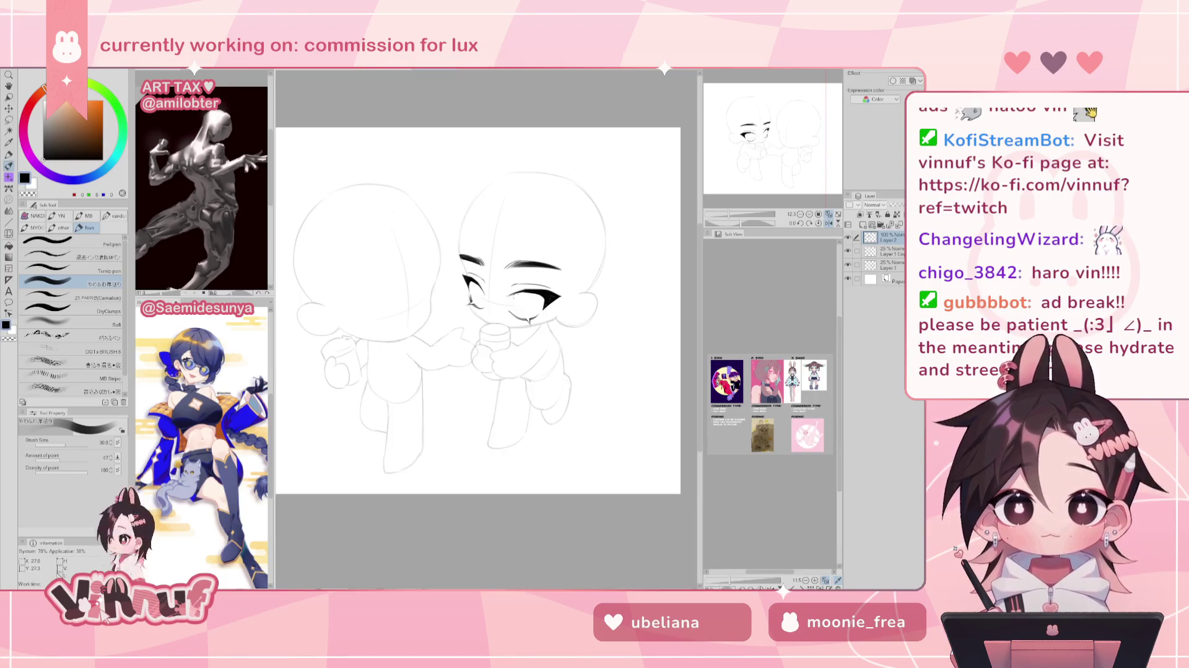
{"action": "key", "text": "j"}
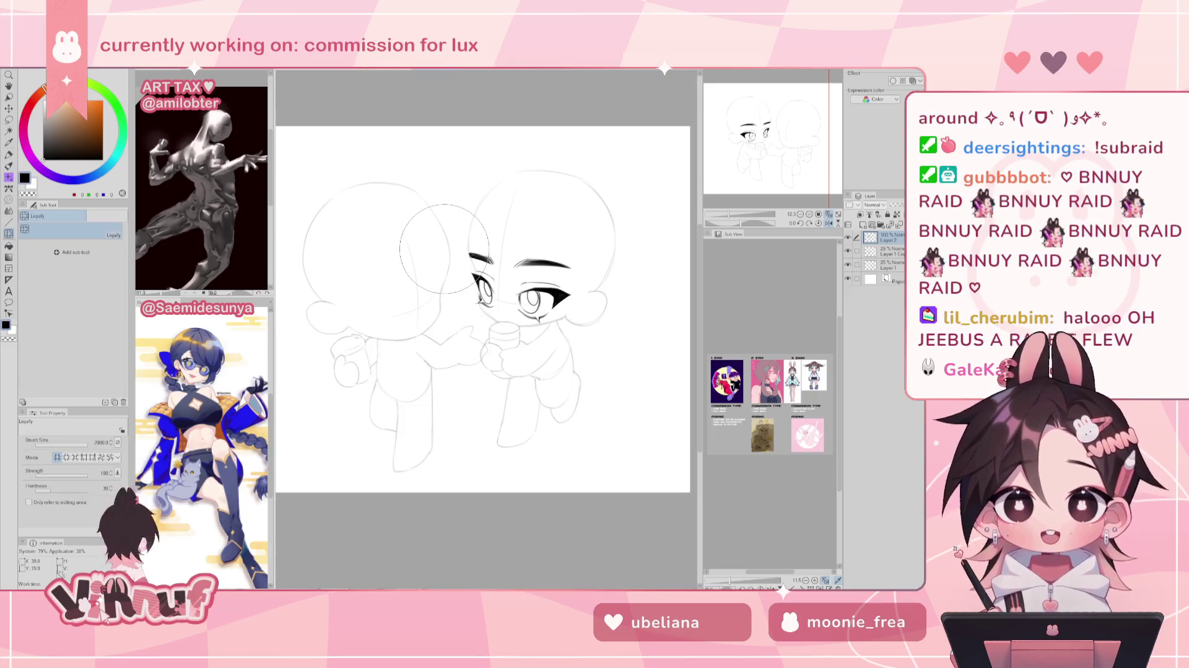
{"action": "key", "text": "h"}
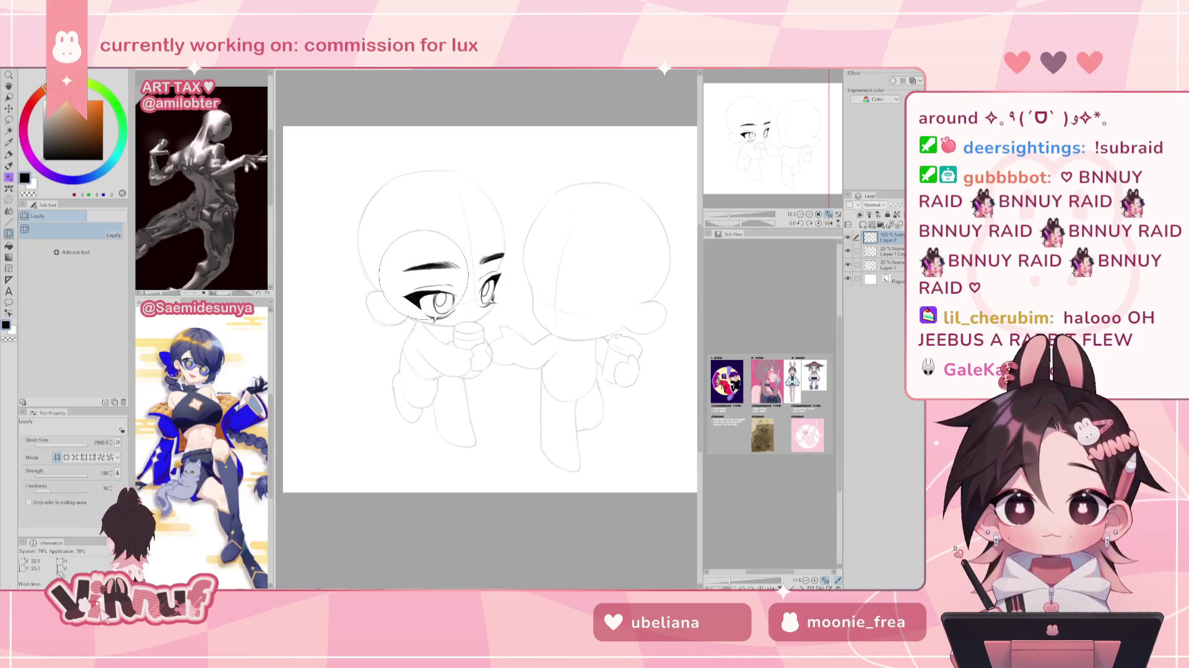
{"action": "key", "text": "h"}
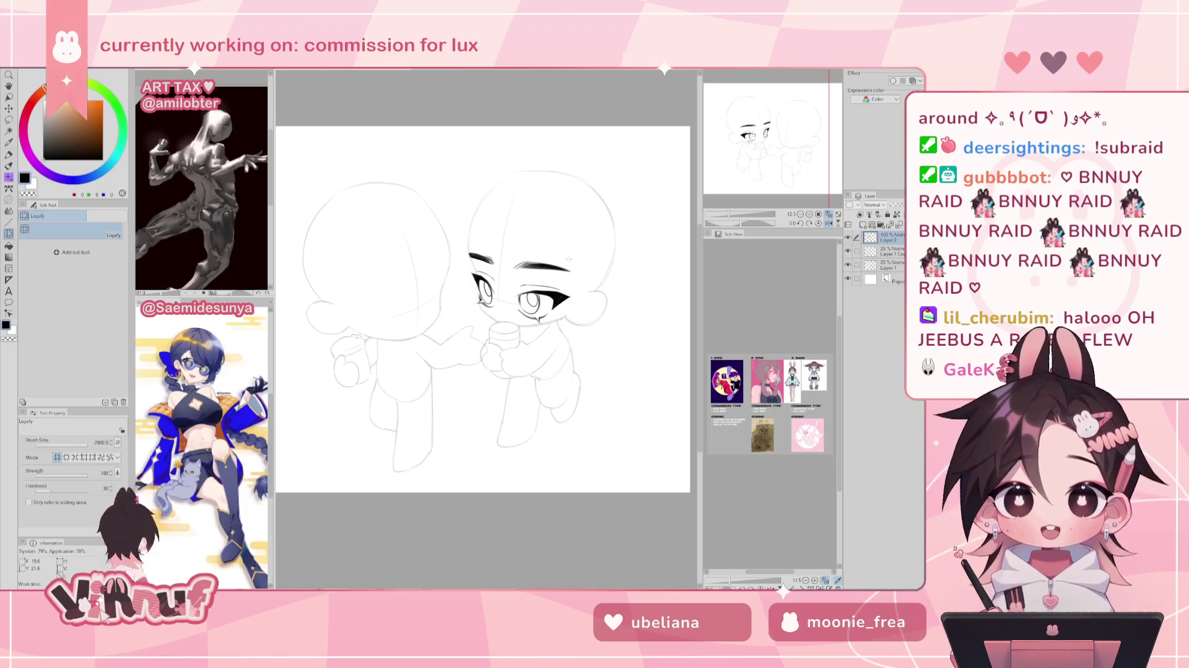
{"action": "key", "text": "h"}
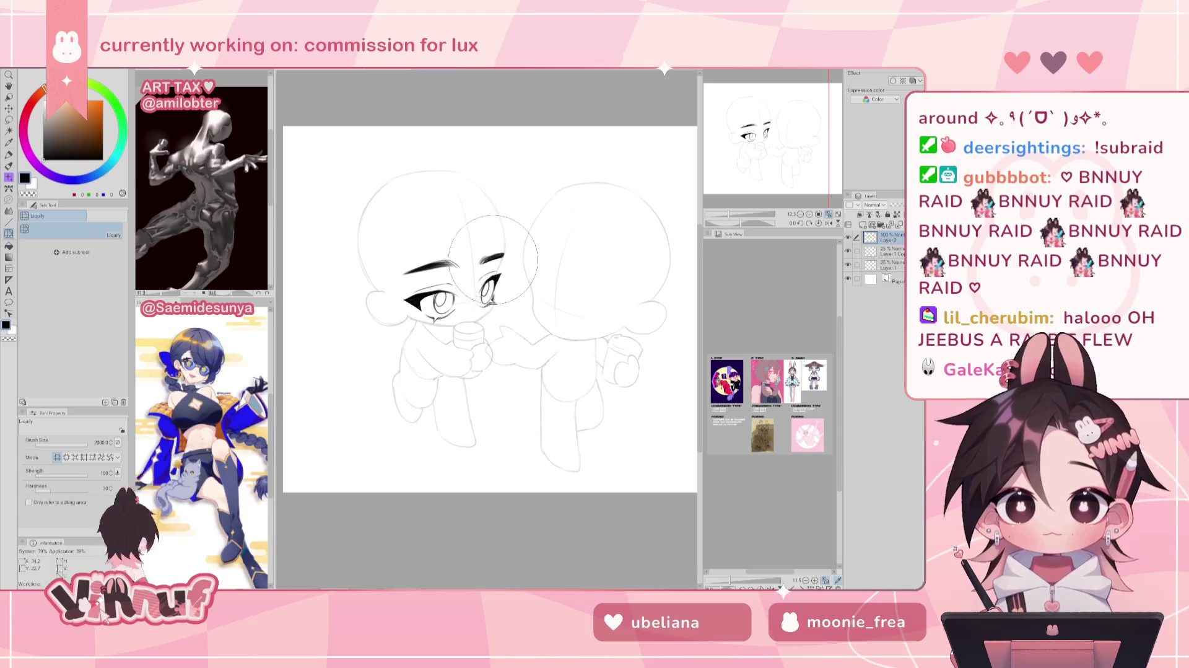
Nudge the left character's eye and eyebrow lines with Liquify, shrinking the brush to about 1000.
{"action": "left_click_drag", "start_coordinate": [471, 242], "coordinate": [397, 281]}
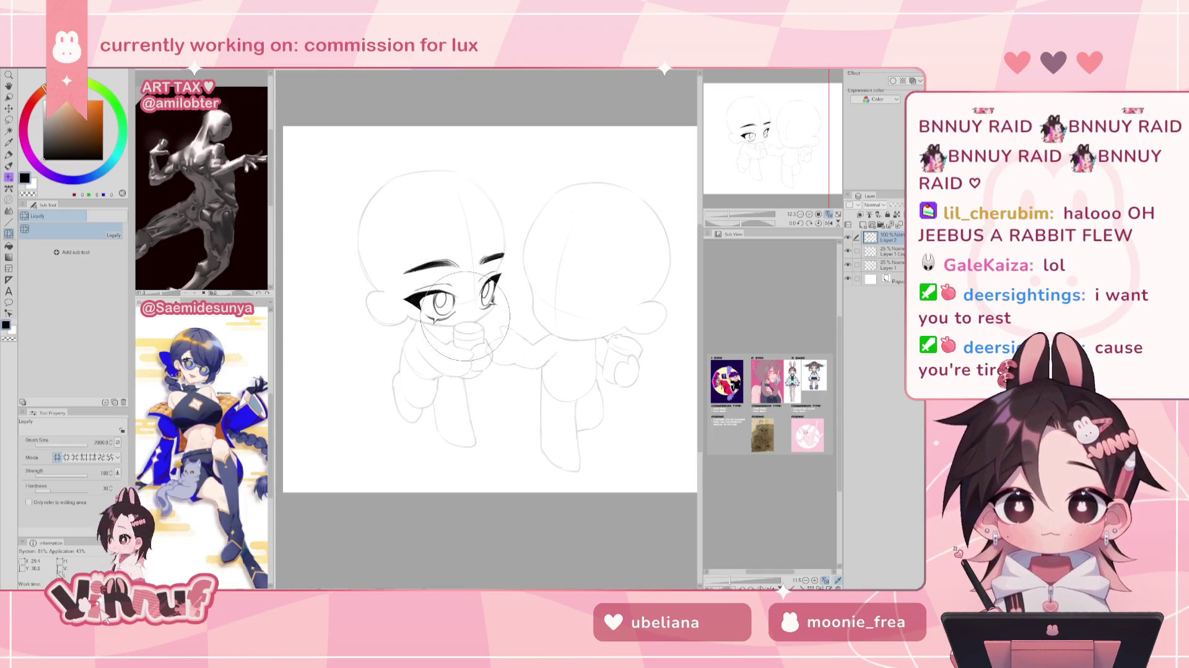
{"action": "key", "text": "h"}
{"action": "key", "text": "h"}
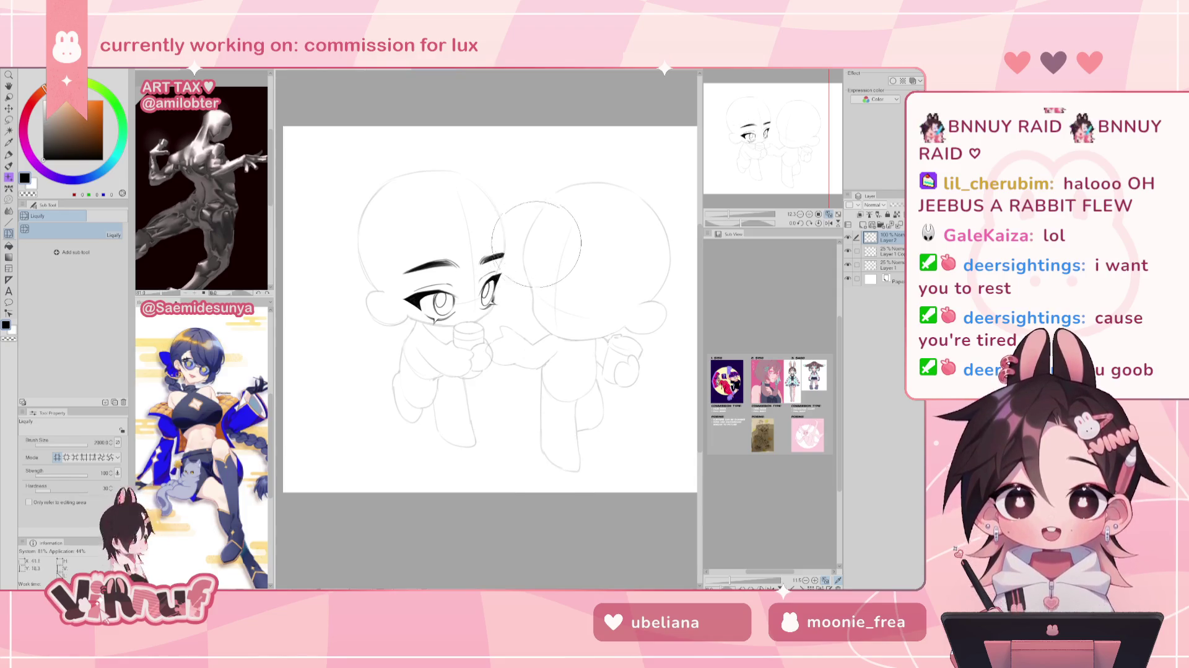
{"action": "key", "text": "h"}
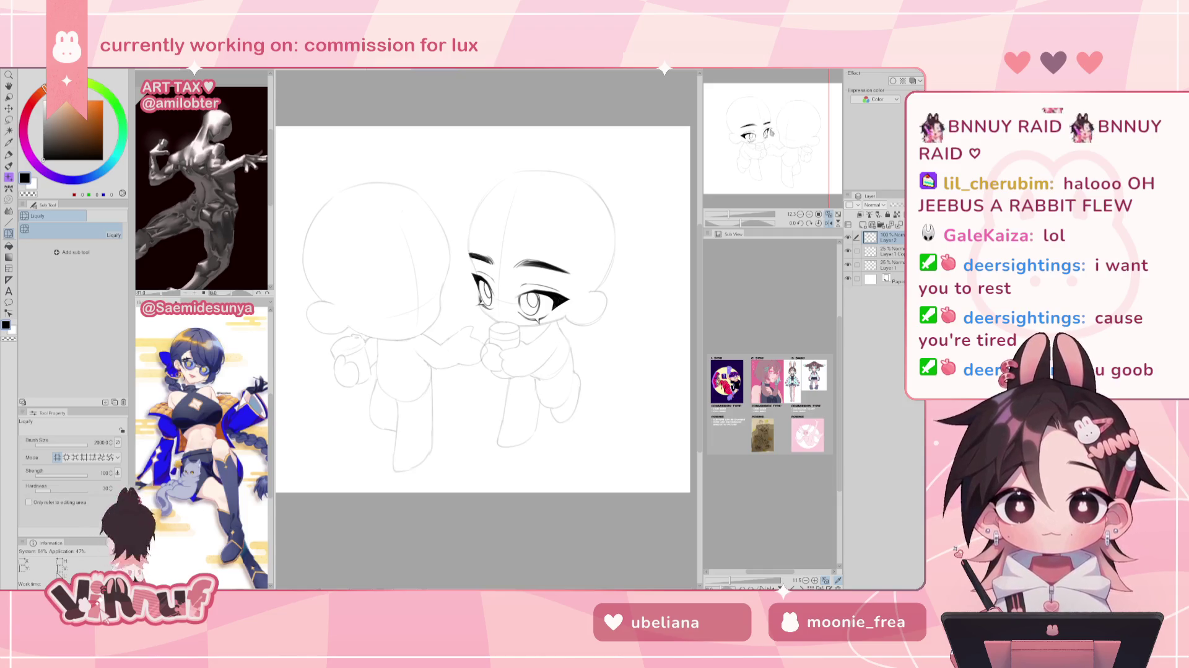
{"action": "key", "text": "h"}
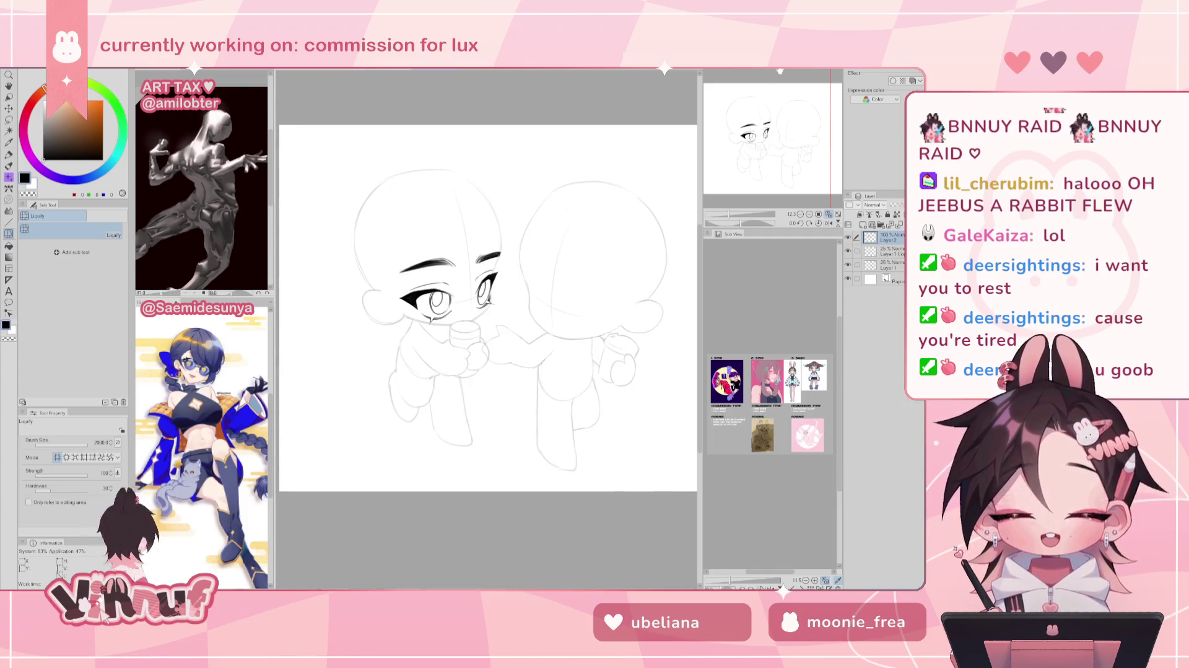
{"action": "left_click_drag", "start_coordinate": [483, 163], "coordinate": [446, 163]}
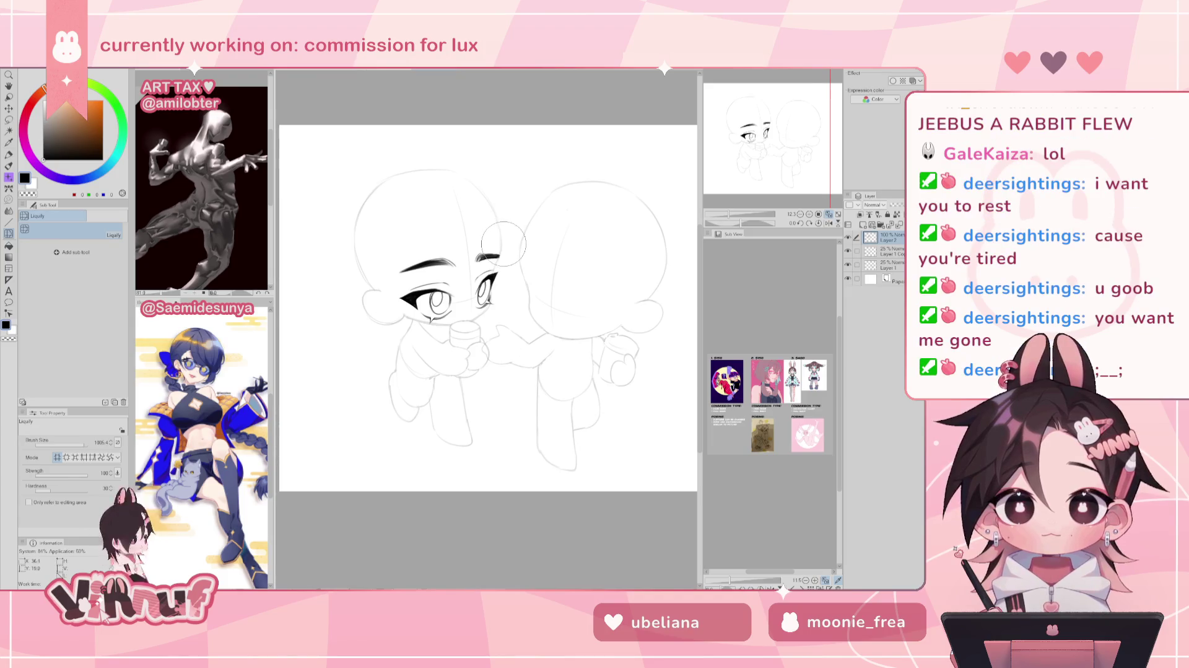
{"action": "key", "text": "h"}
{"action": "key", "text": "h"}
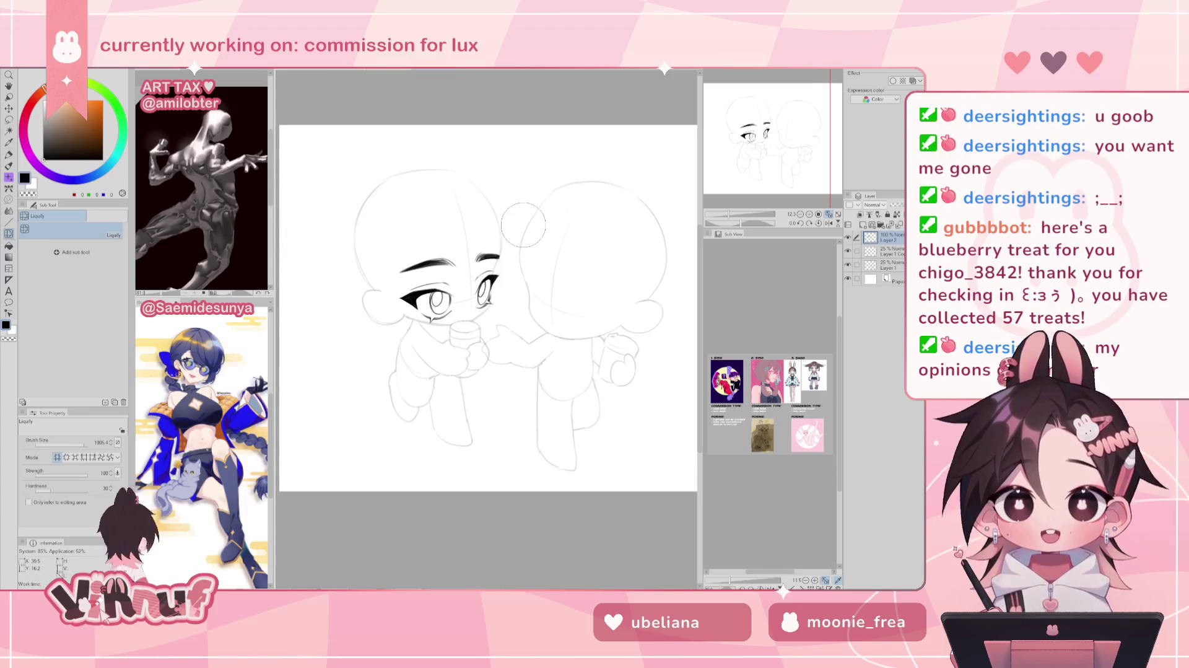
Recheck the face in mirrored view, then lasso-select the left eyebrow.
{"action": "key", "text": "h"}
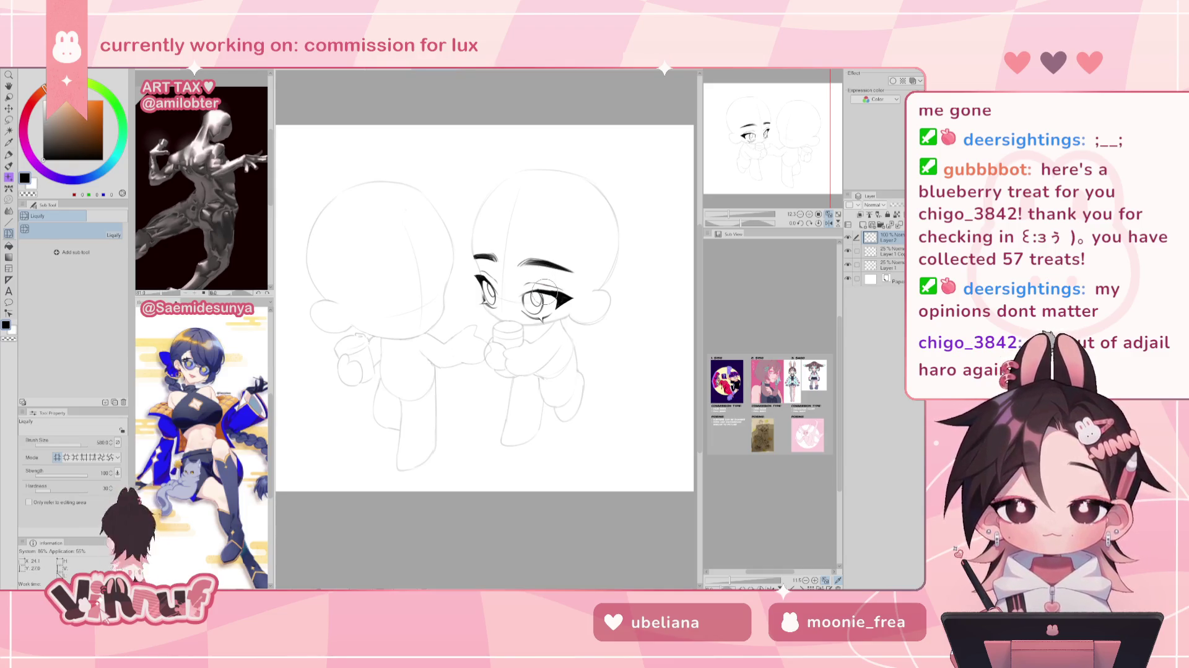
{"action": "key", "text": "h"}
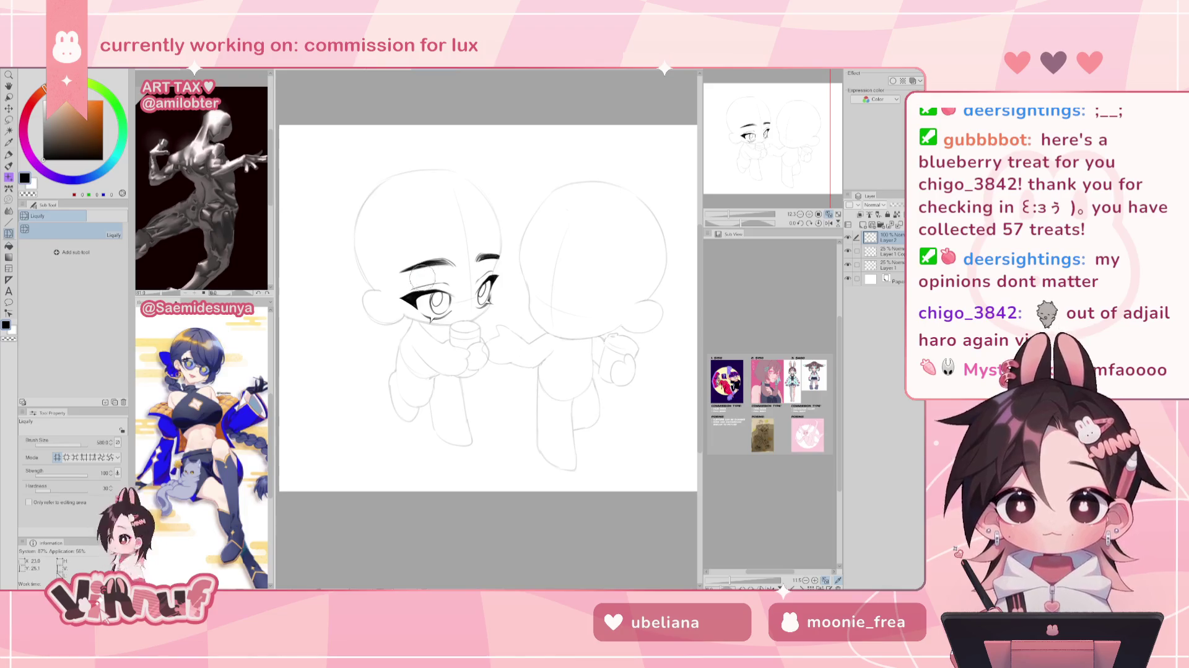
{"action": "key", "text": "h"}
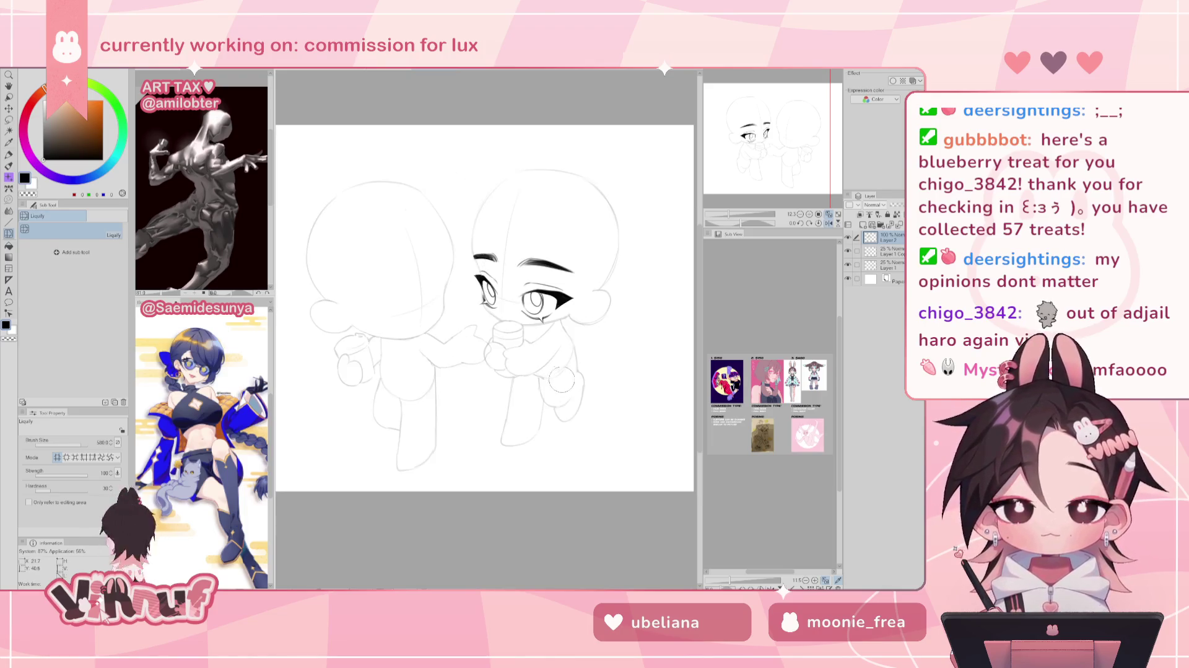
{"action": "key", "text": "h"}
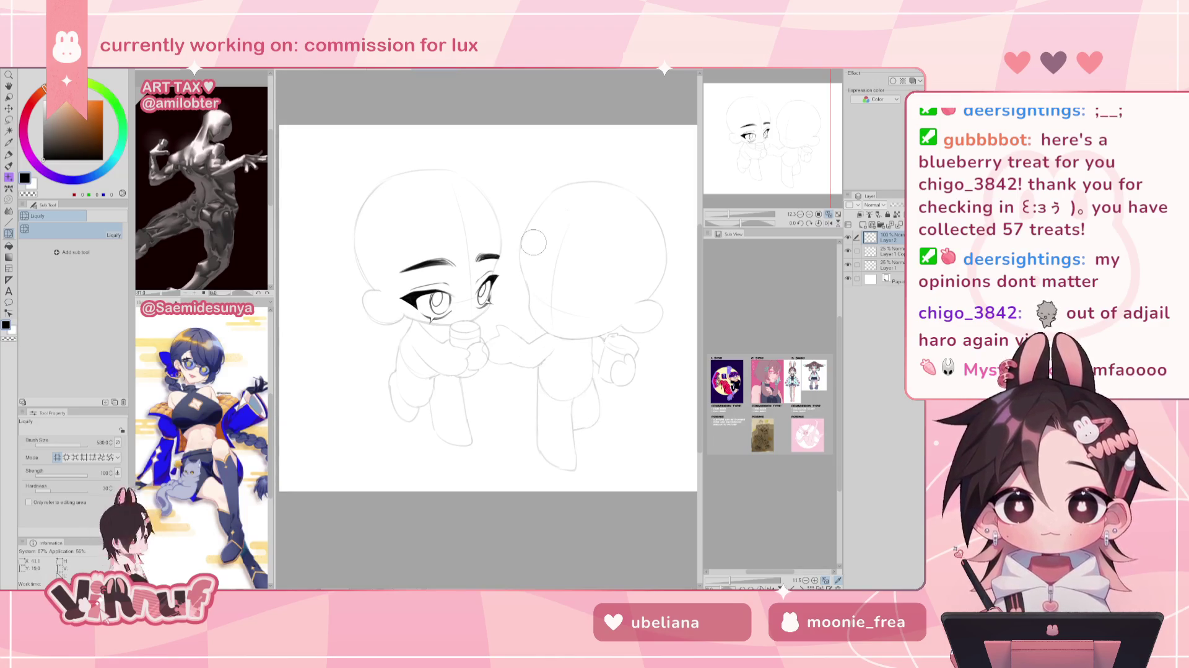
{"action": "key", "text": "m"}
{"action": "left_click_drag", "start_coordinate": [428, 274], "coordinate": [464, 272]}
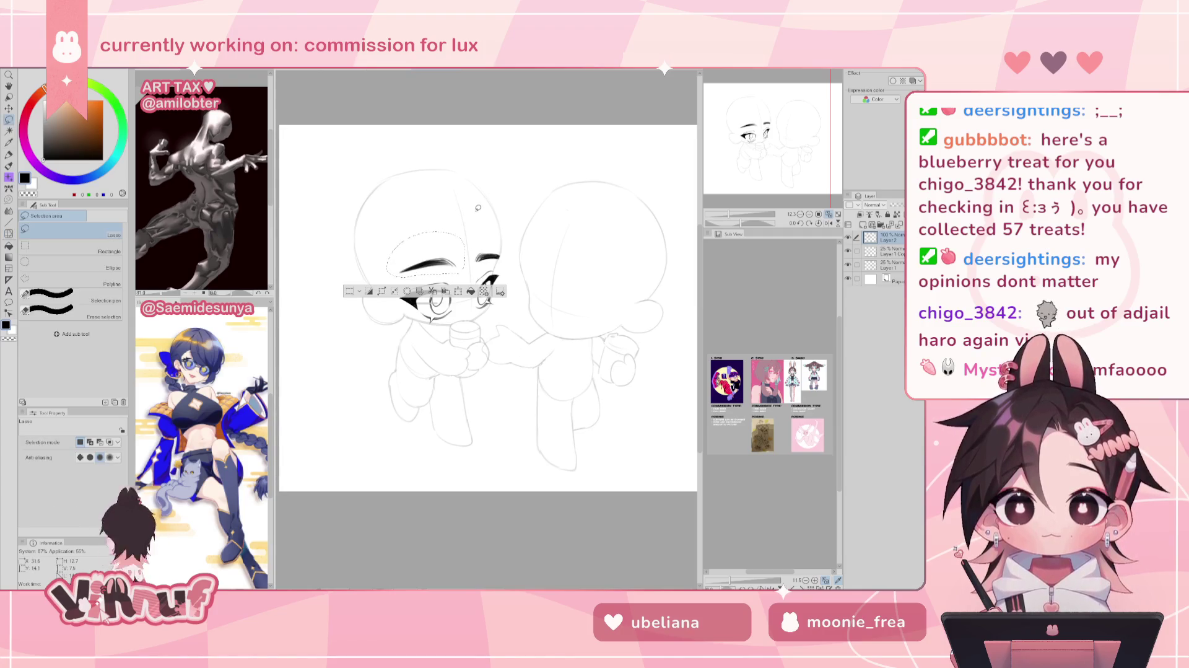
Rotate the left and right eyebrows slightly clockwise with Ctrl+T transforms.
{"action": "key", "text": "ctrl+t"}
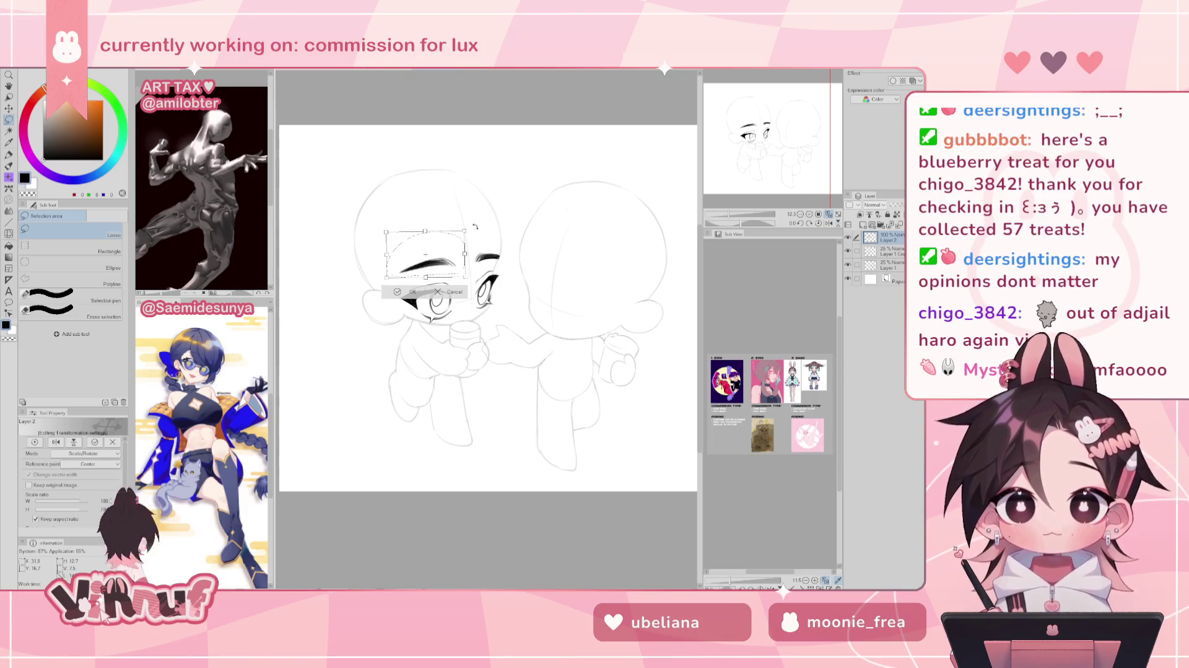
{"action": "left_click_drag", "start_coordinate": [469, 221], "coordinate": [455, 248]}
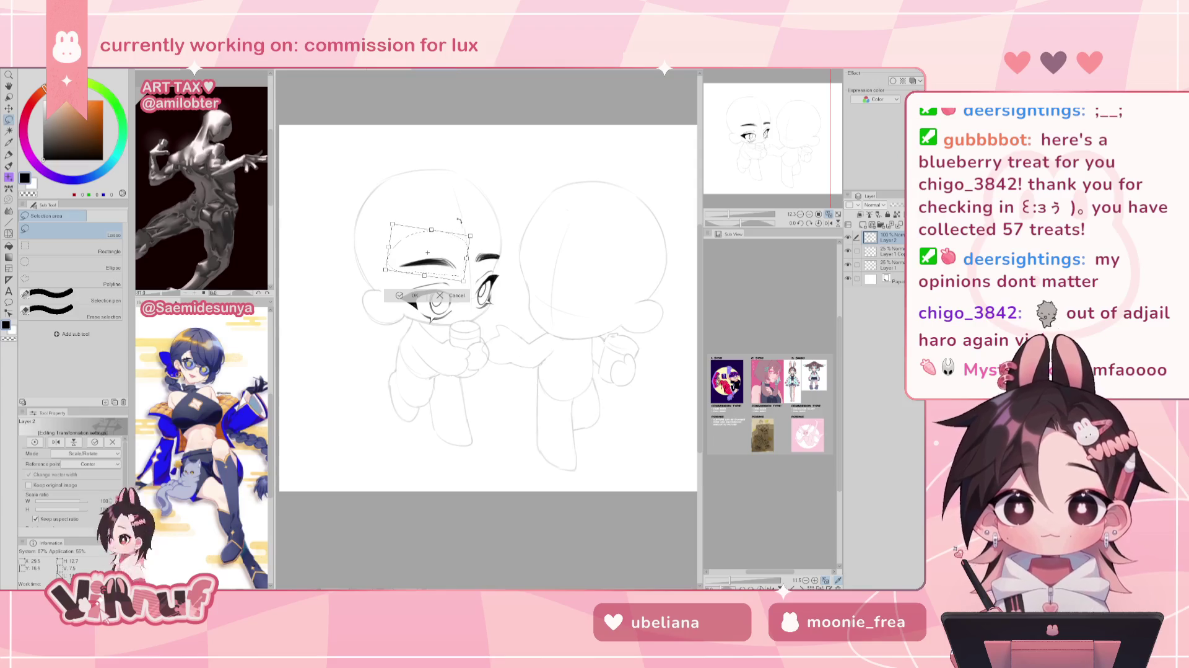
{"action": "key", "text": "Return"}
{"action": "left_click_drag", "start_coordinate": [490, 241], "coordinate": [513, 216]}
{"action": "key", "text": "ctrl+t"}
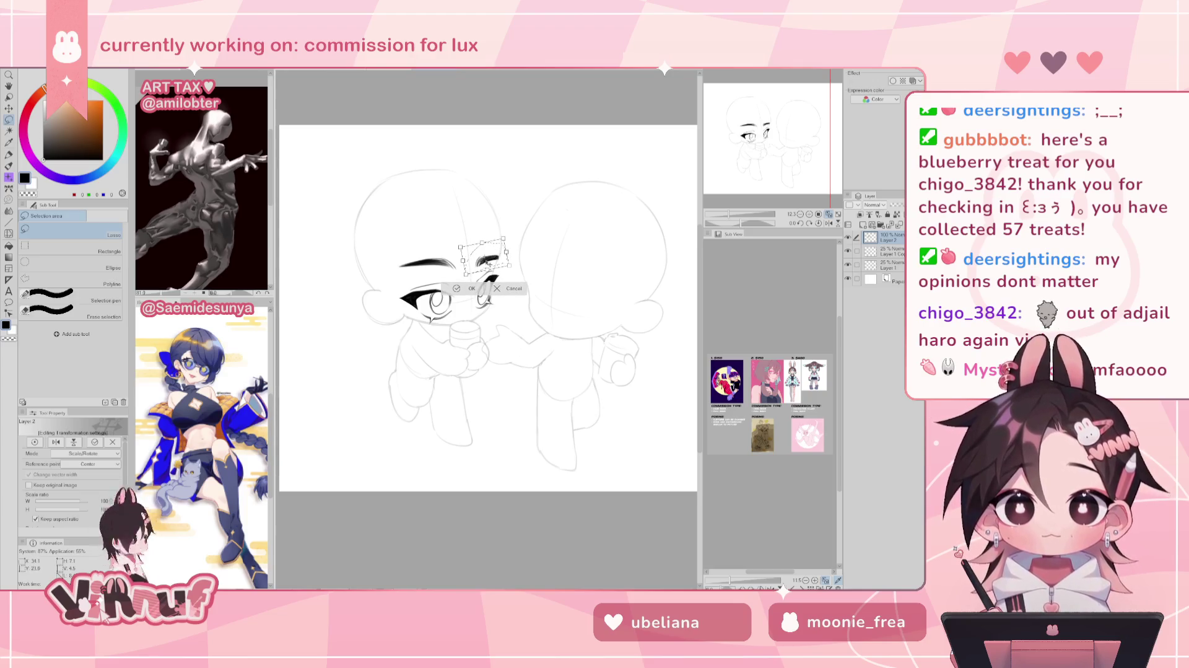
{"action": "key", "text": "Return"}
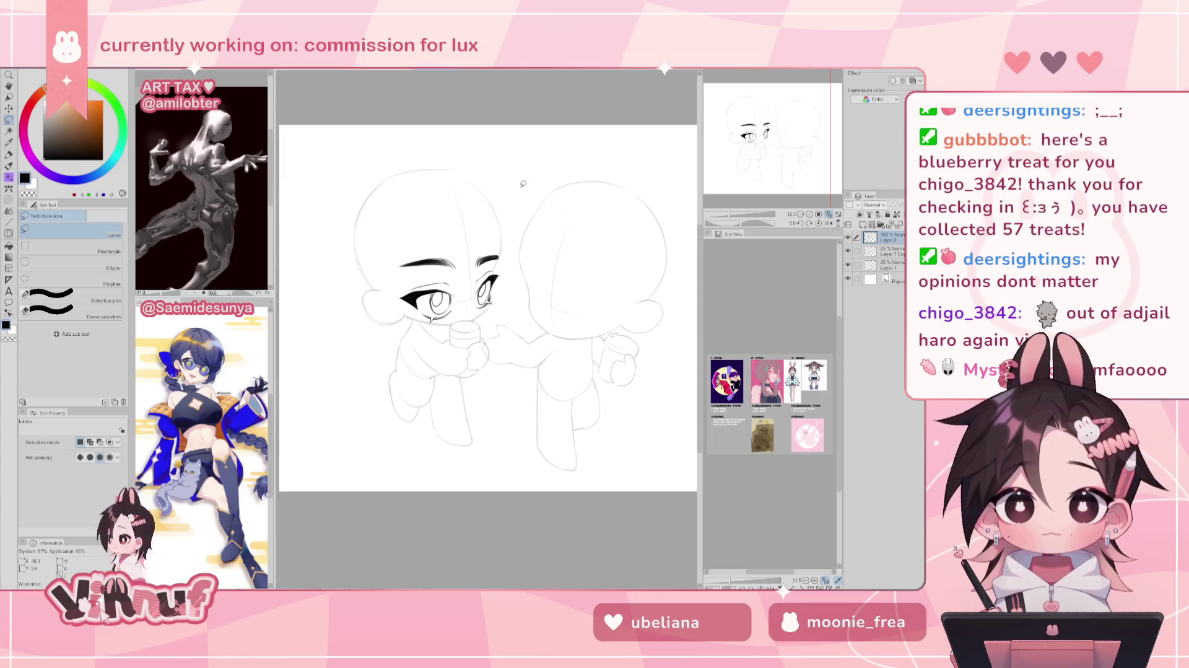
Enlarge the Liquify brush to about 1077, undo an accidental eye push, and deselect.
{"action": "key", "text": "h"}
{"action": "key", "text": "j"}
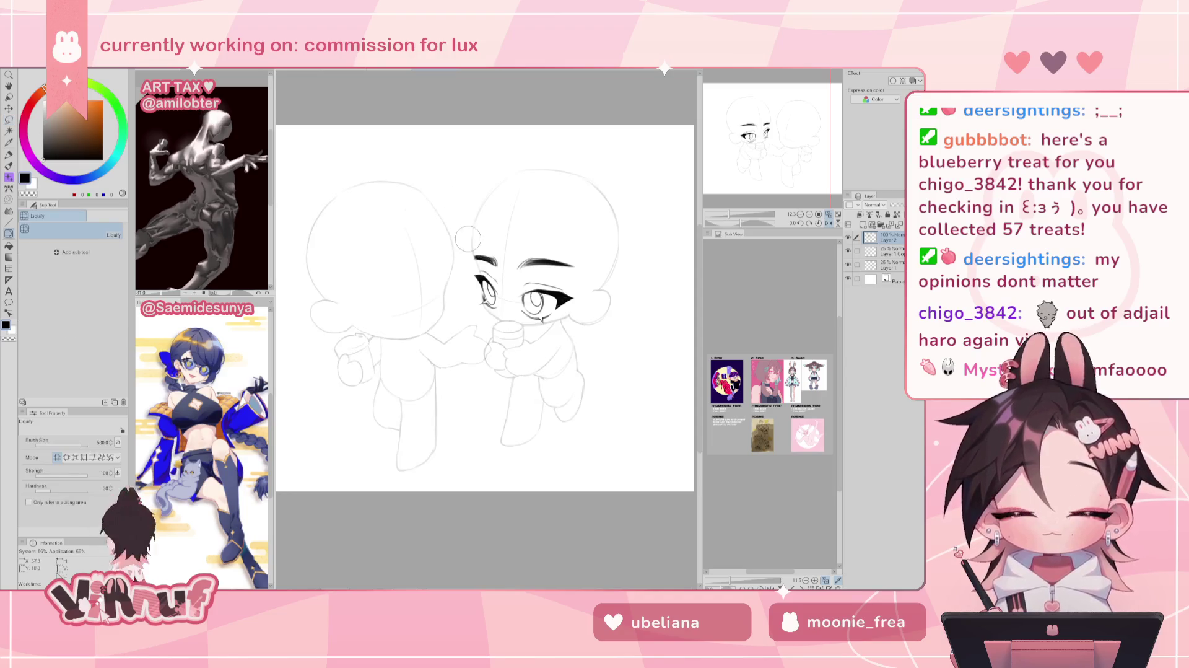
{"action": "left_click_drag", "start_coordinate": [489, 316], "coordinate": [483, 331]}
{"action": "key", "text": "ctrl+z"}
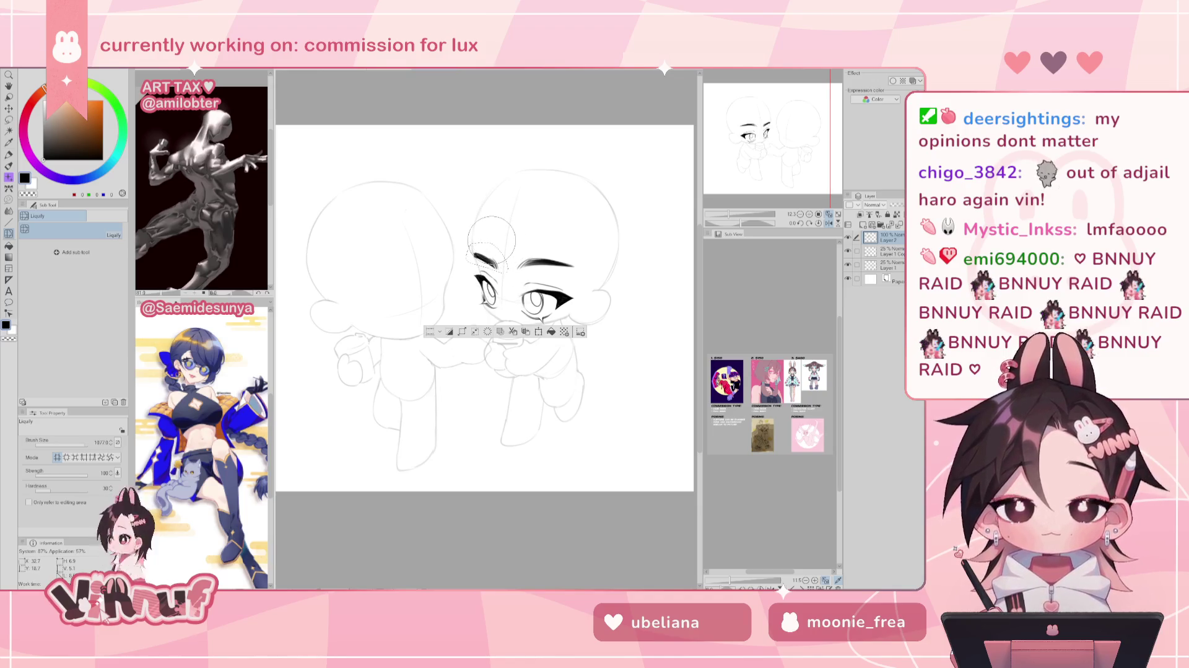
{"action": "key", "text": "ctrl+d"}
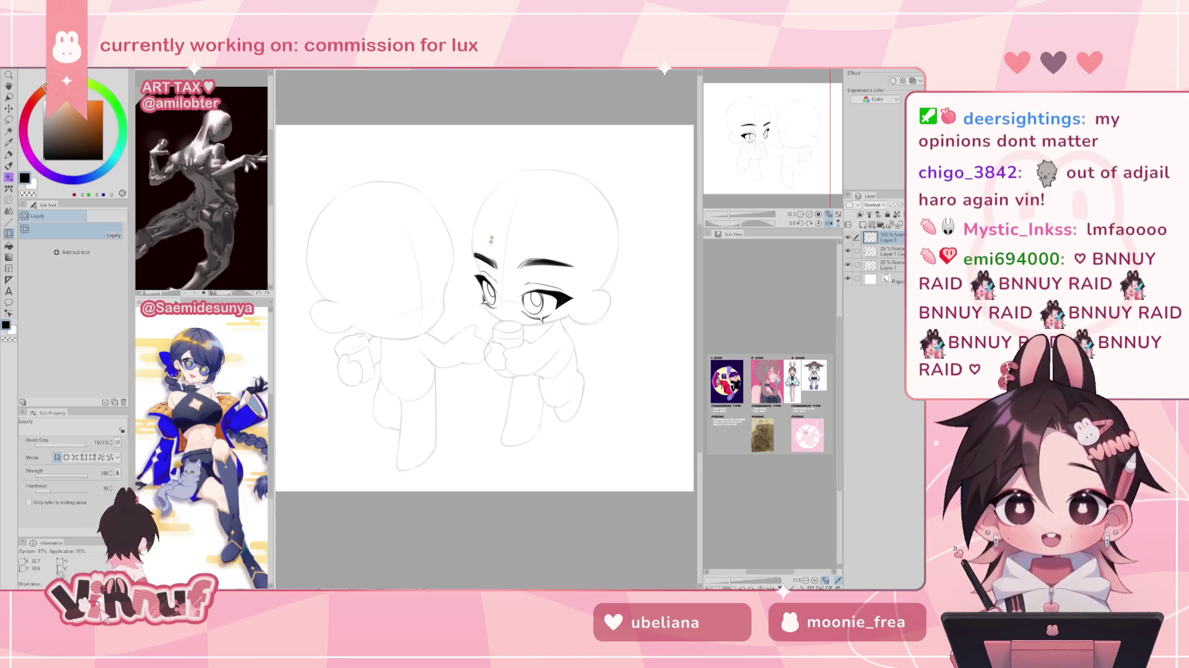
Refine one eyebrow's curve with Liquify confined to a lasso selection, then return to the pen.
{"action": "key", "text": "m"}
{"action": "left_click_drag", "start_coordinate": [523, 276], "coordinate": [584, 269]}
{"action": "key", "text": "j"}
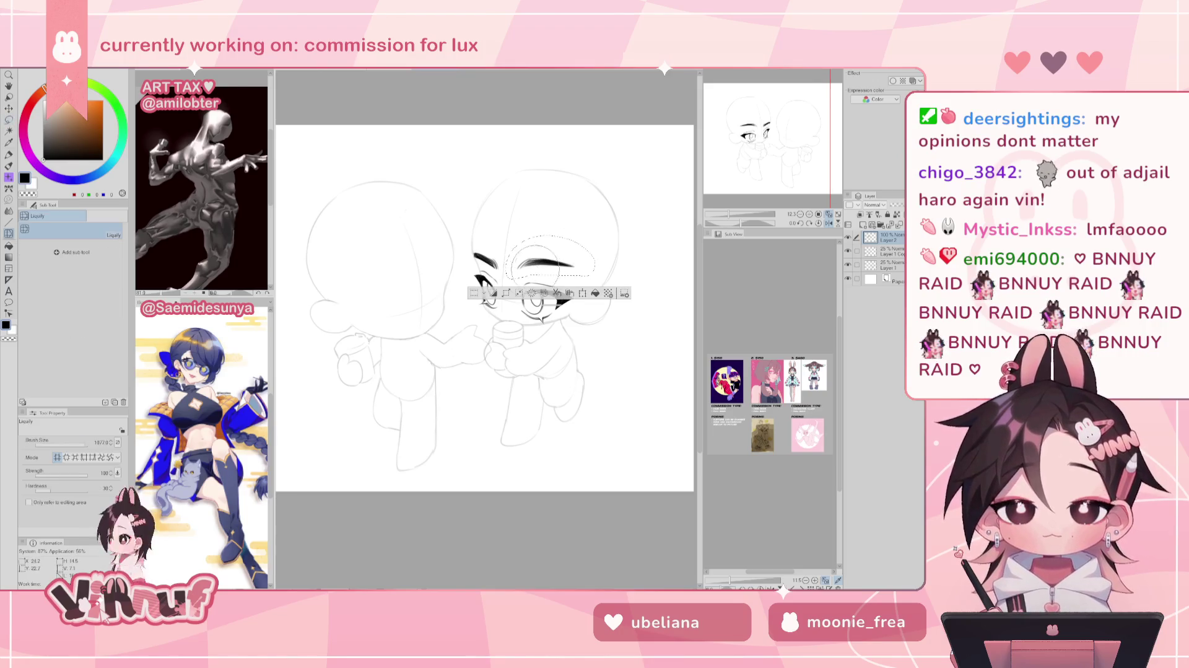
{"action": "key", "text": "h"}
{"action": "left_click_drag", "start_coordinate": [434, 267], "coordinate": [455, 251]}
{"action": "left_click_drag", "start_coordinate": [449, 268], "coordinate": [433, 263]}
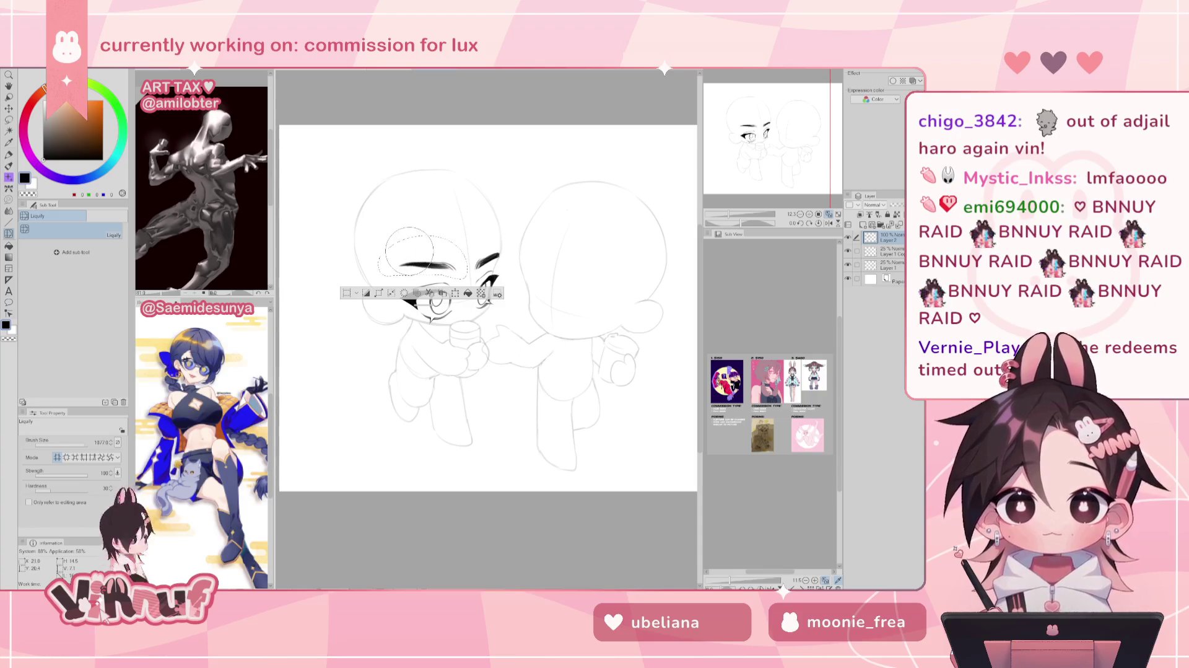
{"action": "key", "text": "ctrl+d"}
{"action": "key", "text": "h"}
{"action": "key", "text": "h"}
{"action": "key", "text": "b"}
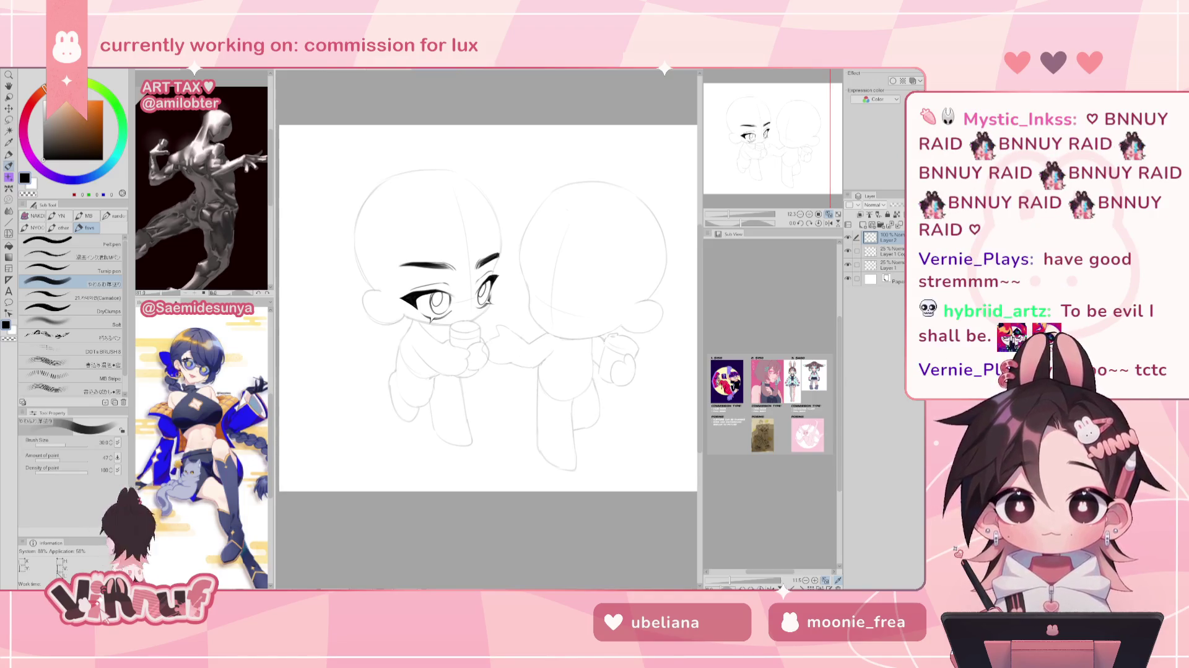
Add a new top layer and try hair strokes above the left eyebrow, undoing them.
{"action": "left_click", "coordinate": [863, 224]}
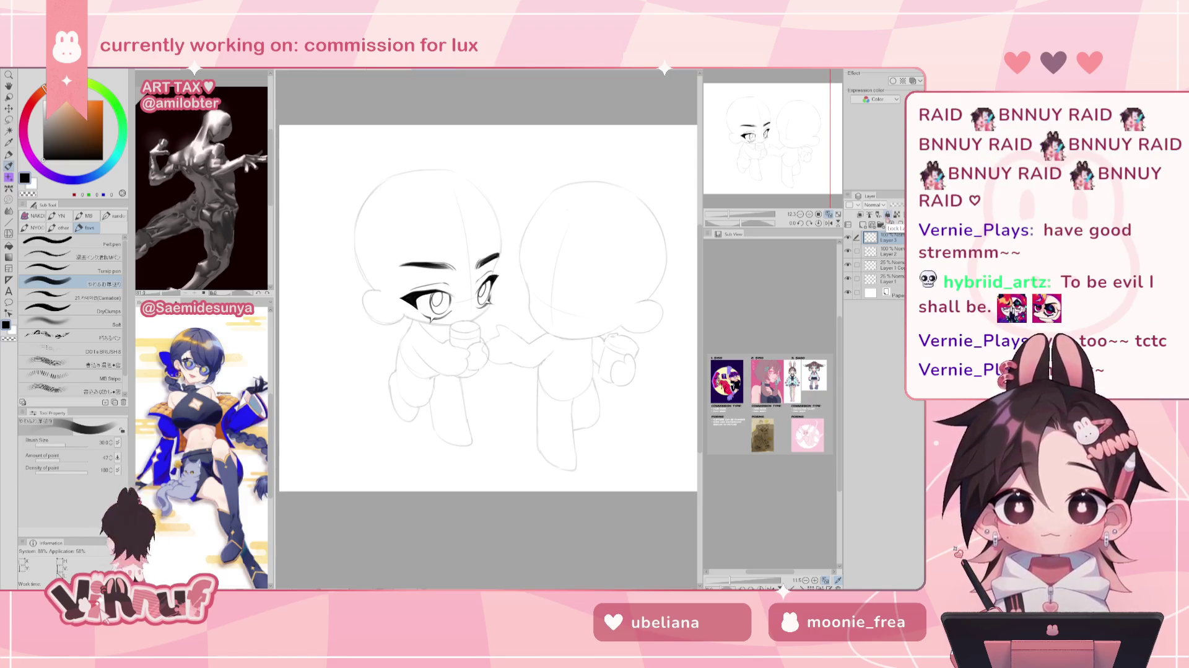
{"action": "left_click_drag", "start_coordinate": [443, 251], "coordinate": [454, 268]}
{"action": "key", "text": "ctrl+z"}
{"action": "key", "text": "ctrl+z"}
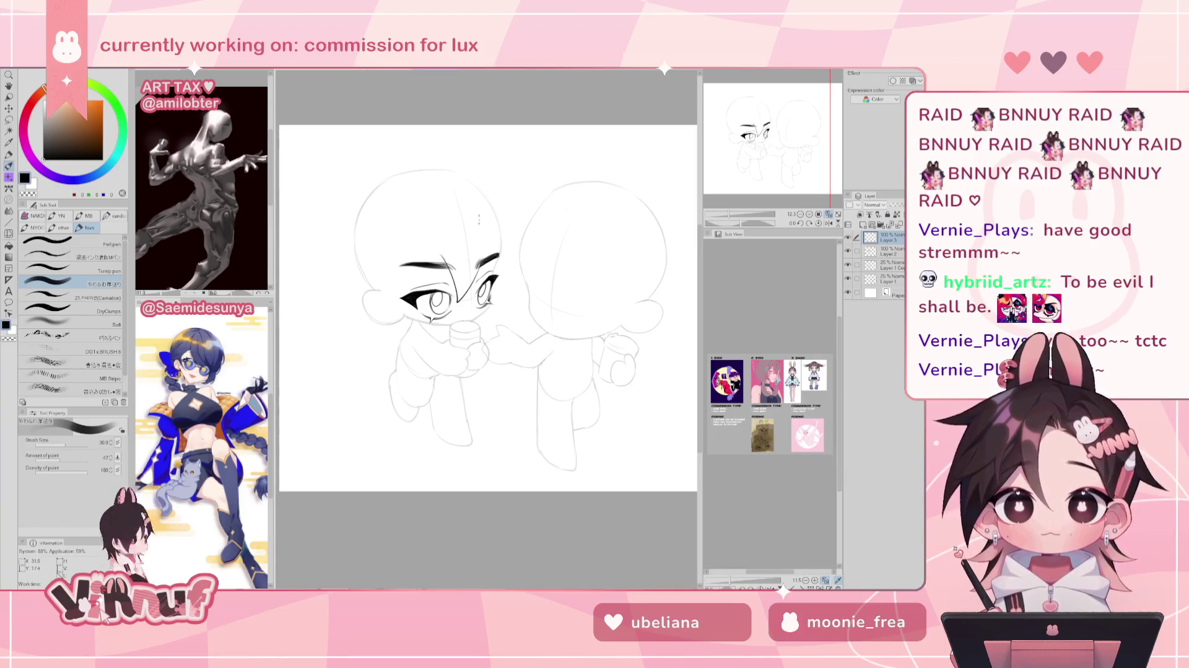
{"action": "left_click_drag", "start_coordinate": [444, 254], "coordinate": [478, 284]}
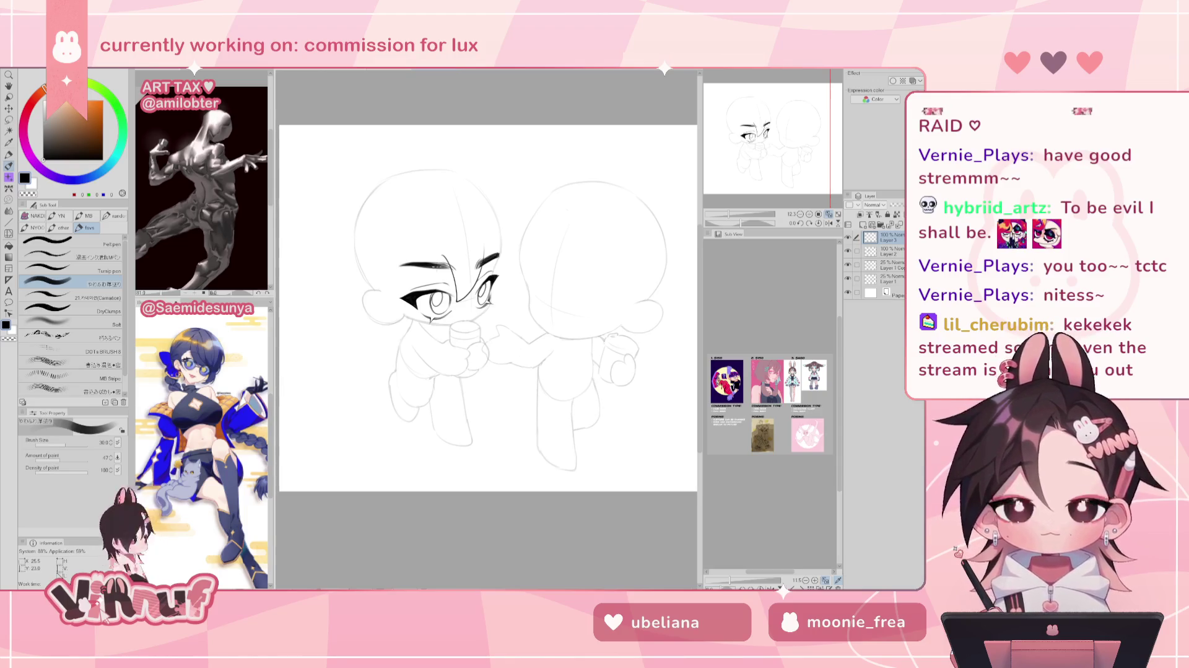
{"action": "left_click_drag", "start_coordinate": [415, 247], "coordinate": [387, 247]}
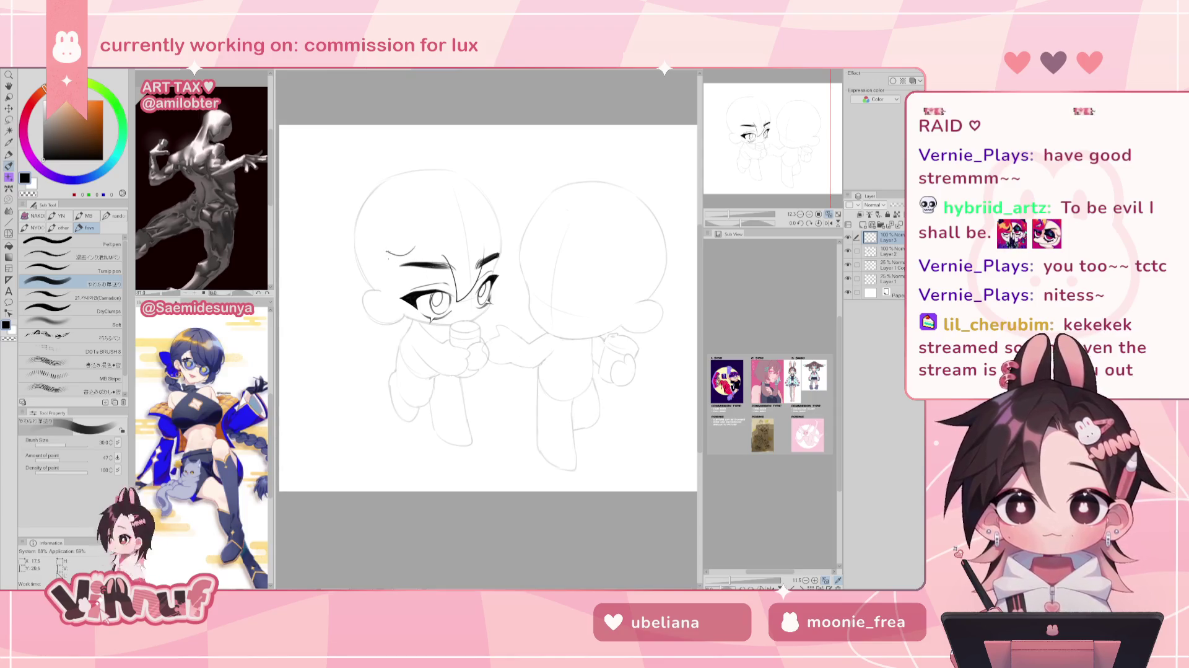
{"action": "key", "text": "ctrl+z"}
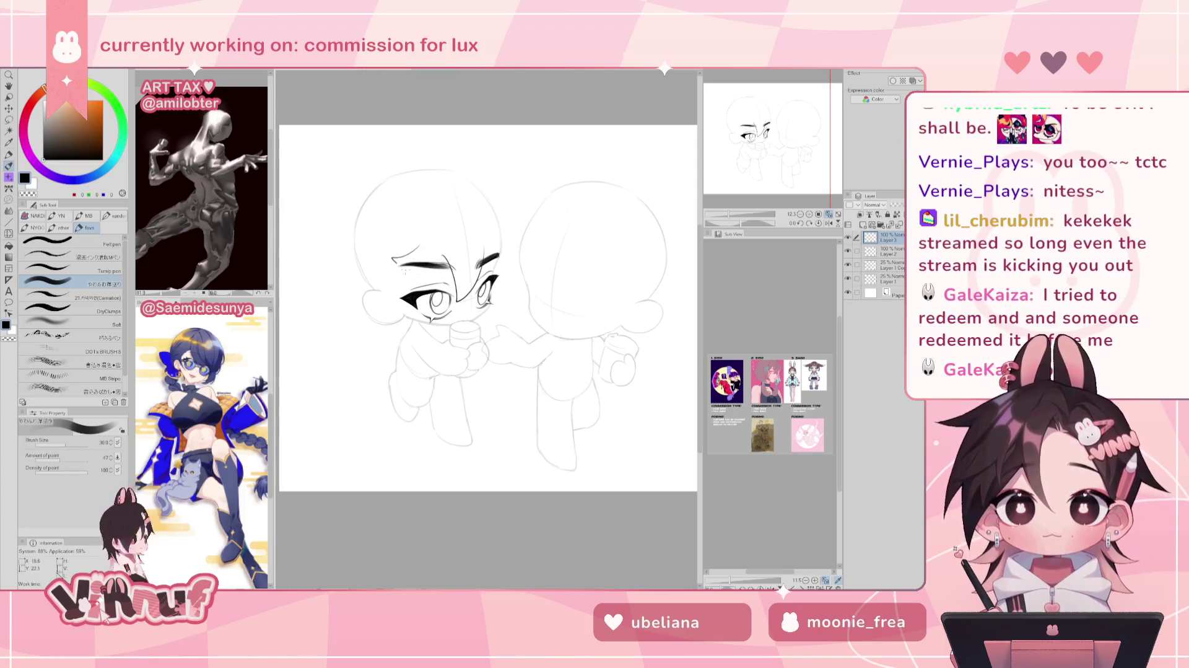
Try a curved line above the eyebrow and a first ahoge curve above the head, discarding both.
{"action": "left_click_drag", "start_coordinate": [384, 258], "coordinate": [429, 247]}
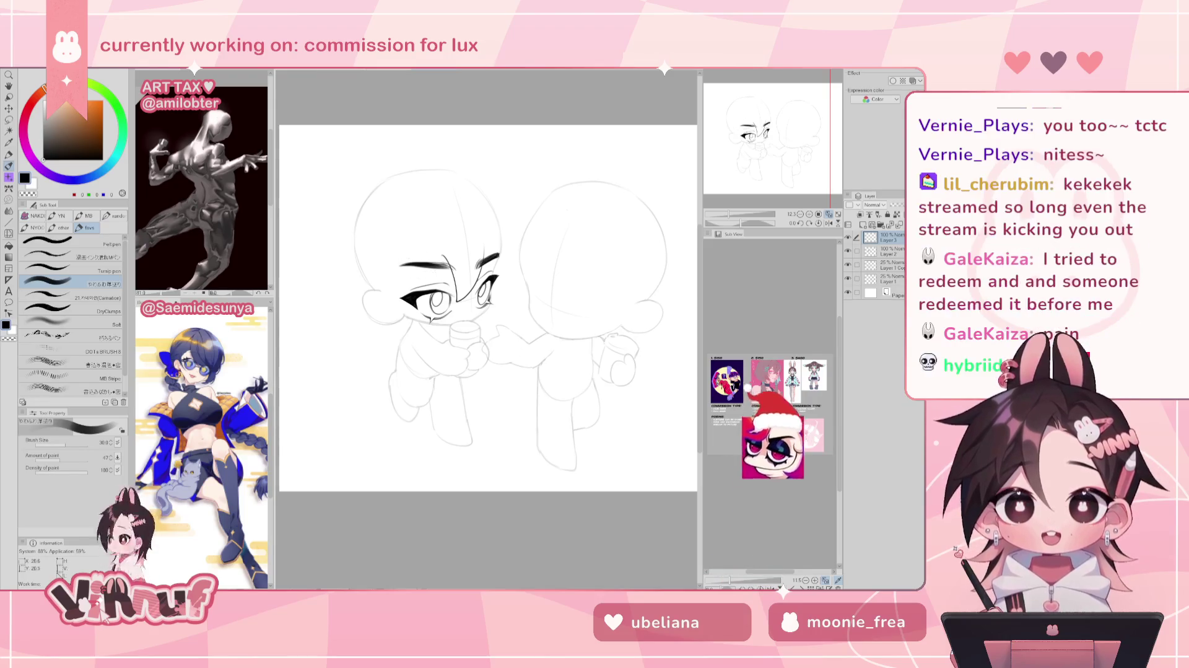
{"action": "key", "text": "h"}
{"action": "key", "text": "ctrl+z"}
{"action": "key", "text": "h"}
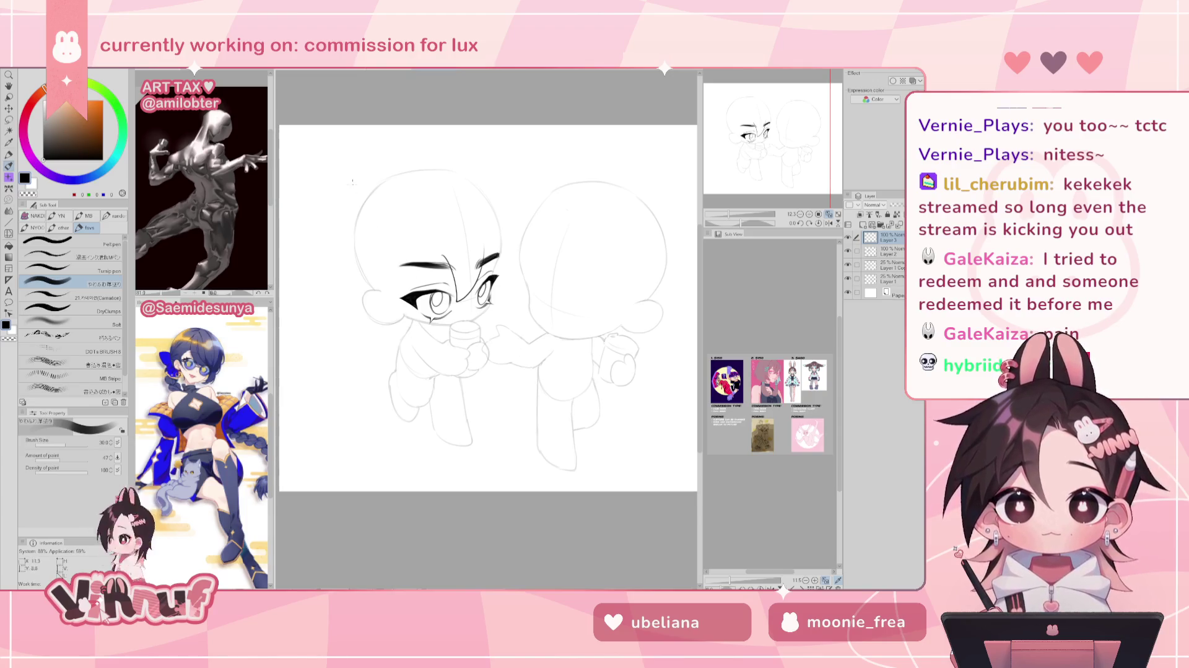
{"action": "mouse_move", "coordinate": [353, 195]}
{"action": "left_mouse_down"}
{"action": "mouse_move", "coordinate": [347, 155]}
{"action": "mouse_move", "coordinate": [362, 192]}
{"action": "left_mouse_up"}
{"action": "key", "text": "ctrl+z"}
{"action": "key", "text": "ctrl+z"}
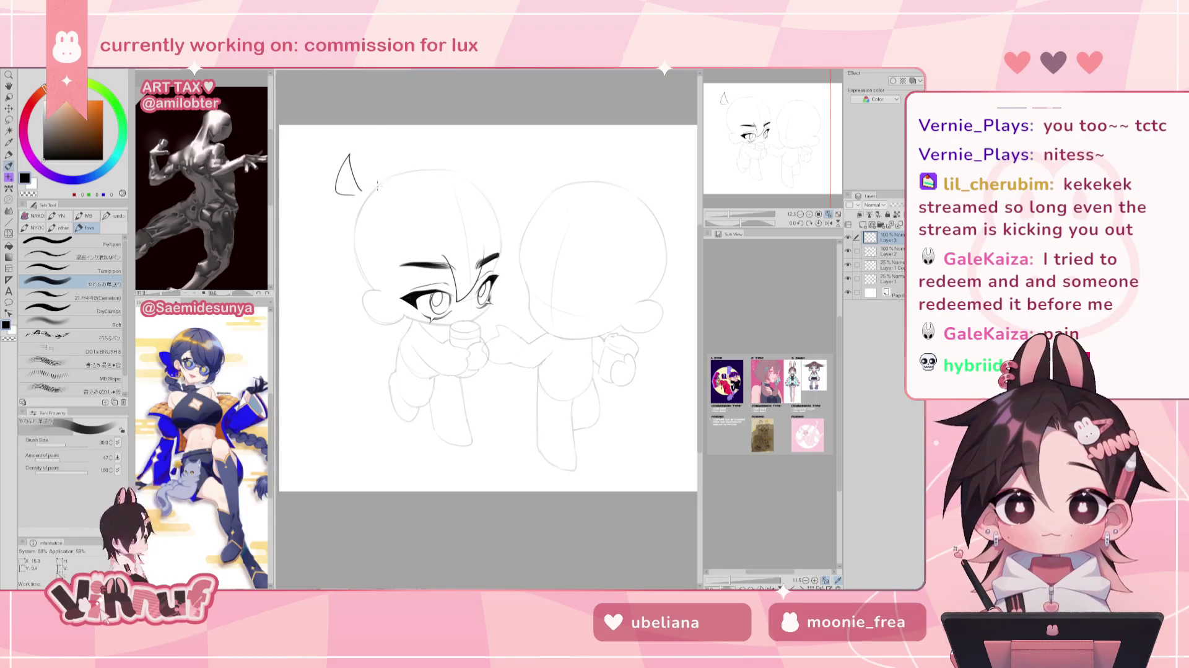
Add a short stroke at the ahoge's base and test bang curves on the head's left side.
{"action": "left_click_drag", "start_coordinate": [361, 192], "coordinate": [373, 166]}
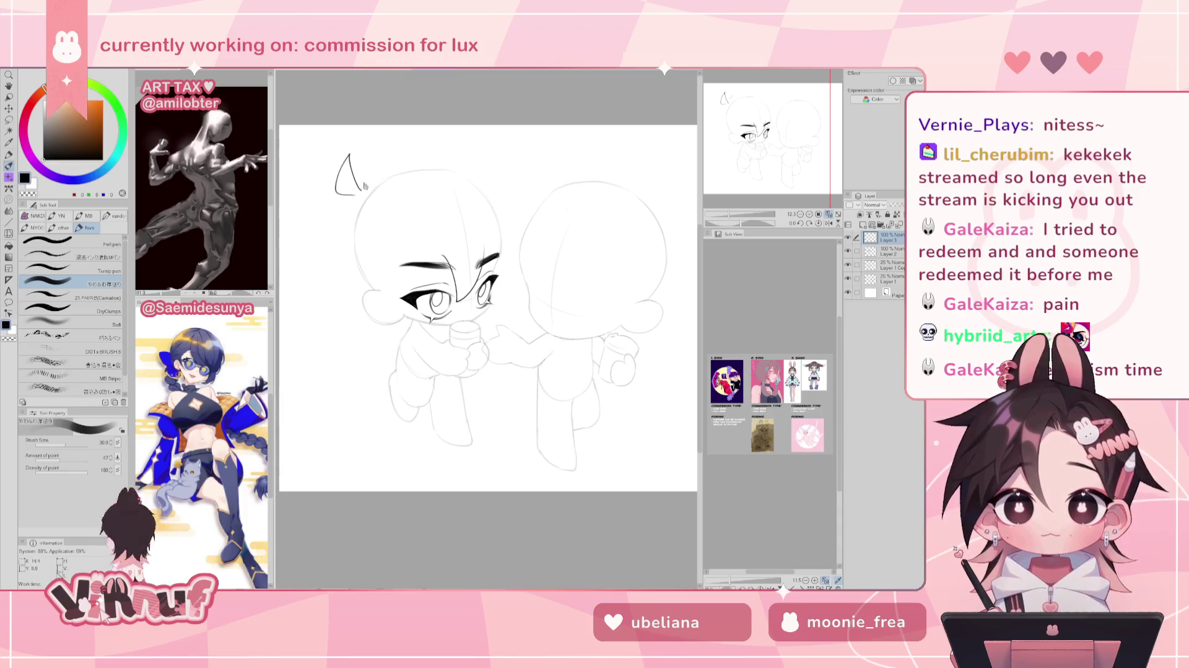
{"action": "left_click_drag", "start_coordinate": [362, 190], "coordinate": [416, 160]}
{"action": "key", "text": "ctrl+z"}
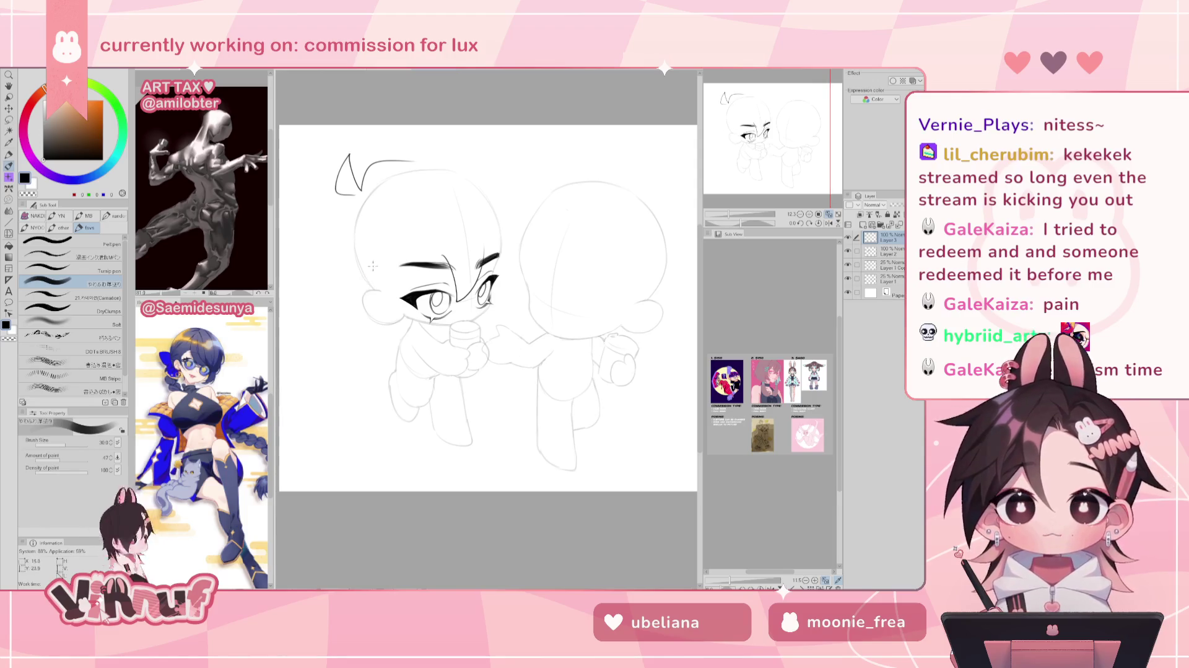
{"action": "left_click_drag", "start_coordinate": [387, 263], "coordinate": [353, 280]}
{"action": "key", "text": "ctrl+z"}
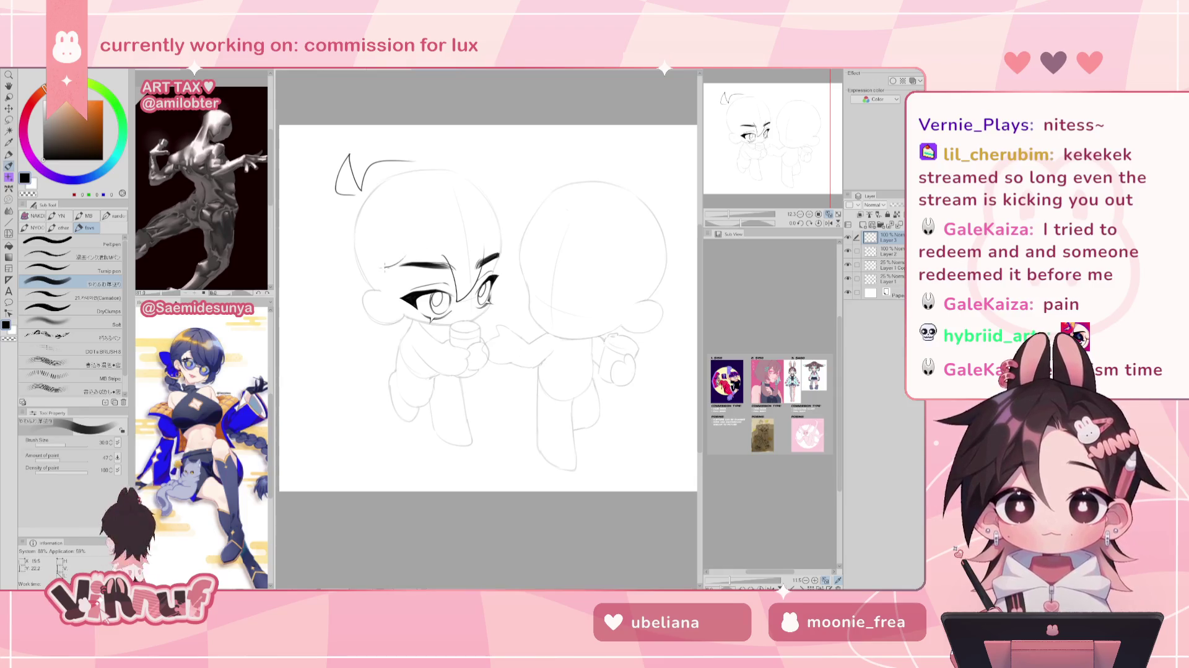
{"action": "mouse_move", "coordinate": [403, 259]}
{"action": "left_mouse_down"}
{"action": "mouse_move", "coordinate": [383, 272]}
{"action": "mouse_move", "coordinate": [437, 276]}
{"action": "left_mouse_up"}
{"action": "key", "text": "ctrl+z"}
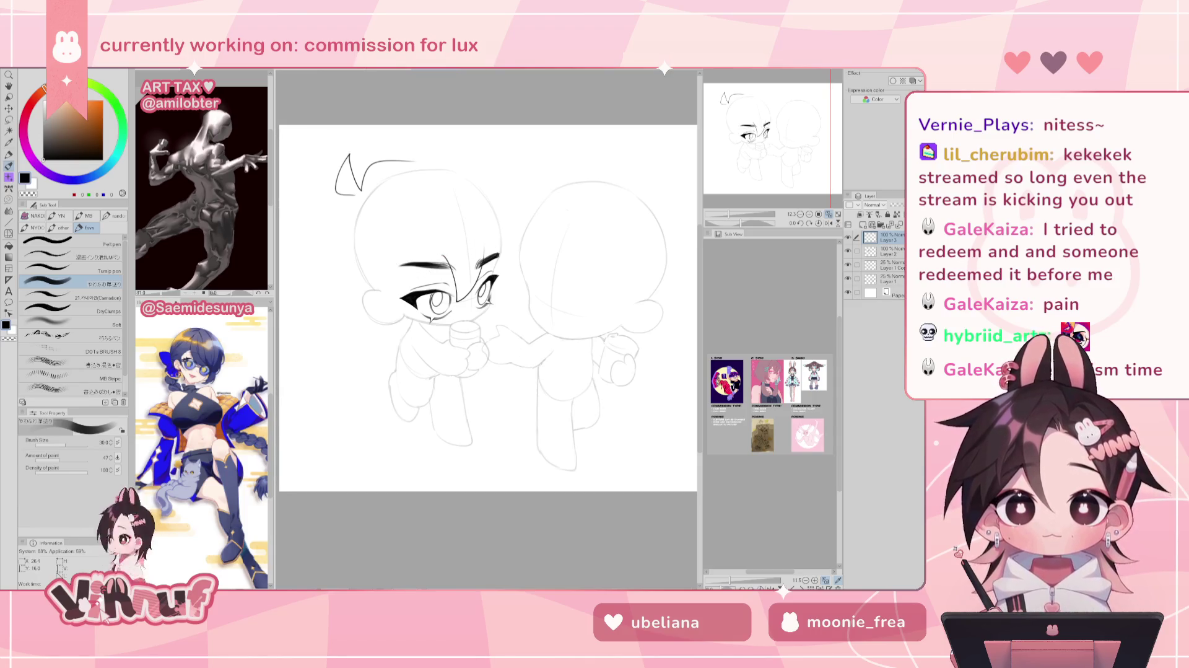
Try small hair arcs near the head top and a forehead bang, checking in mirrored view.
{"action": "left_click_drag", "start_coordinate": [442, 224], "coordinate": [479, 241]}
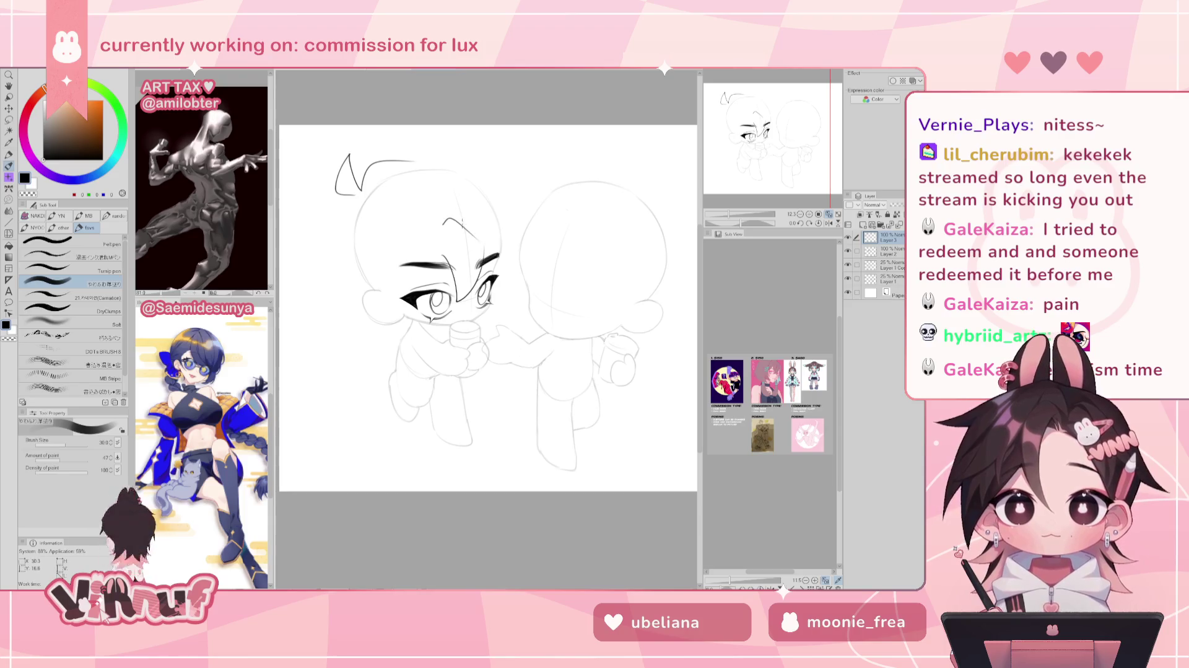
{"action": "key", "text": "h"}
{"action": "key", "text": "ctrl+z"}
{"action": "left_click_drag", "start_coordinate": [519, 218], "coordinate": [527, 216]}
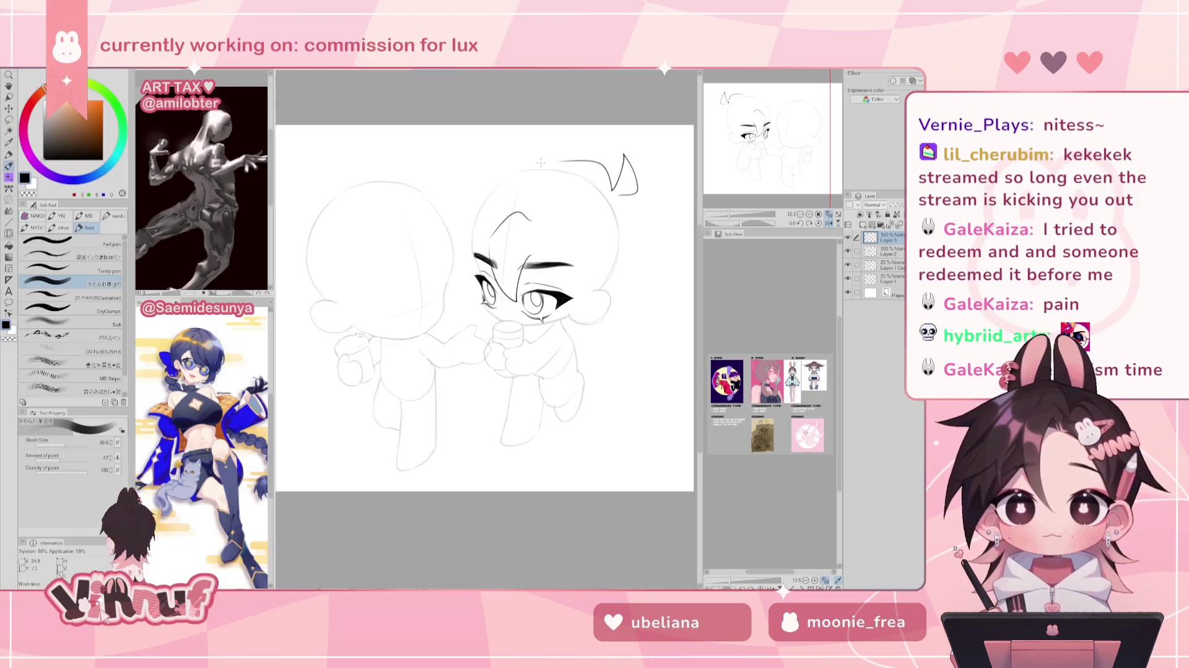
{"action": "key", "text": "h"}
{"action": "key", "text": "ctrl+z"}
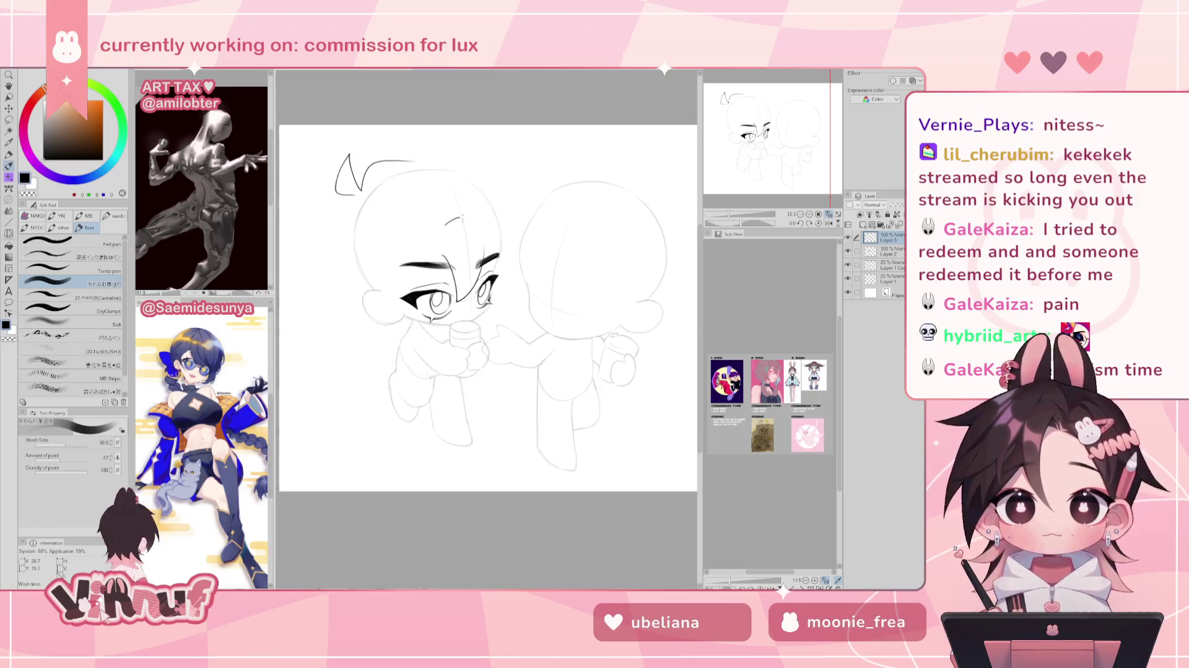
{"action": "left_click_drag", "start_coordinate": [446, 223], "coordinate": [485, 243]}
{"action": "key", "text": "ctrl+z"}
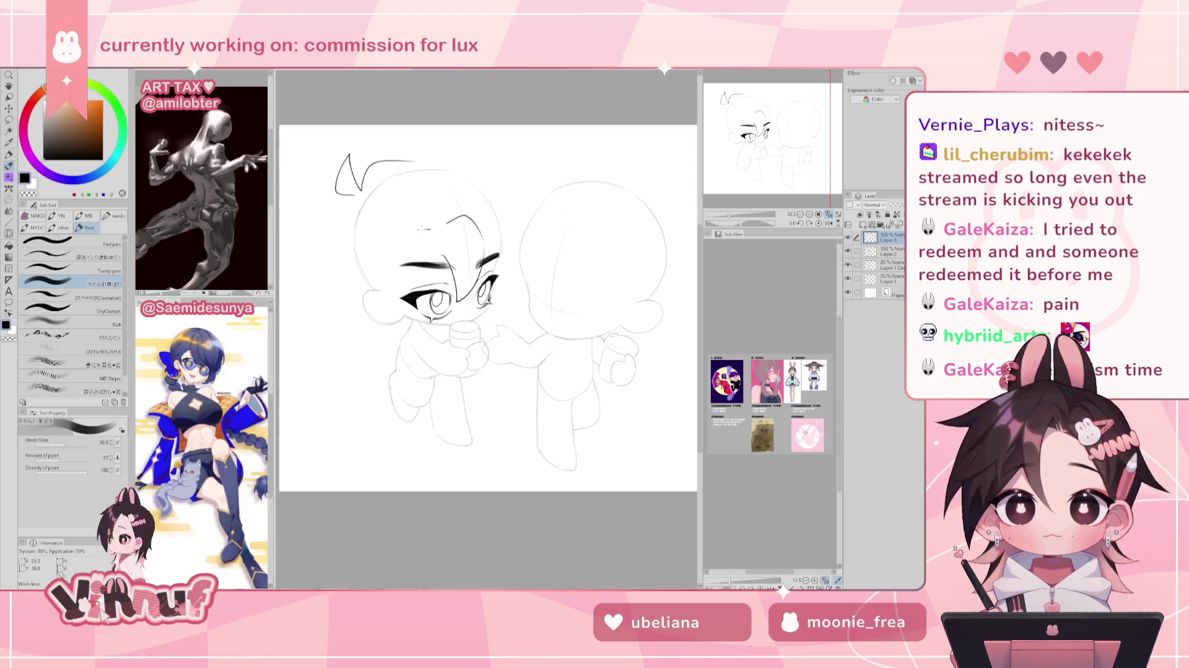
Draw bang strands down beside the eyebrow, redrawing the short strand near it until it fits.
{"action": "left_click_drag", "start_coordinate": [427, 230], "coordinate": [382, 283]}
{"action": "key", "text": "ctrl+z"}
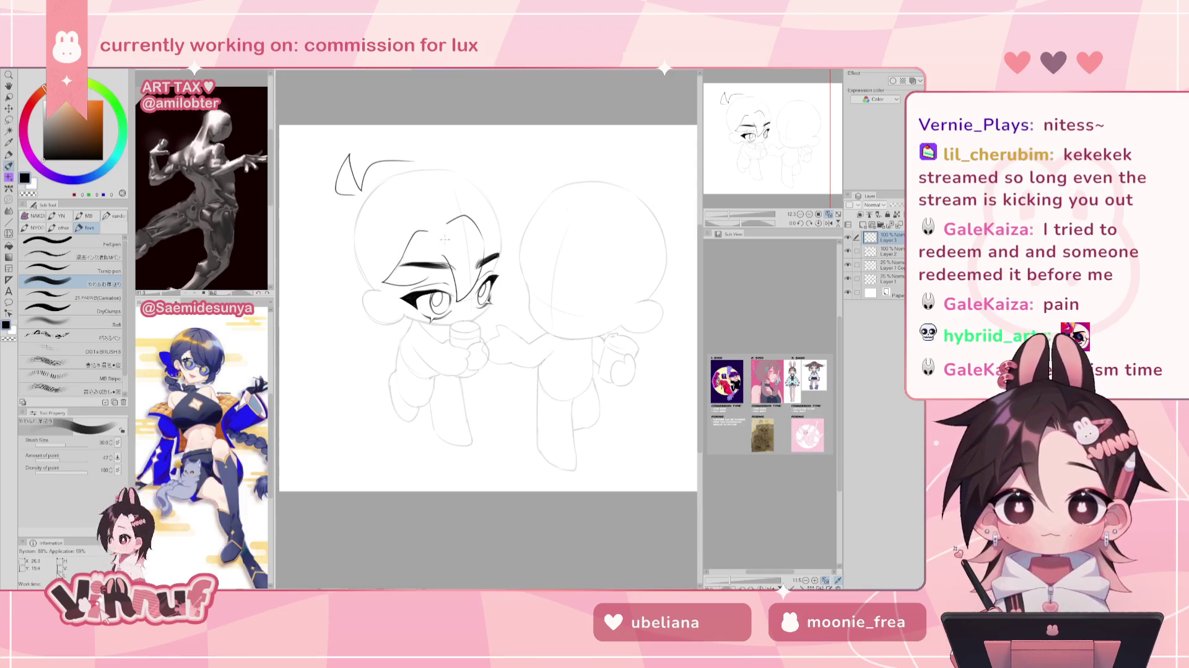
{"action": "key", "text": "h"}
{"action": "mouse_move", "coordinate": [547, 257]}
{"action": "left_mouse_down"}
{"action": "mouse_move", "coordinate": [526, 281]}
{"action": "mouse_move", "coordinate": [565, 284]}
{"action": "mouse_move", "coordinate": [530, 282]}
{"action": "left_mouse_up"}
{"action": "key", "text": "ctrl+z"}
{"action": "key", "text": "ctrl+z"}
{"action": "key", "text": "ctrl+z"}
{"action": "key", "text": "ctrl+z"}
{"action": "key", "text": "ctrl+z"}
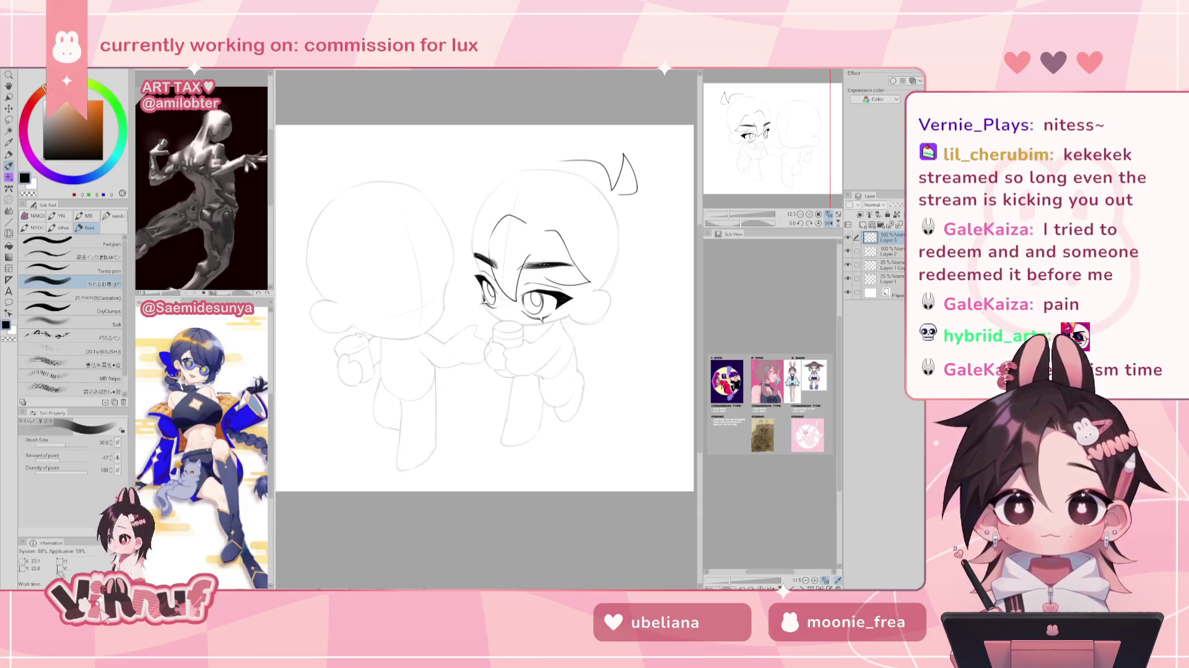
{"action": "key", "text": "ctrl+z"}
{"action": "left_click_drag", "start_coordinate": [547, 255], "coordinate": [531, 284]}
{"action": "key", "text": "ctrl+z"}
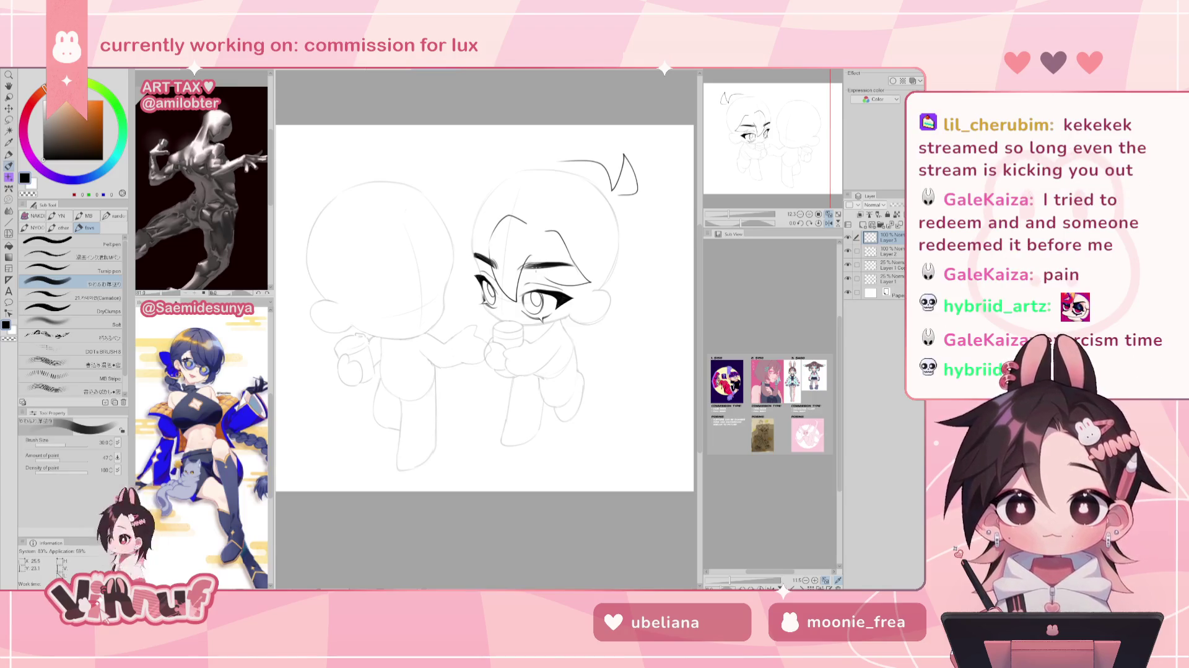
{"action": "left_click_drag", "start_coordinate": [548, 256], "coordinate": [531, 282]}
{"action": "key", "text": "ctrl+z"}
{"action": "key", "text": "ctrl+z"}
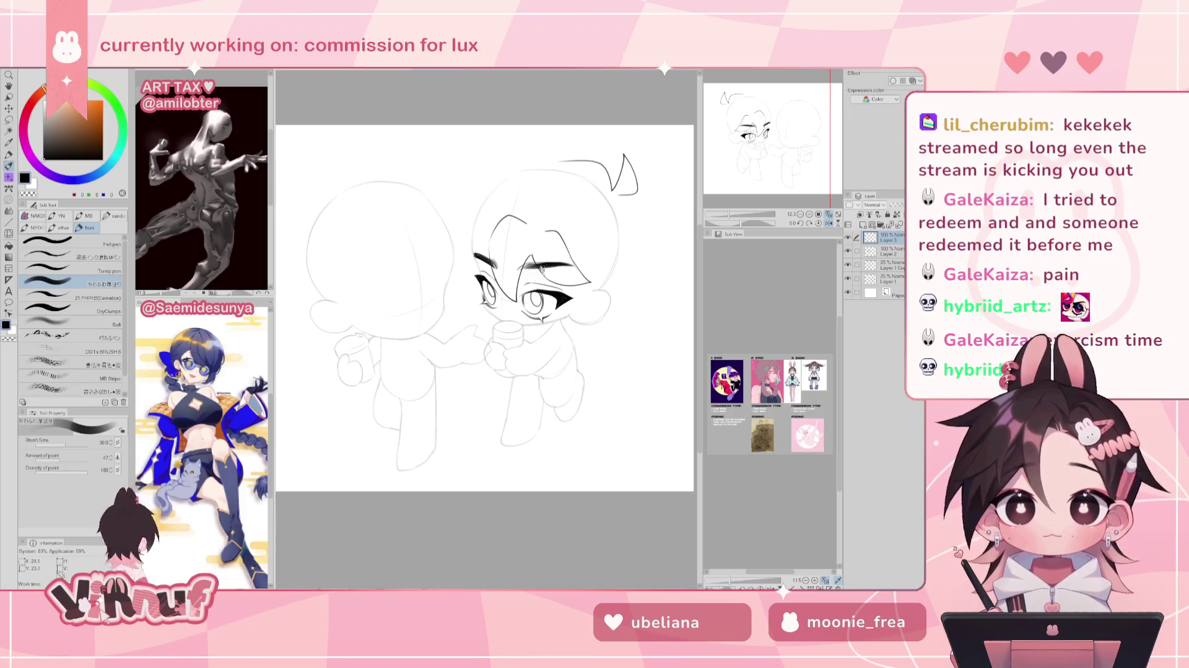
Nudge the ahoge, bangs and brow sketch layer slightly right, then Alt+Tab to the browser.
{"action": "key", "text": "h"}
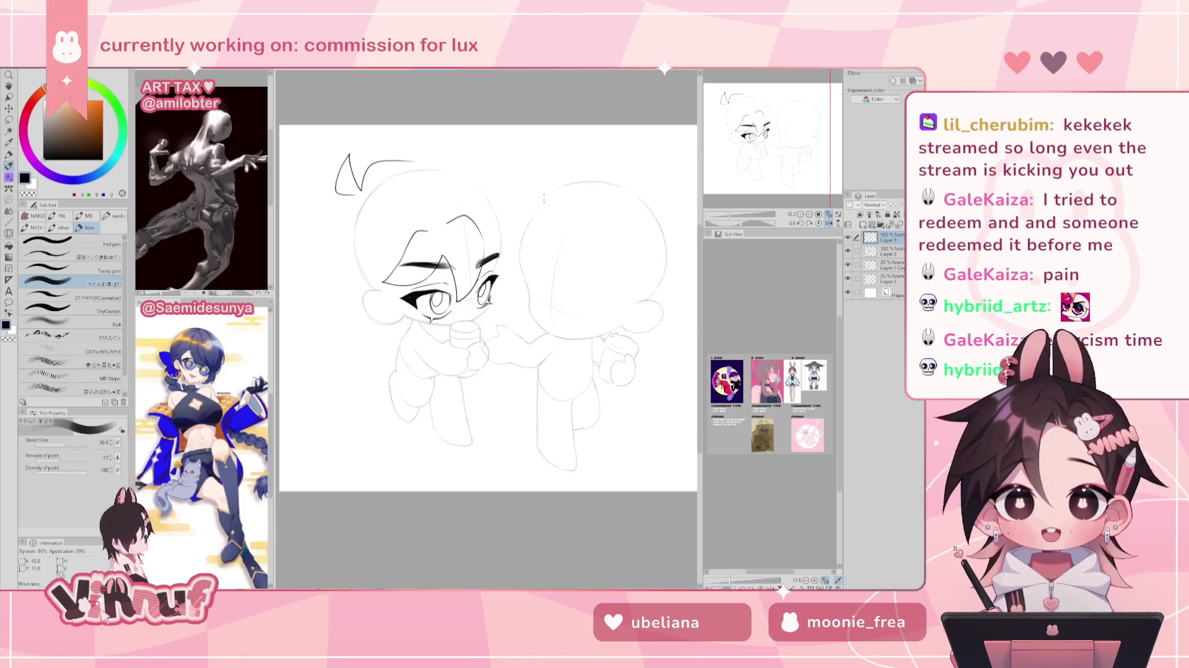
{"action": "key", "text": "k"}
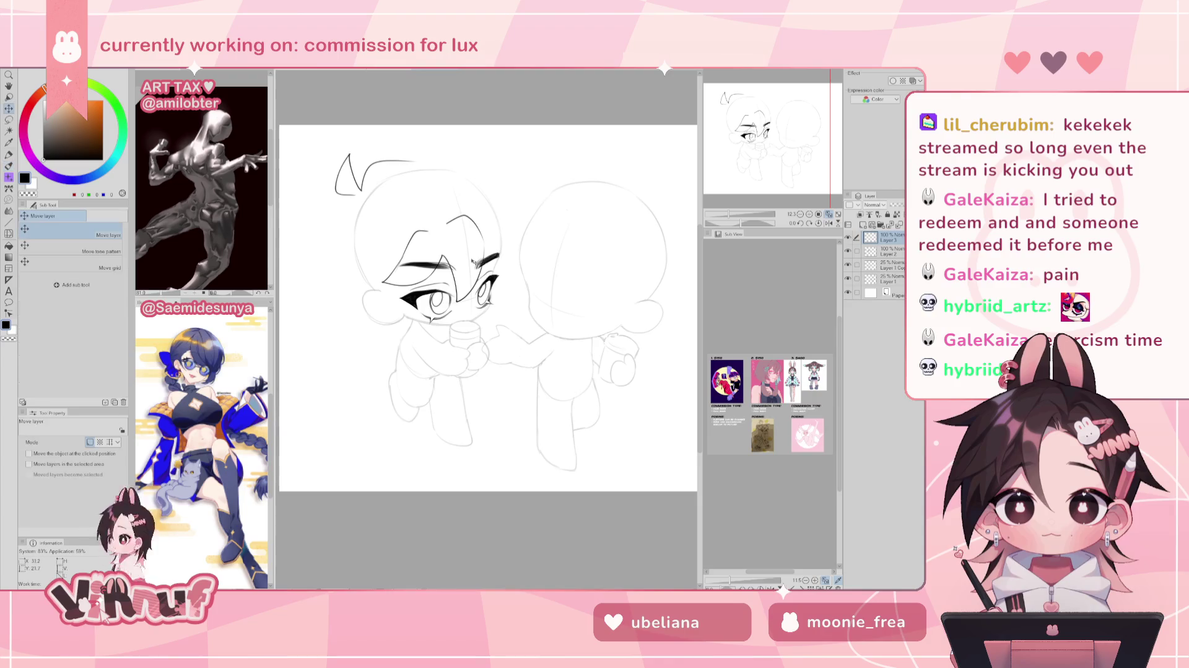
{"action": "left_click_drag", "start_coordinate": [472, 264], "coordinate": [476, 265]}
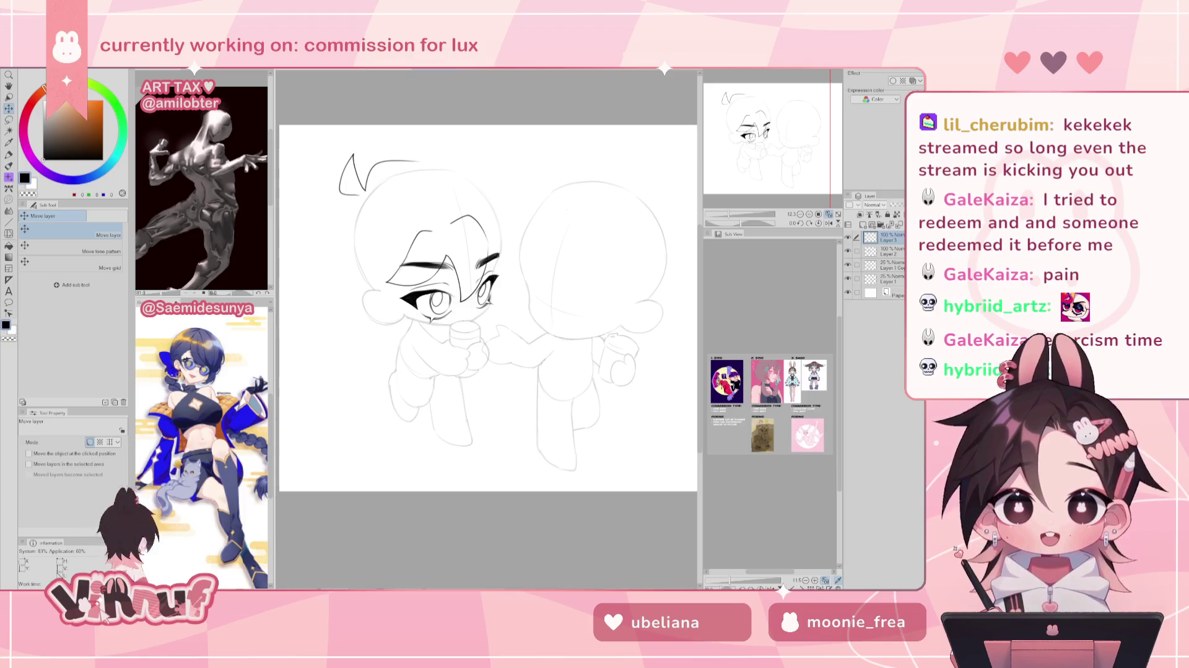
{"action": "key", "text": "alt+Tab"}
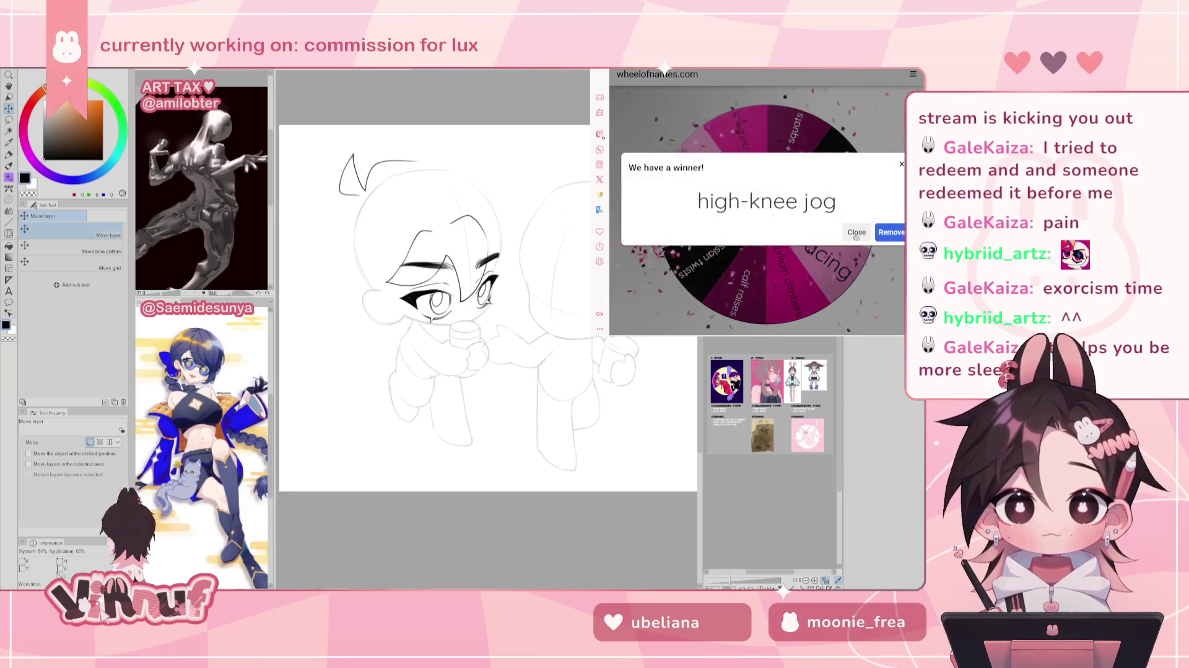
Dismiss the 'high-knee jog' winner popup in Wheel of Names.
{"action": "left_click", "coordinate": [806, 217]}
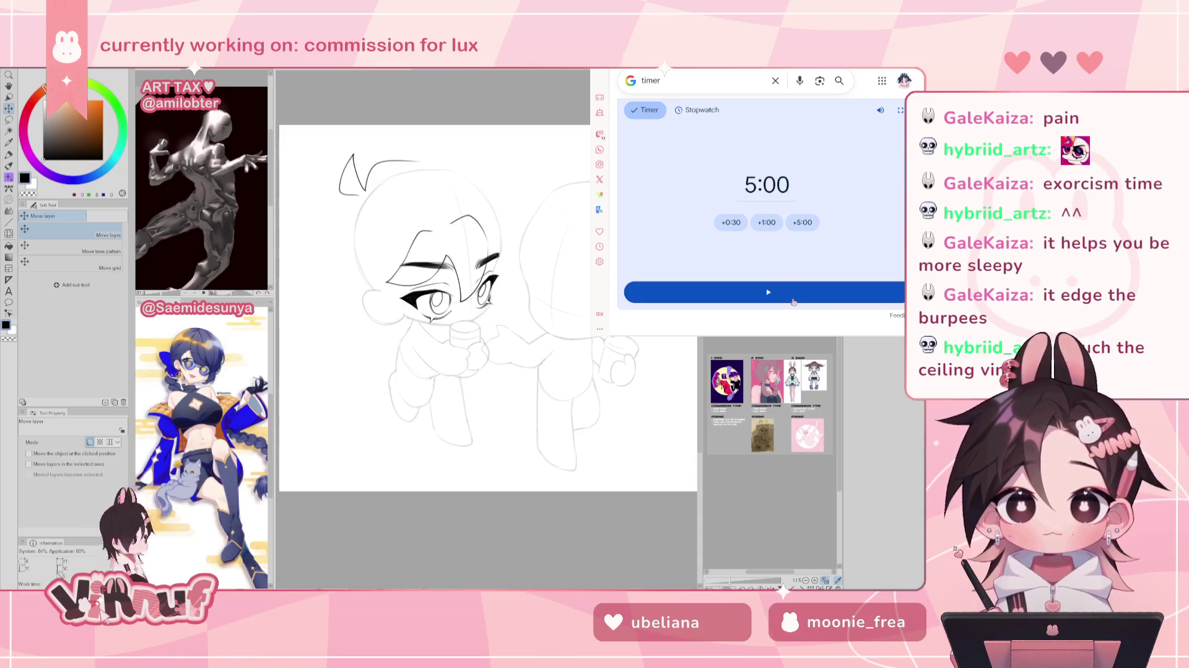
Start the 5:00 Google timer countdown.
{"action": "left_click", "coordinate": [783, 296]}
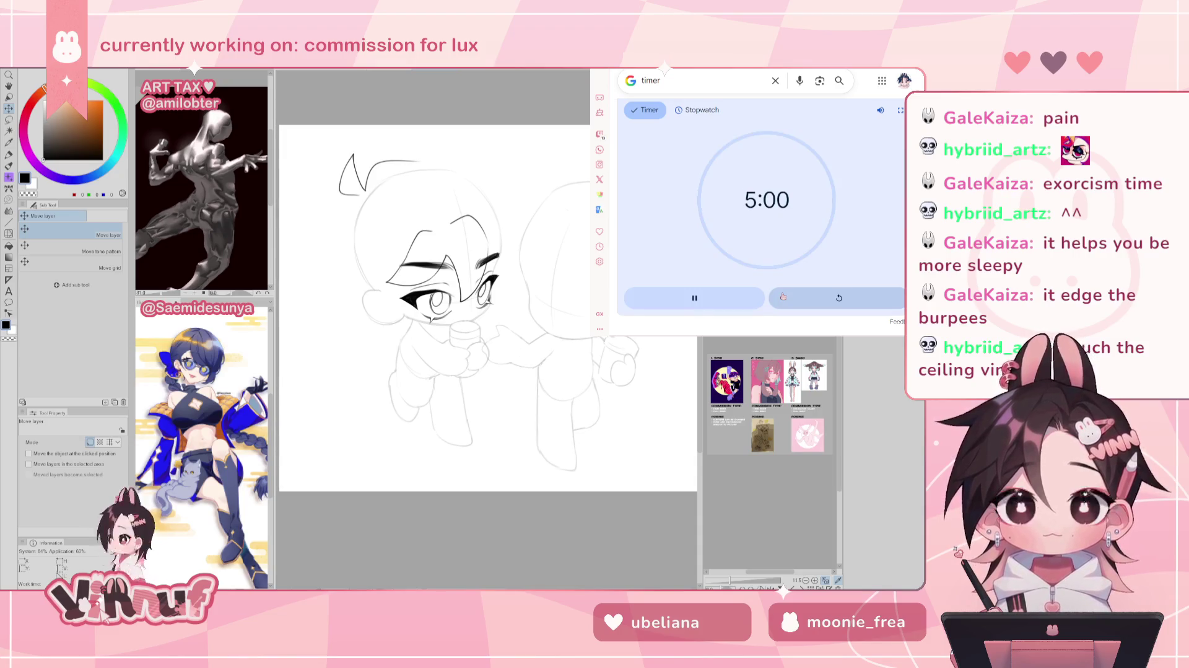
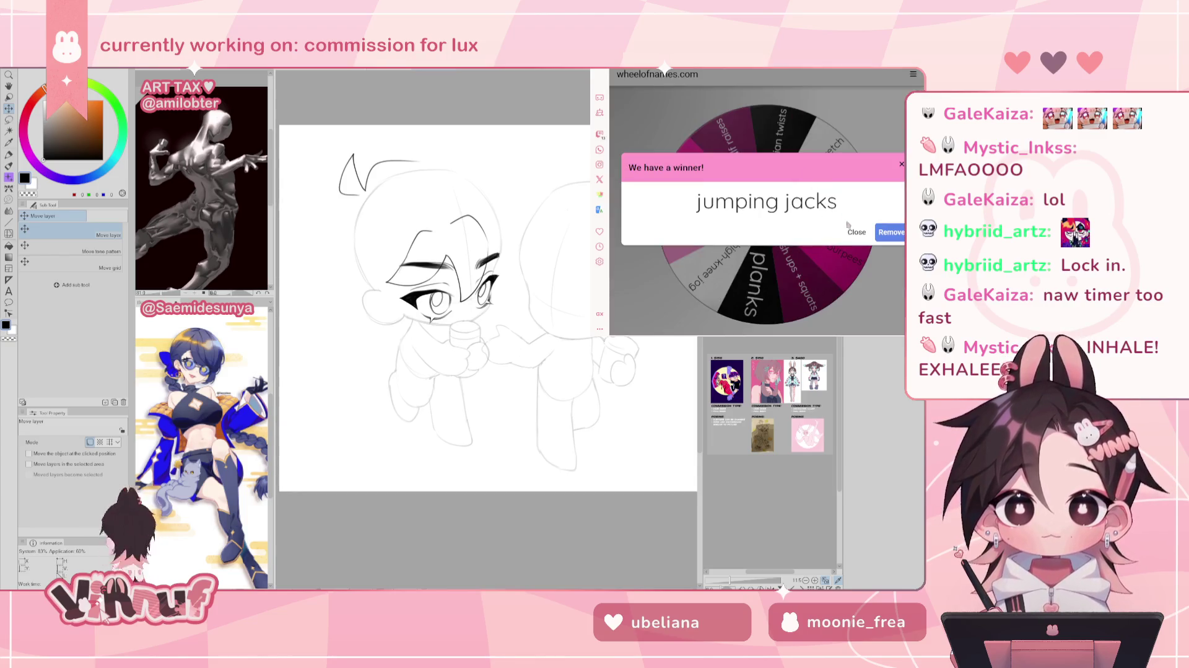
Spin the exercise wheel three more times, dismissing each winner, then switch to the Google timer tab.
{"action": "left_click", "coordinate": [855, 231]}
{"action": "left_click", "coordinate": [791, 217]}
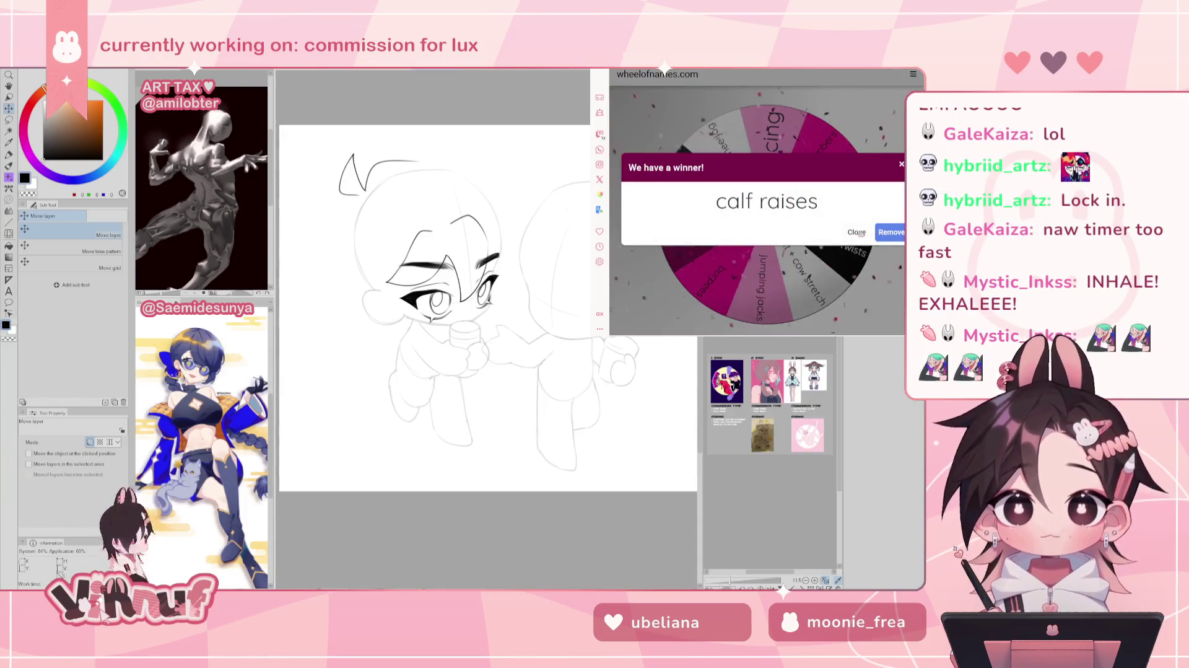
{"action": "left_click", "coordinate": [807, 228]}
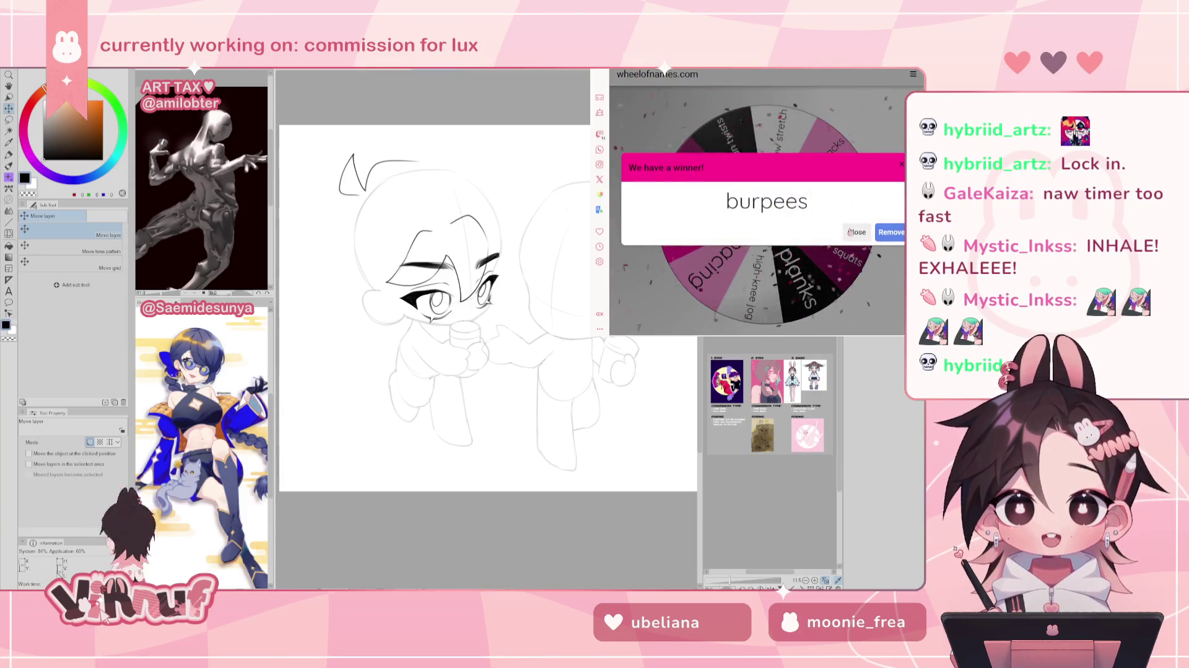
{"action": "left_click", "coordinate": [777, 254]}
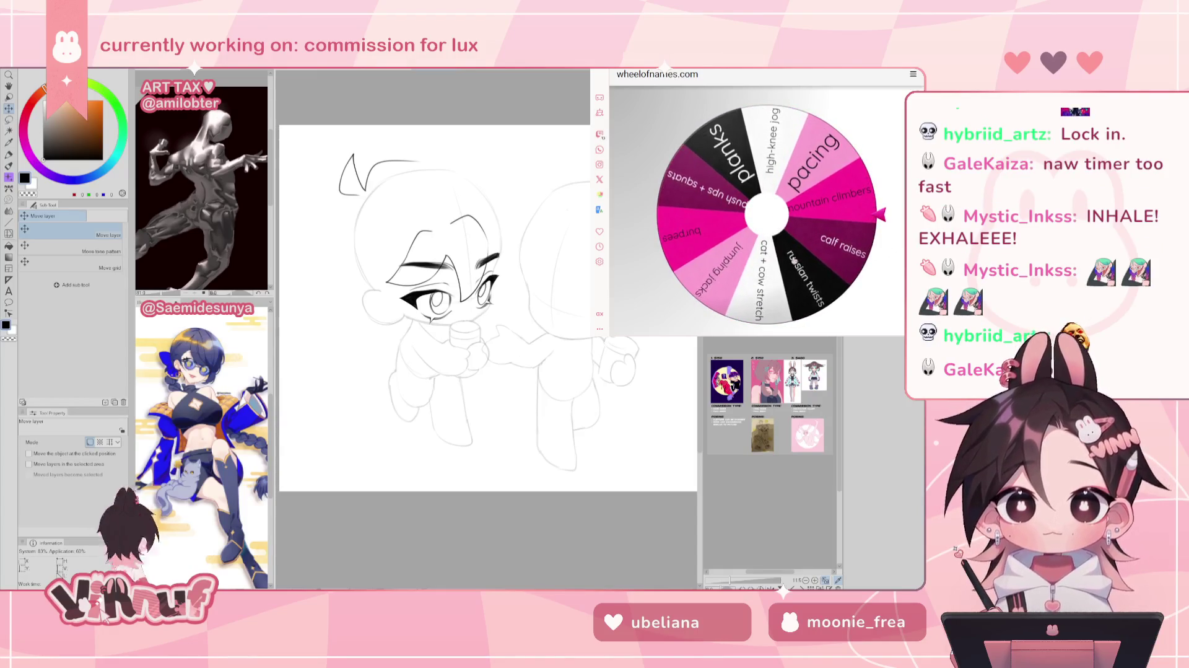
{"action": "left_click", "coordinate": [857, 232]}
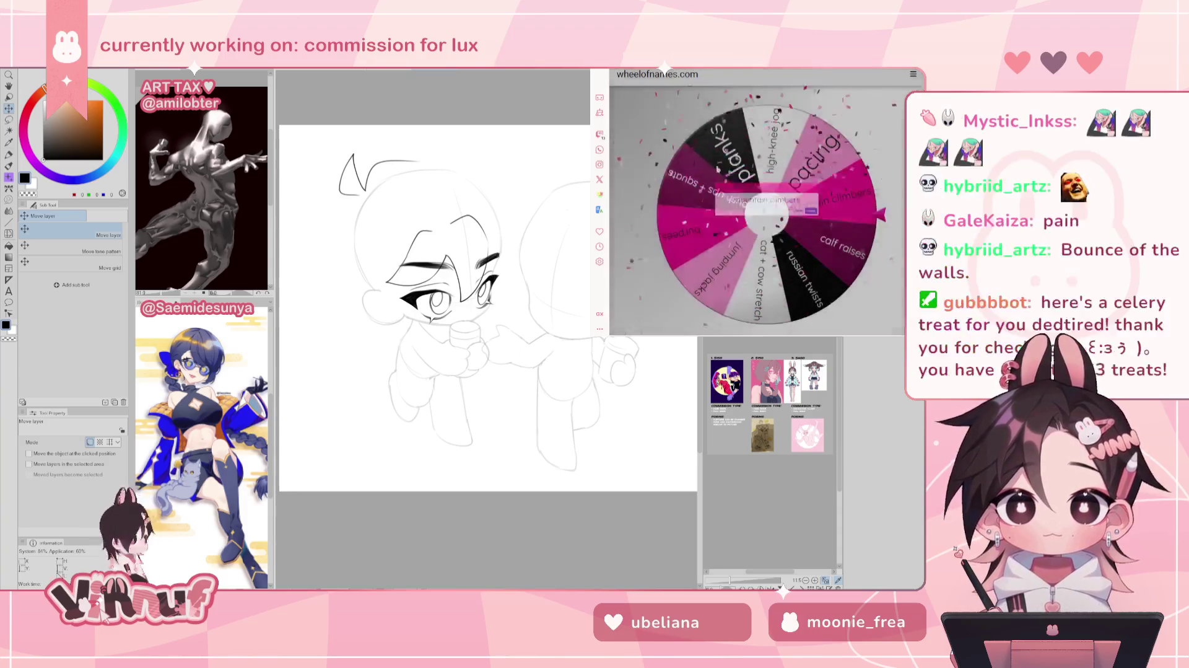
{"action": "key", "text": "ctrl+Tab"}
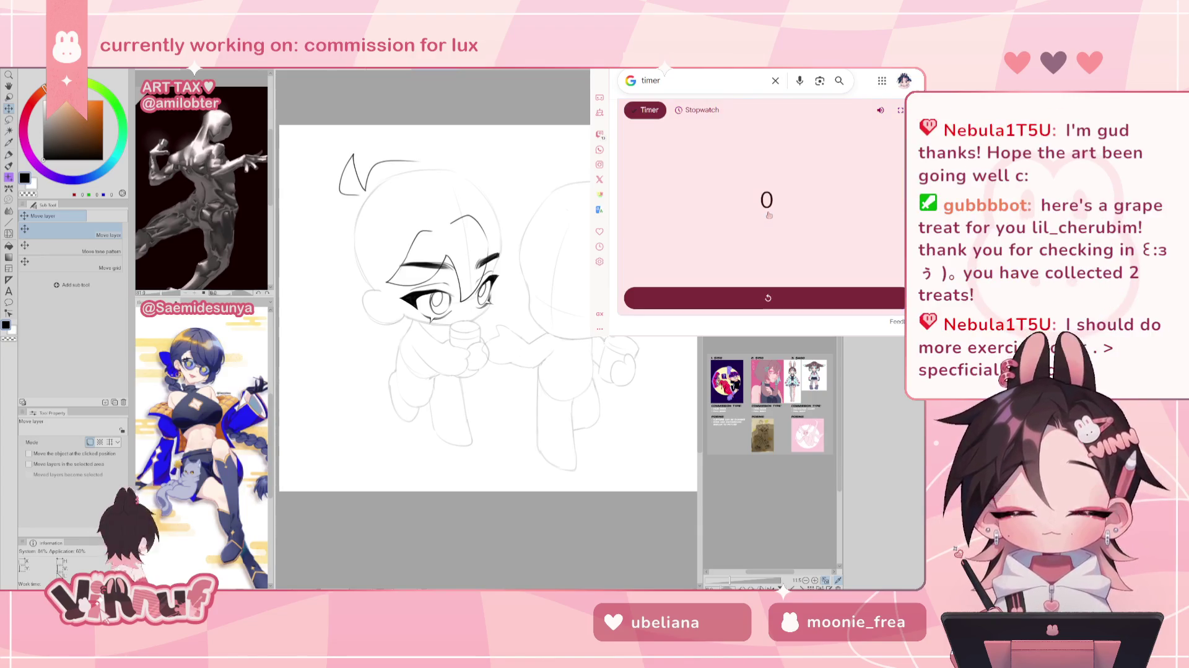
Reset the finished Google timer back to 5:00.
{"action": "left_click", "coordinate": [808, 192]}
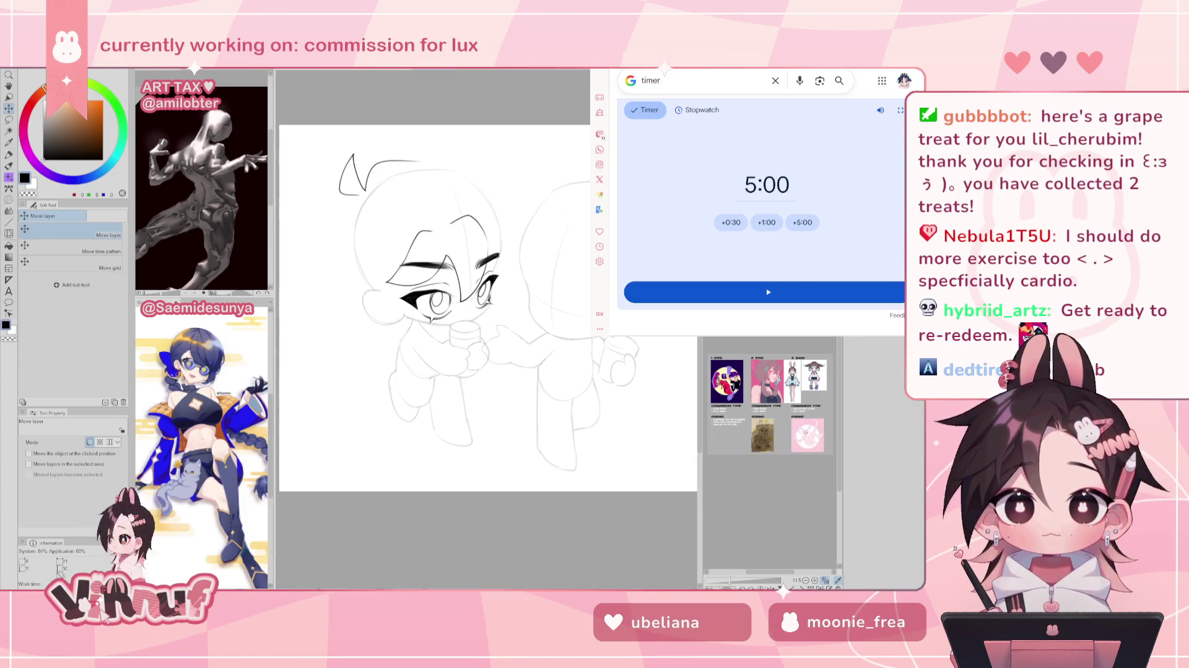
Close the Google timer window to return to the chibi drawing.
{"action": "left_click", "coordinate": [475, 100]}
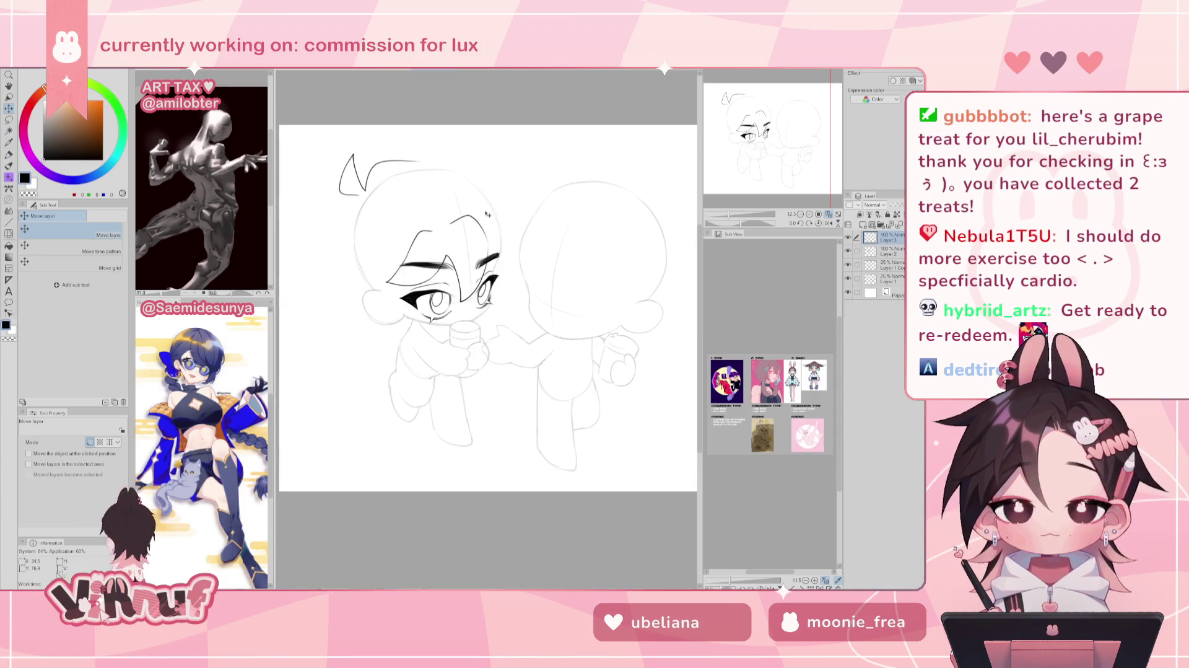
Undo an accidental layer shift, switch to the Pen, and discard a trial hair stroke.
{"action": "left_click_drag", "start_coordinate": [487, 213], "coordinate": [433, 204]}
{"action": "key", "text": "ctrl+z"}
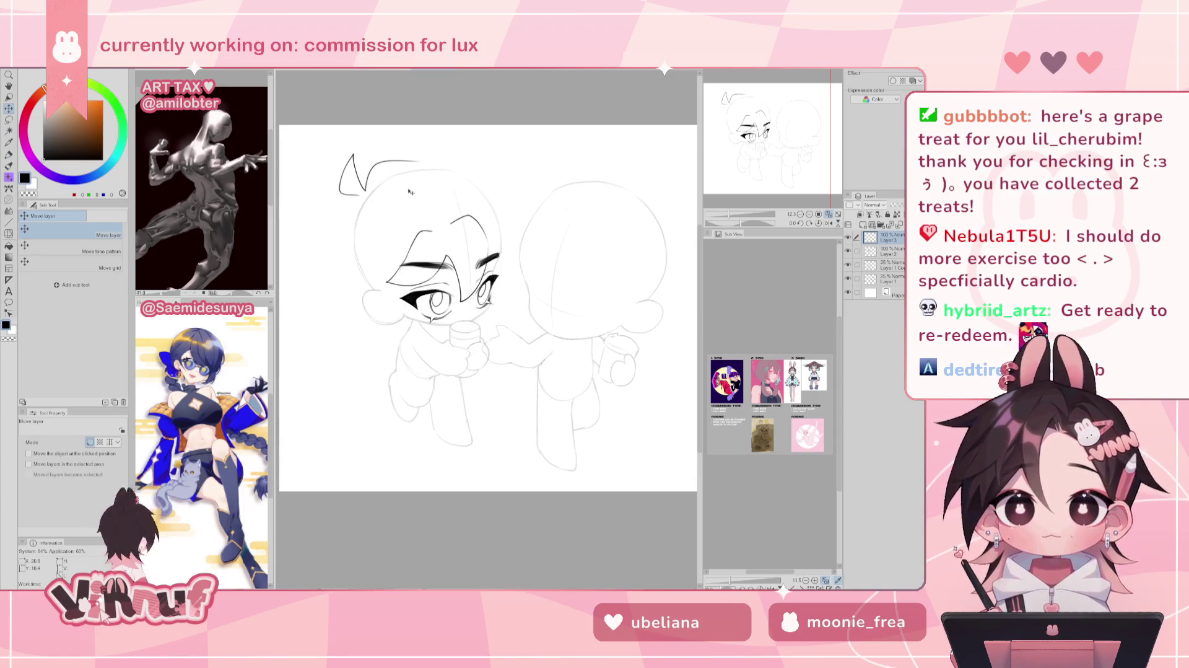
{"action": "key", "text": "p"}
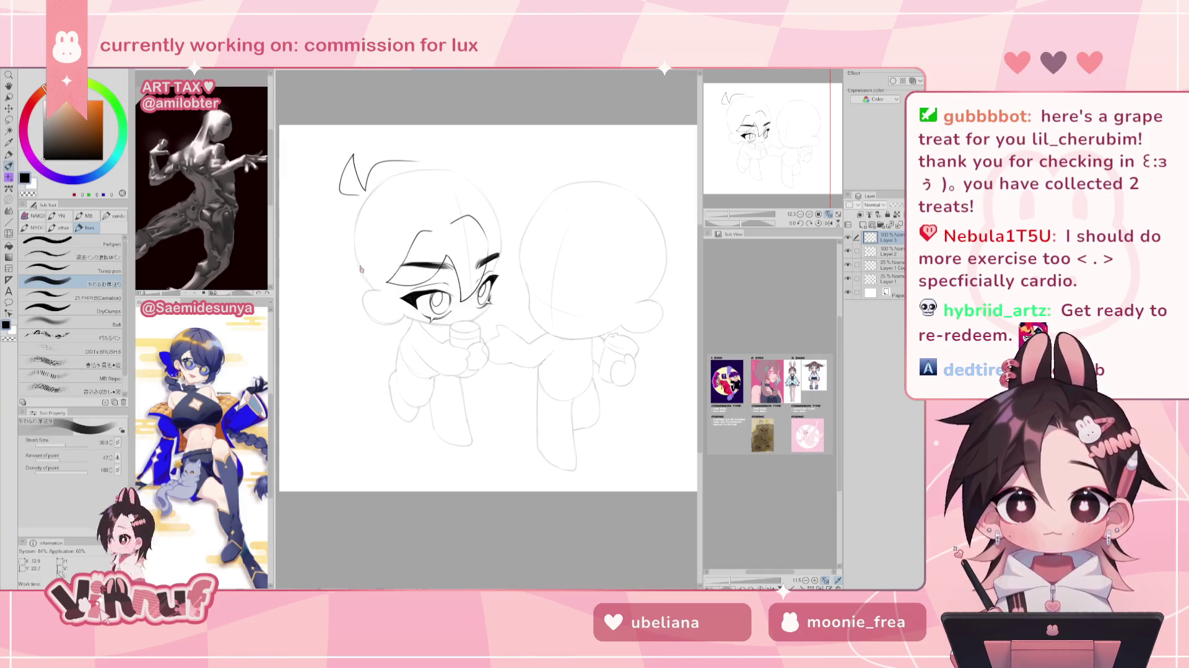
{"action": "mouse_move", "coordinate": [350, 195]}
{"action": "left_mouse_down"}
{"action": "mouse_move", "coordinate": [338, 226]}
{"action": "mouse_move", "coordinate": [370, 290]}
{"action": "left_mouse_up"}
{"action": "key", "text": "ctrl+z"}
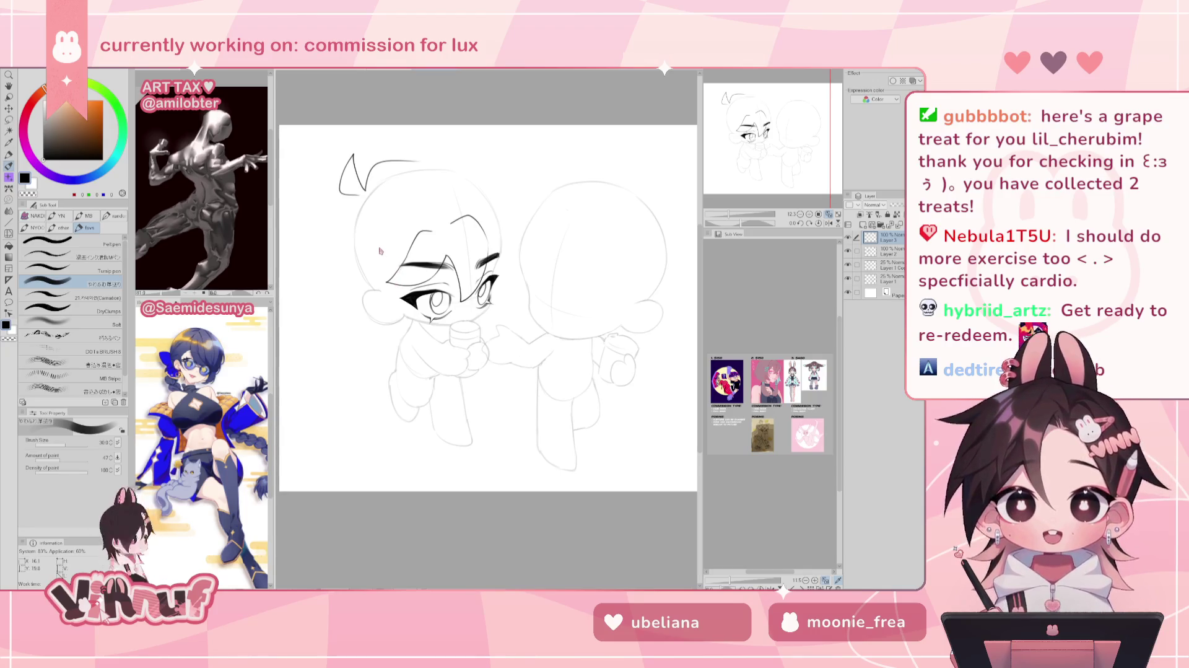
Try and undo short strokes at the head's left edge and eye corner, mirroring to check.
{"action": "left_click_drag", "start_coordinate": [357, 268], "coordinate": [384, 285]}
{"action": "key", "text": "ctrl+z"}
{"action": "key", "text": "ctrl+z"}
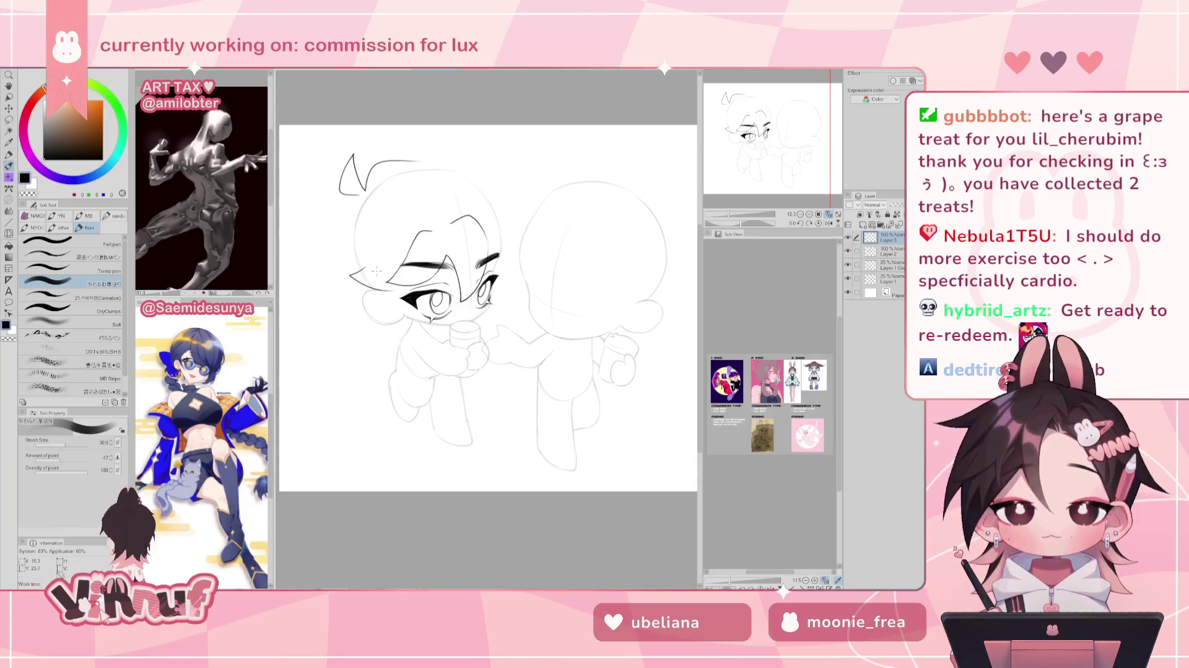
{"action": "key", "text": "h"}
{"action": "key", "text": "ctrl+z"}
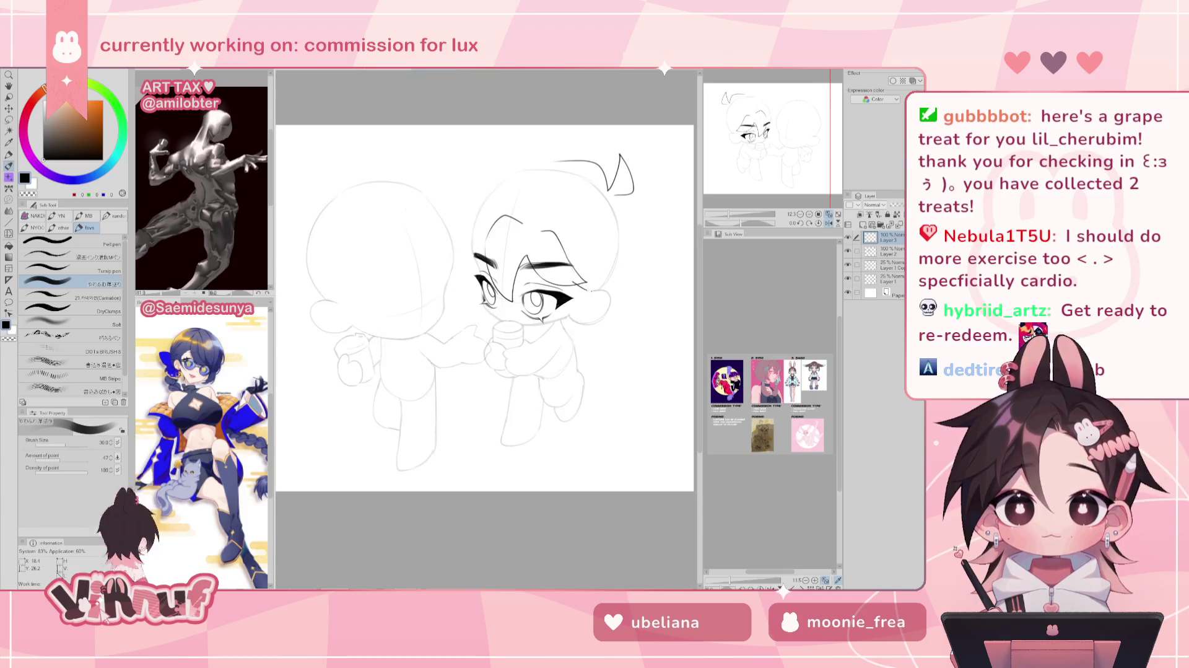
{"action": "key", "text": "h"}
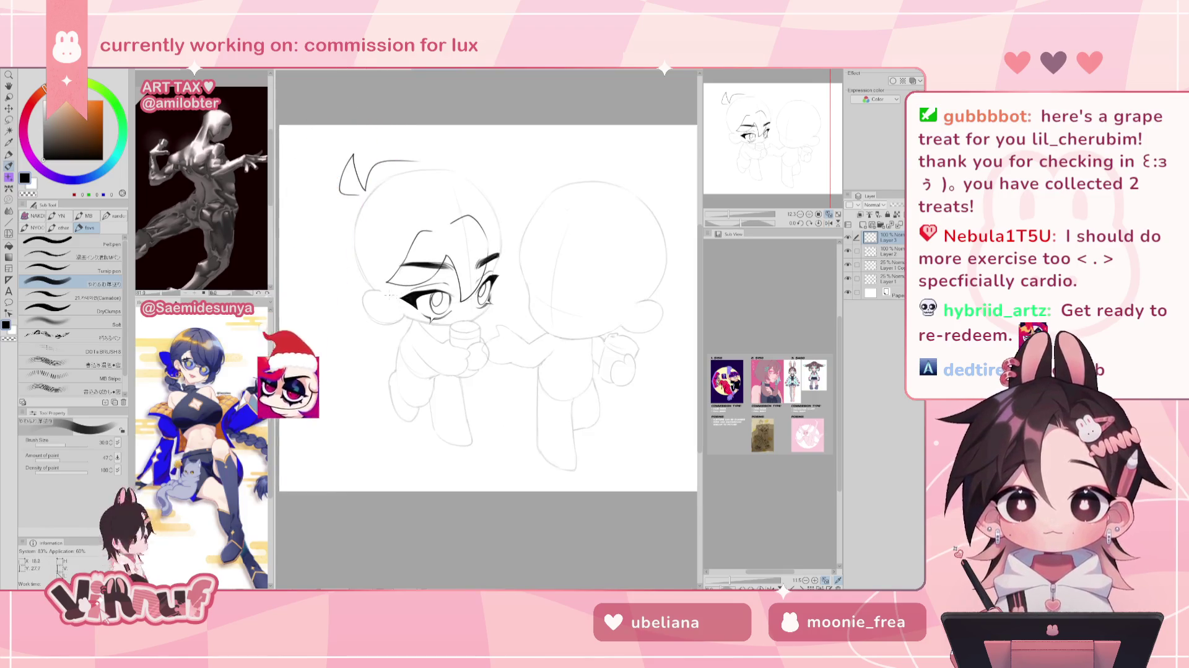
{"action": "left_click_drag", "start_coordinate": [382, 288], "coordinate": [397, 302]}
{"action": "key", "text": "ctrl+z"}
{"action": "key", "text": "ctrl+z"}
{"action": "key", "text": "ctrl+z"}
{"action": "key", "text": "ctrl+z"}
{"action": "key", "text": "ctrl+z"}
{"action": "key", "text": "ctrl+z"}
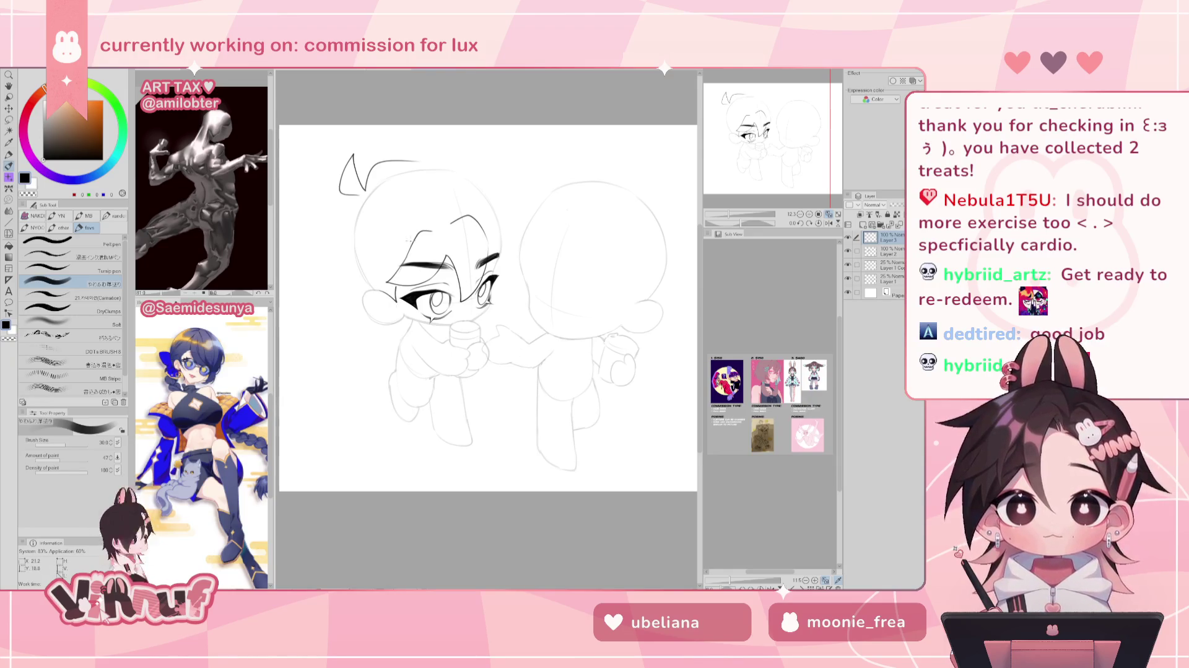
{"action": "key", "text": "ctrl+z"}
{"action": "left_click_drag", "start_coordinate": [392, 282], "coordinate": [401, 295]}
{"action": "key", "text": "ctrl+z"}
{"action": "key", "text": "ctrl+z"}
{"action": "key", "text": "ctrl+z"}
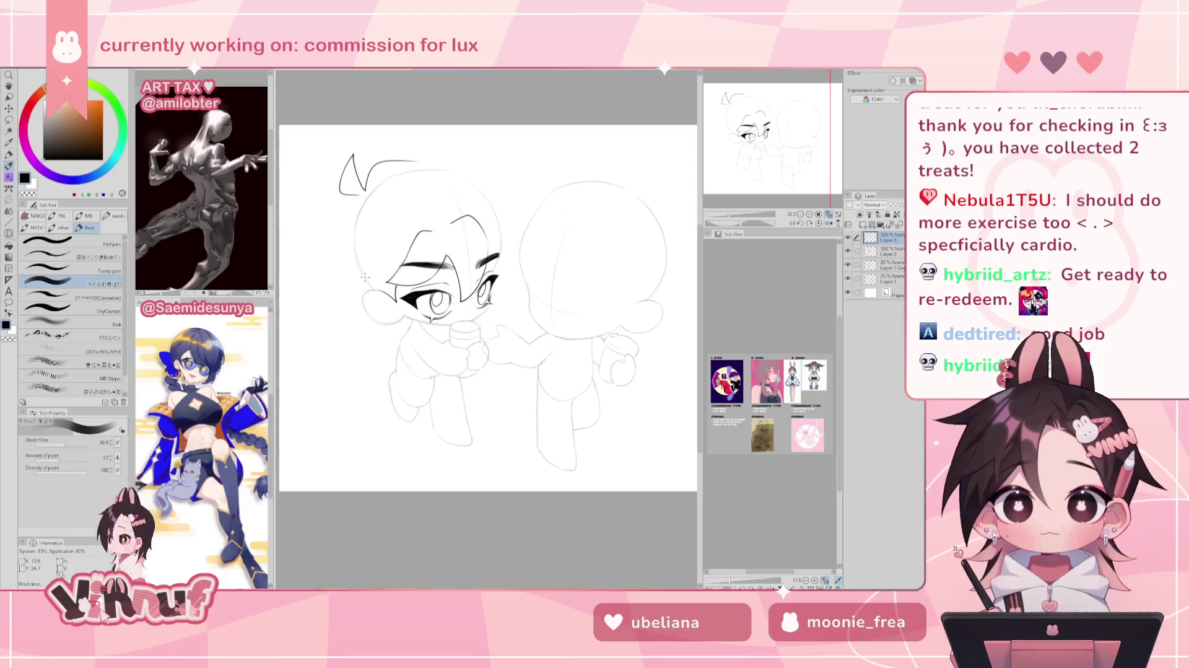
{"action": "key", "text": "ctrl+z"}
Try strokes beside the face and a left-cheek hair strand, checking with canvas flips.
{"action": "left_click_drag", "start_coordinate": [383, 277], "coordinate": [379, 297]}
{"action": "key", "text": "ctrl+z"}
{"action": "key", "text": "ctrl+z"}
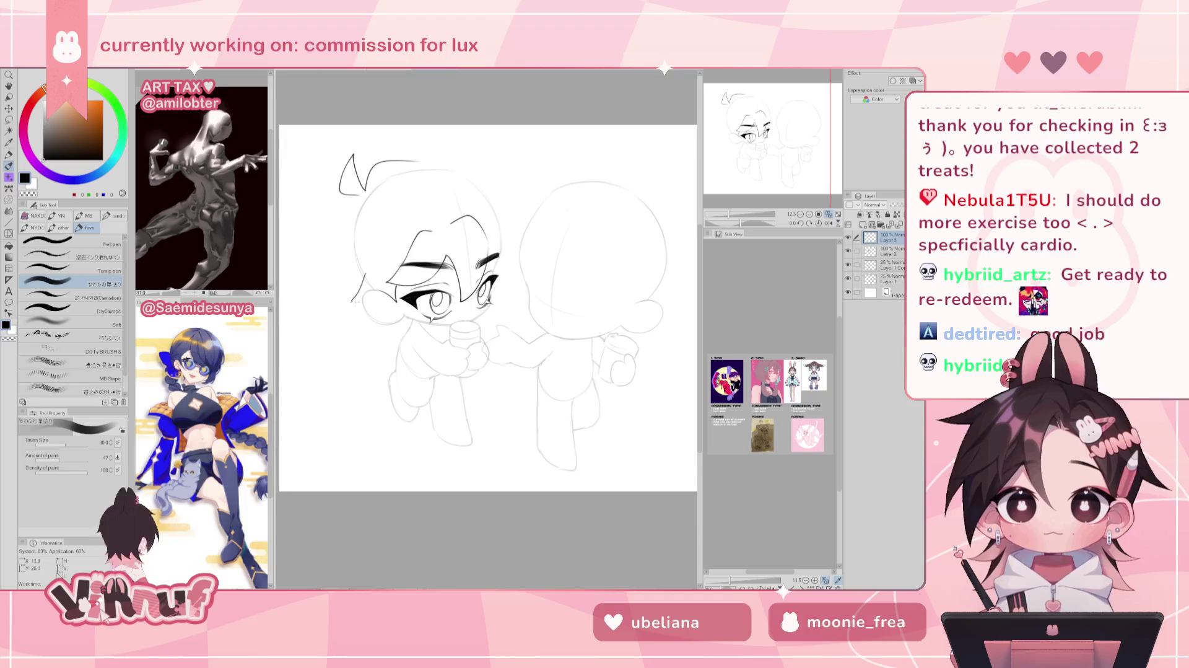
{"action": "key", "text": "h"}
{"action": "key", "text": "ctrl+z"}
{"action": "key", "text": "ctrl+z"}
{"action": "left_click_drag", "start_coordinate": [585, 284], "coordinate": [627, 297]}
{"action": "left_click_drag", "start_coordinate": [625, 299], "coordinate": [586, 287]}
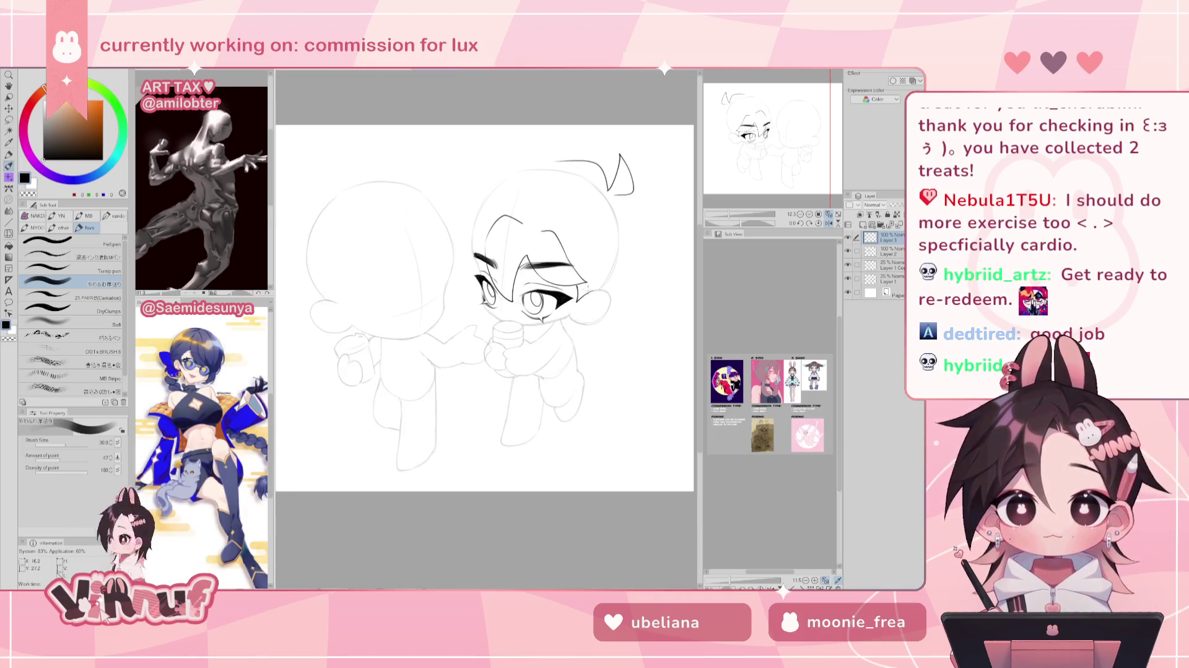
{"action": "key", "text": "ctrl+z"}
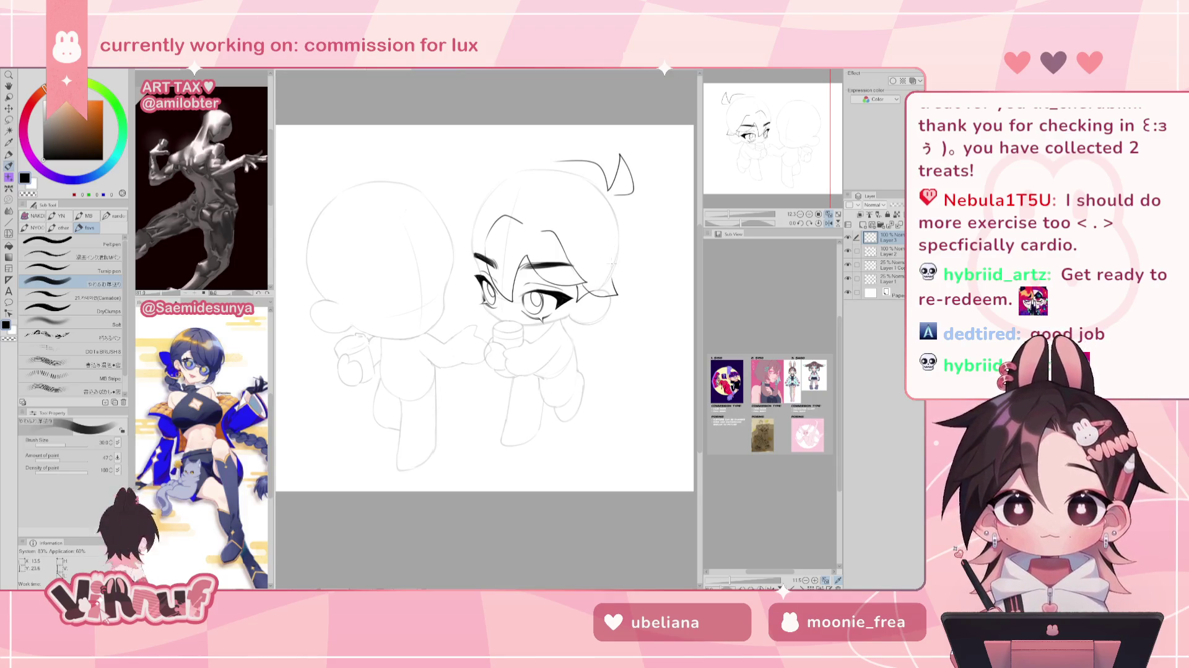
{"action": "key", "text": "h"}
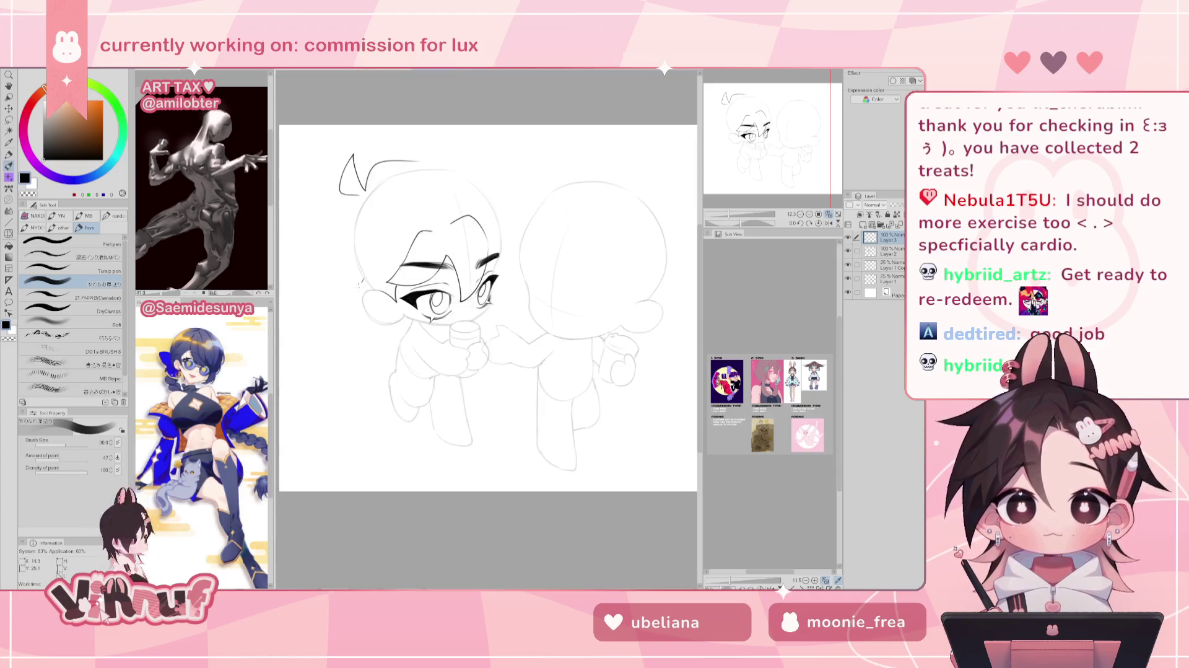
{"action": "mouse_move", "coordinate": [389, 282]}
{"action": "left_mouse_down"}
{"action": "mouse_move", "coordinate": [344, 300]}
{"action": "mouse_move", "coordinate": [384, 290]}
{"action": "mouse_move", "coordinate": [342, 288]}
{"action": "left_mouse_up"}
{"action": "key", "text": "ctrl+z"}
{"action": "key", "text": "ctrl+z"}
{"action": "key", "text": "ctrl+z"}
{"action": "key", "text": "ctrl+z"}
{"action": "key", "text": "ctrl+z"}
{"action": "key", "text": "ctrl+z"}
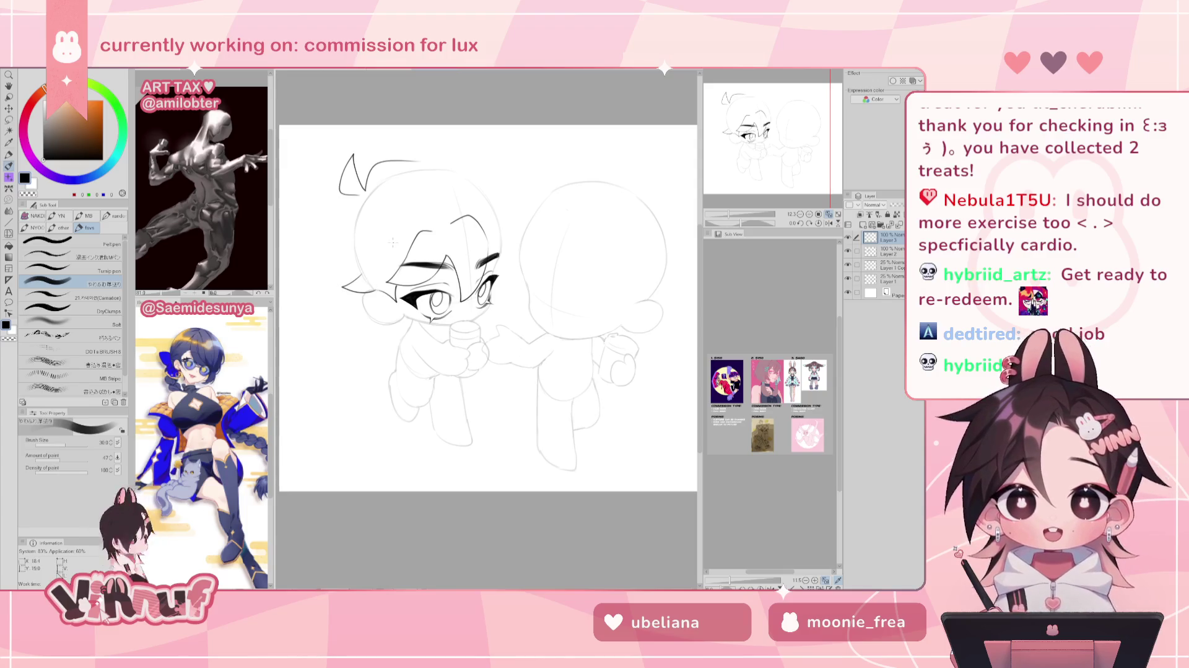
{"action": "key", "text": "h"}
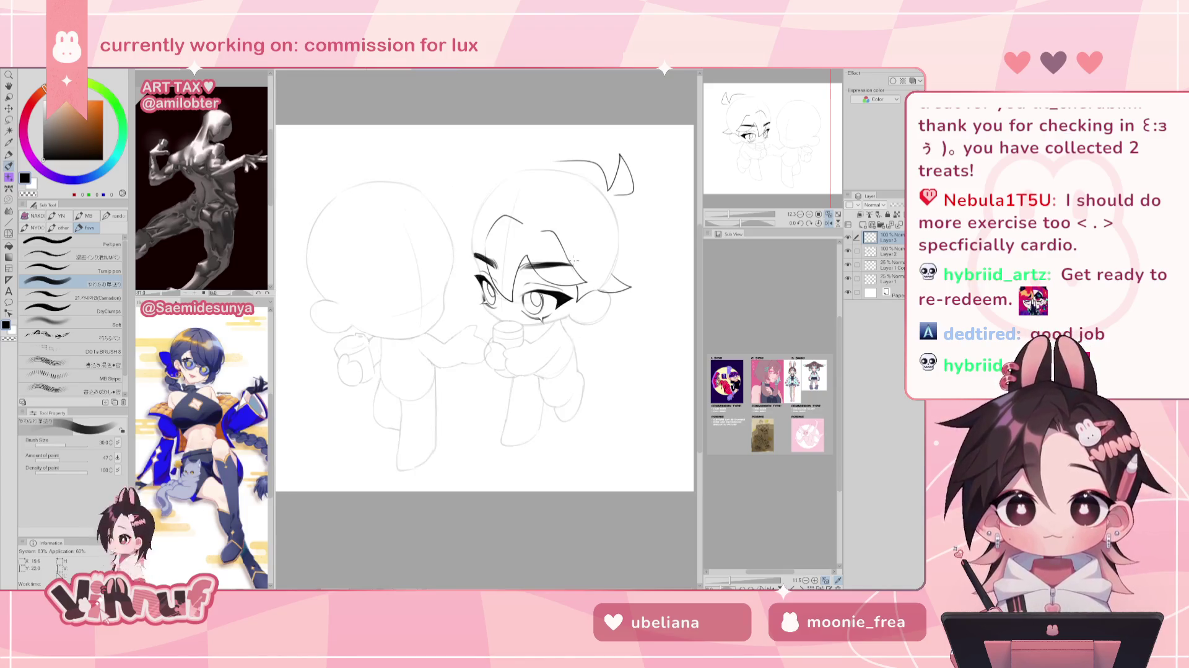
{"action": "key", "text": "e"}
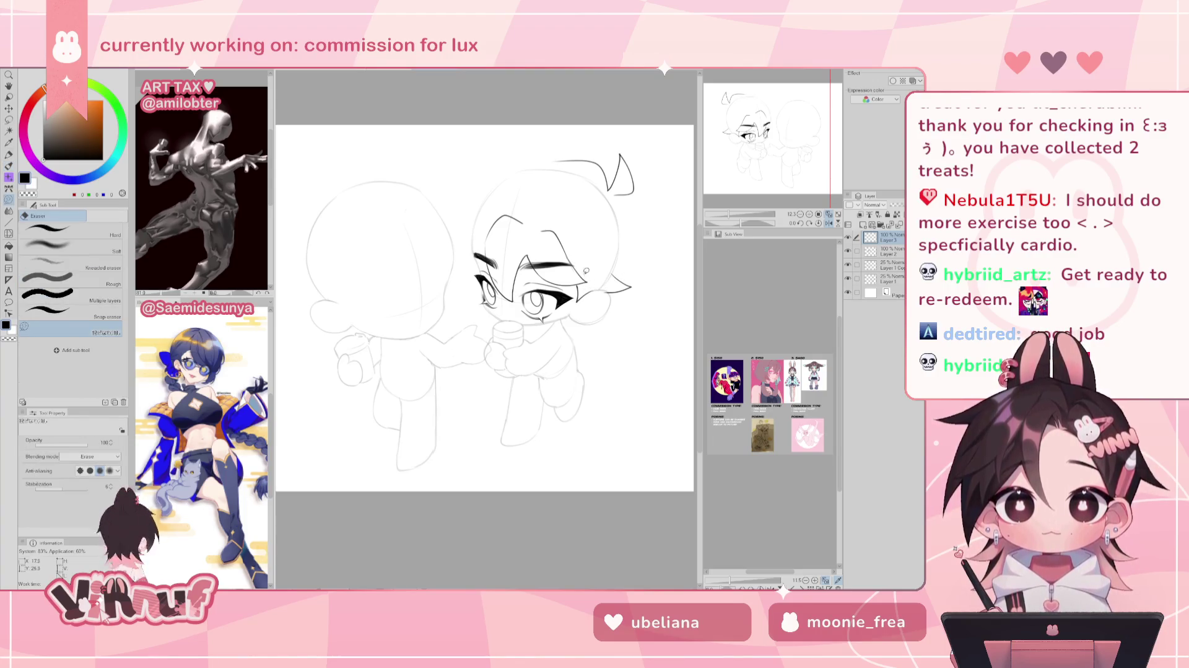
Try an eye-corner line with the pen and undo it, checking in a mirrored view.
{"action": "key", "text": "p"}
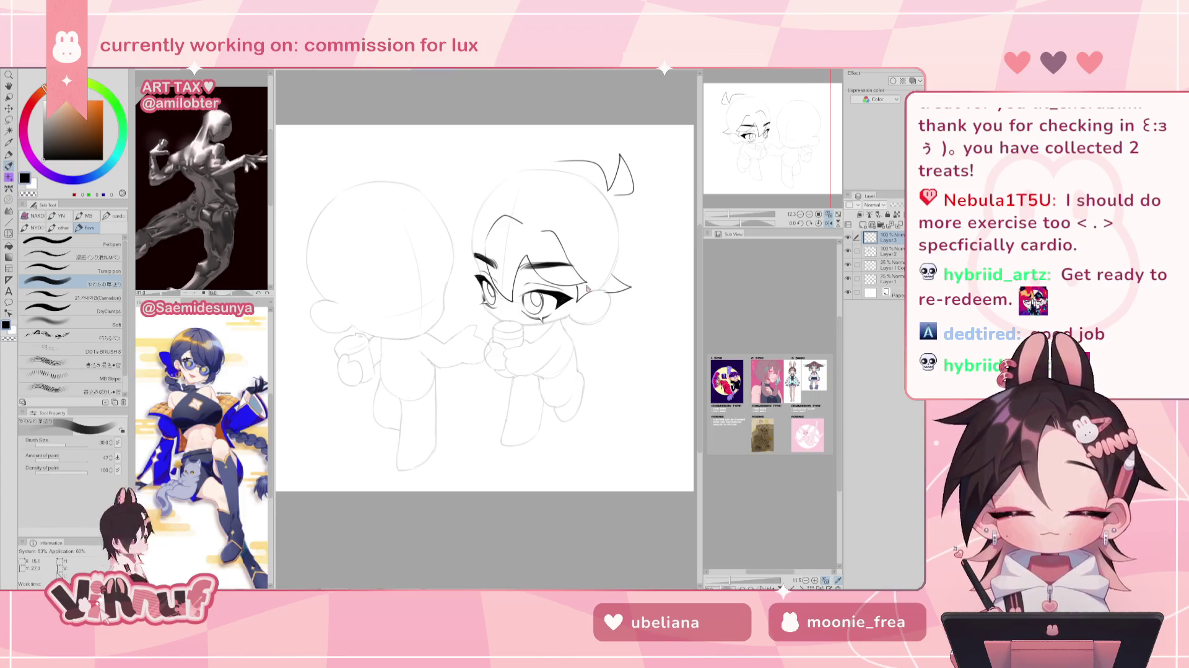
{"action": "left_click_drag", "start_coordinate": [583, 284], "coordinate": [600, 300]}
{"action": "key", "text": "ctrl+z"}
{"action": "key", "text": "ctrl+z"}
{"action": "key", "text": "ctrl+z"}
{"action": "key", "text": "ctrl+z"}
{"action": "key", "text": "h"}
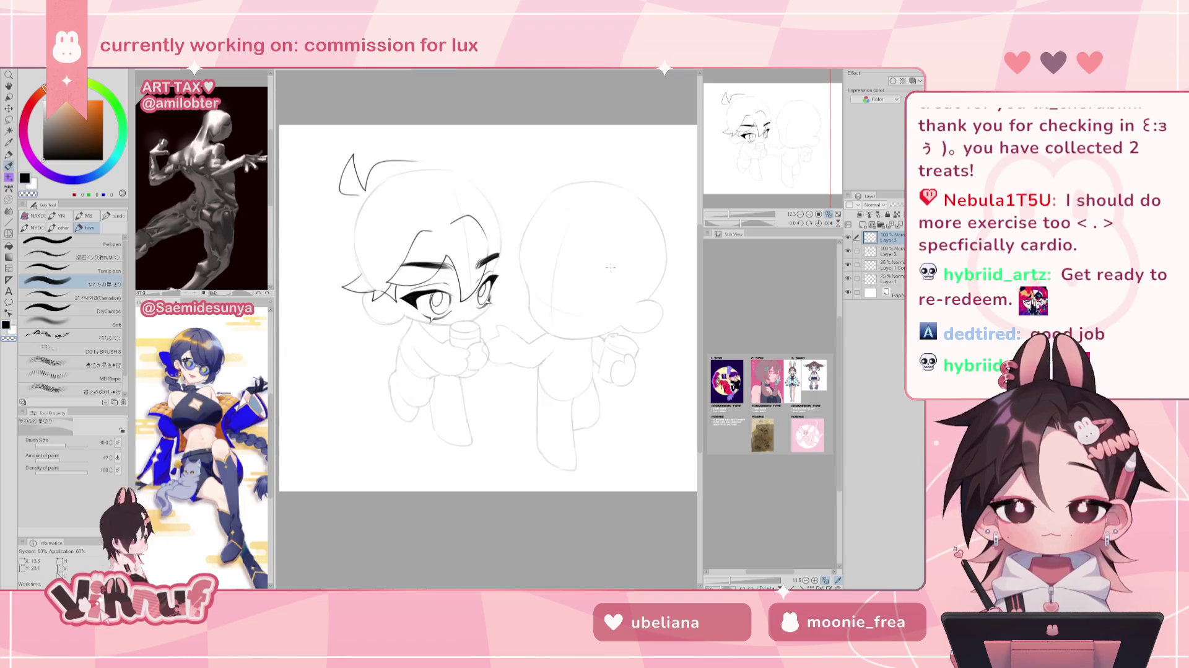
{"action": "key", "text": "e"}
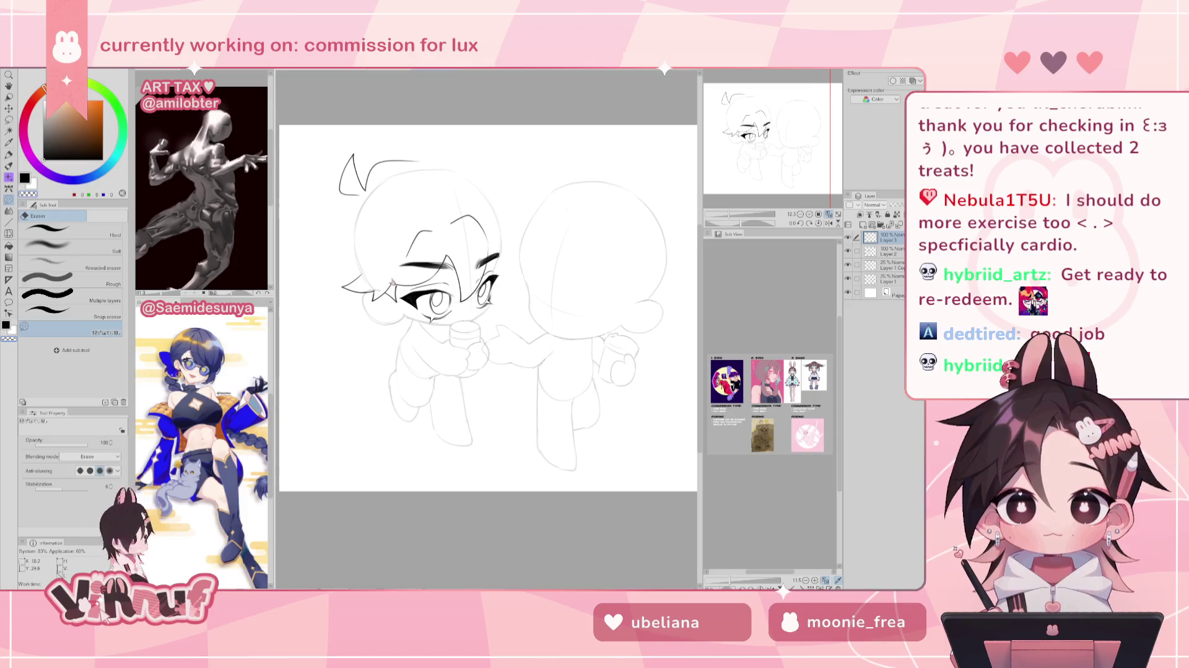
Ink black hair strands over the forehead, straighten the canvas, and erase part of a strand.
{"action": "key", "text": "p"}
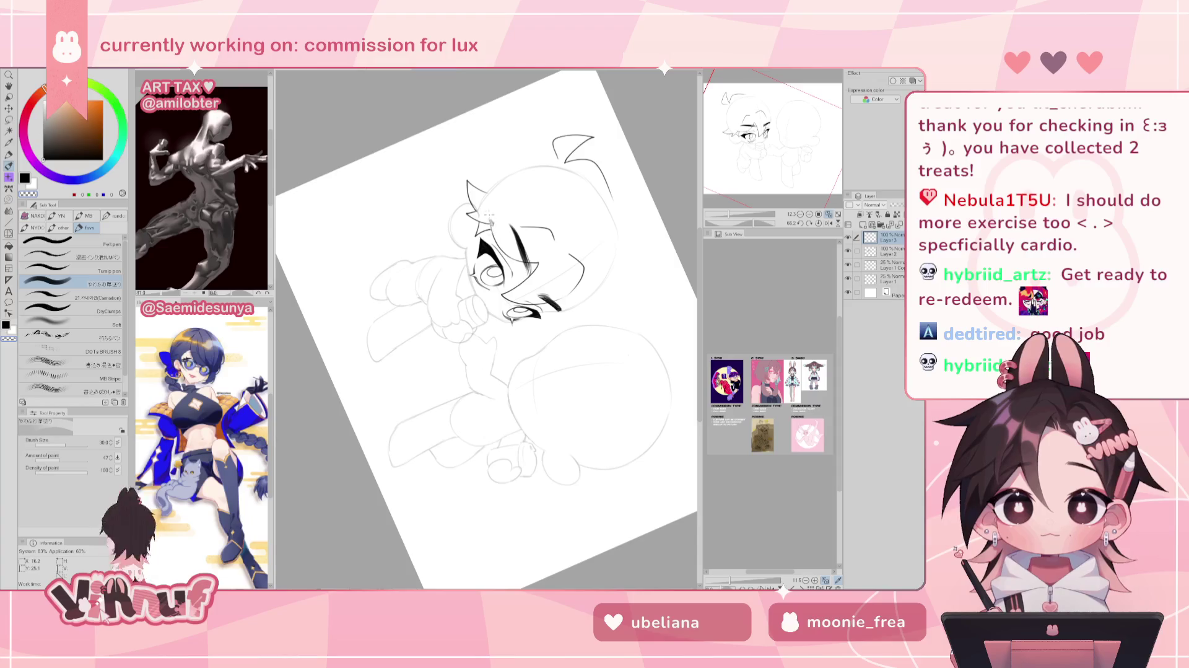
{"action": "key", "text": "c"}
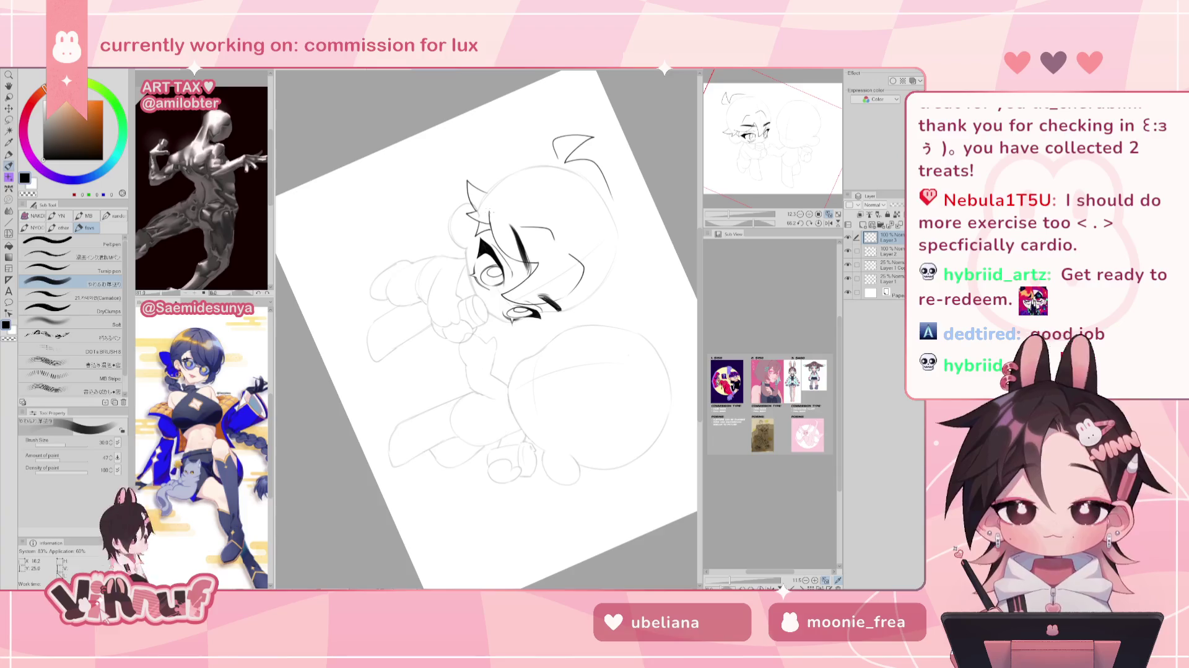
{"action": "mouse_move", "coordinate": [491, 233]}
{"action": "left_mouse_down"}
{"action": "mouse_move", "coordinate": [503, 210]}
{"action": "mouse_move", "coordinate": [505, 226]}
{"action": "mouse_move", "coordinate": [526, 228]}
{"action": "left_mouse_up"}
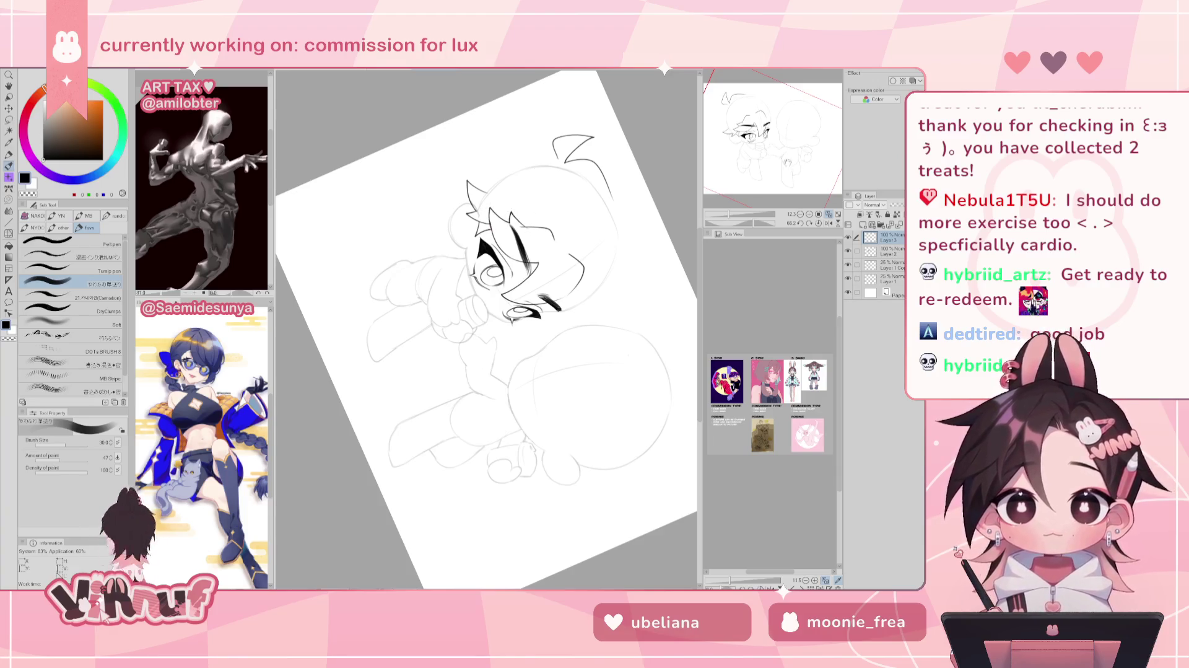
{"action": "left_click", "coordinate": [818, 223]}
{"action": "left_click_drag", "start_coordinate": [585, 282], "coordinate": [576, 266]}
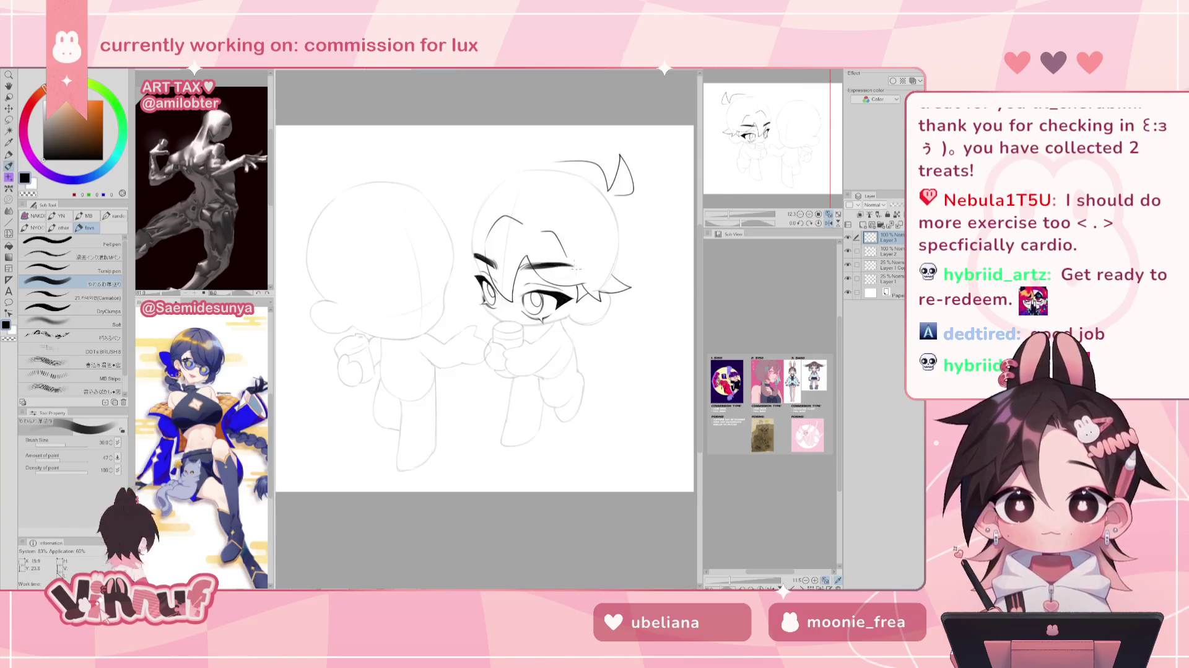
Redraw a hair strand near the face and add a short stroke at the eye's outer corner.
{"action": "key", "text": "h"}
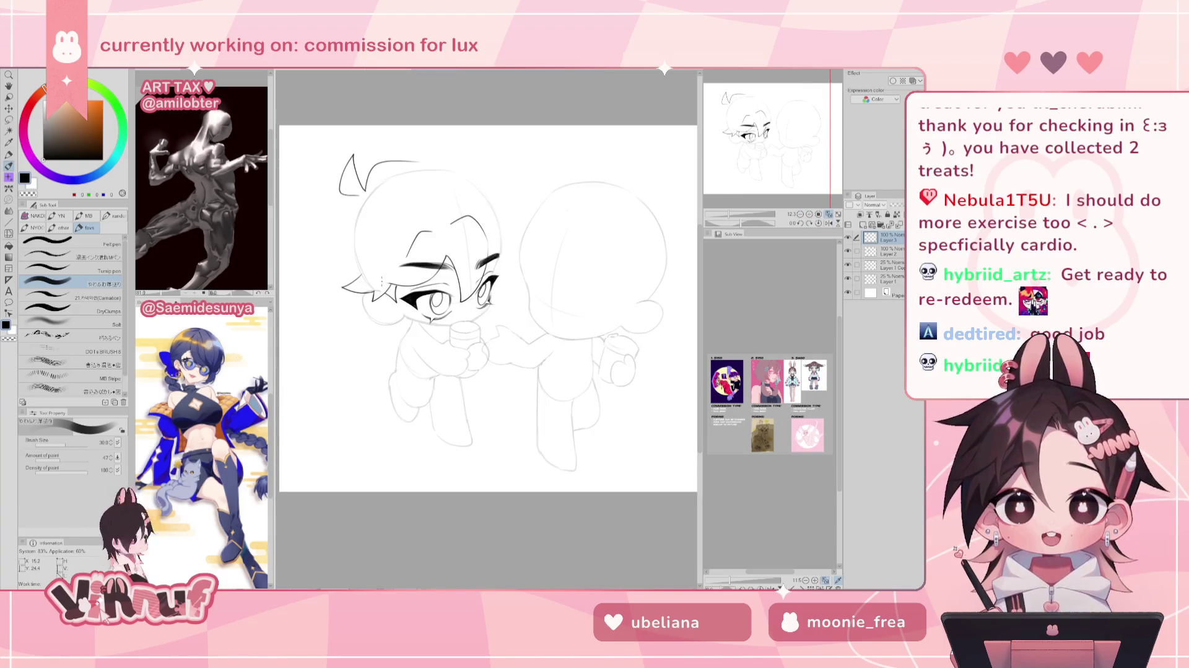
{"action": "left_click_drag", "start_coordinate": [395, 286], "coordinate": [383, 279]}
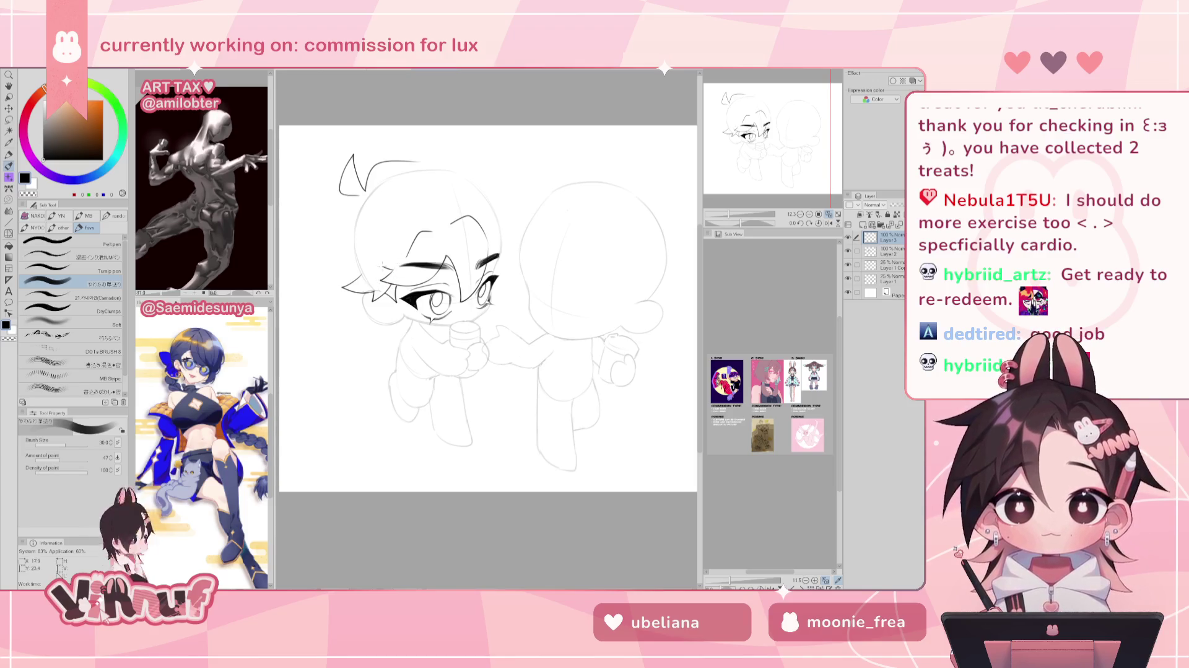
{"action": "key", "text": "h"}
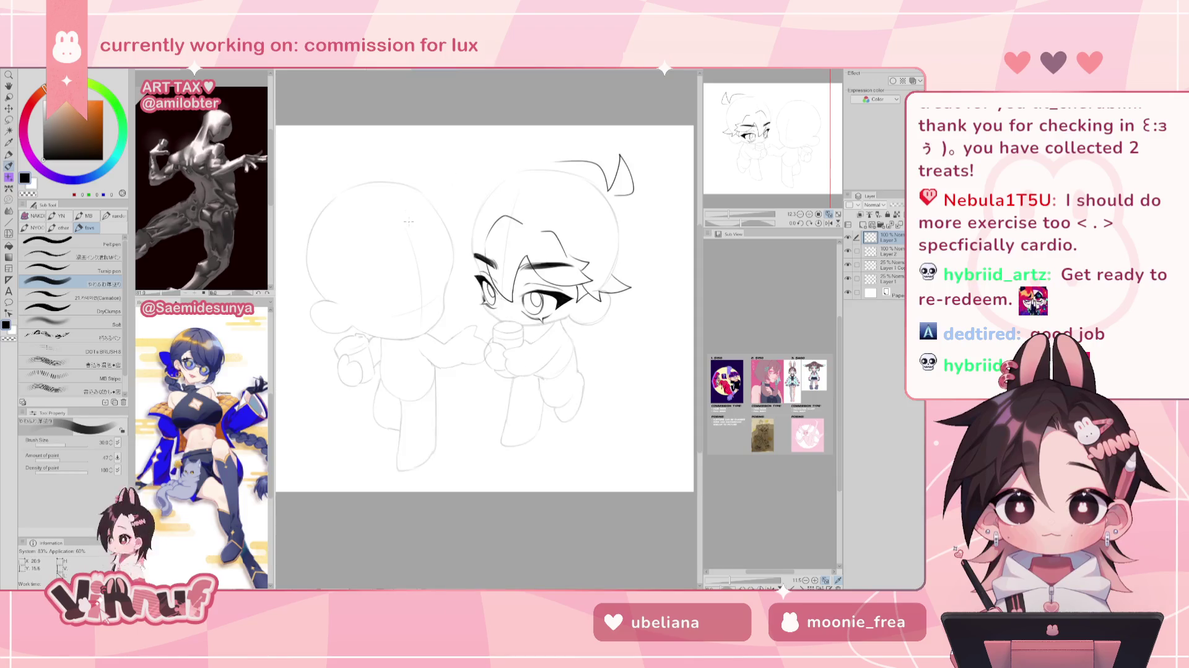
{"action": "key", "text": "h"}
{"action": "key", "text": "e"}
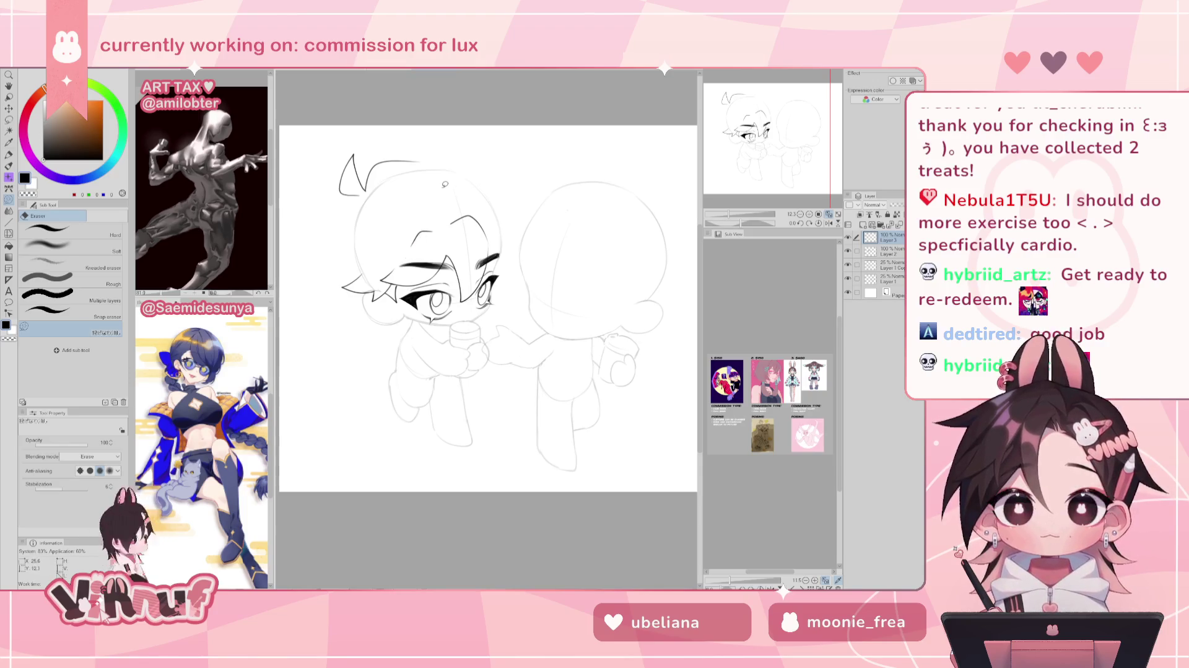
{"action": "key", "text": "h"}
{"action": "key", "text": "p"}
{"action": "left_click_drag", "start_coordinate": [580, 288], "coordinate": [450, 288]}
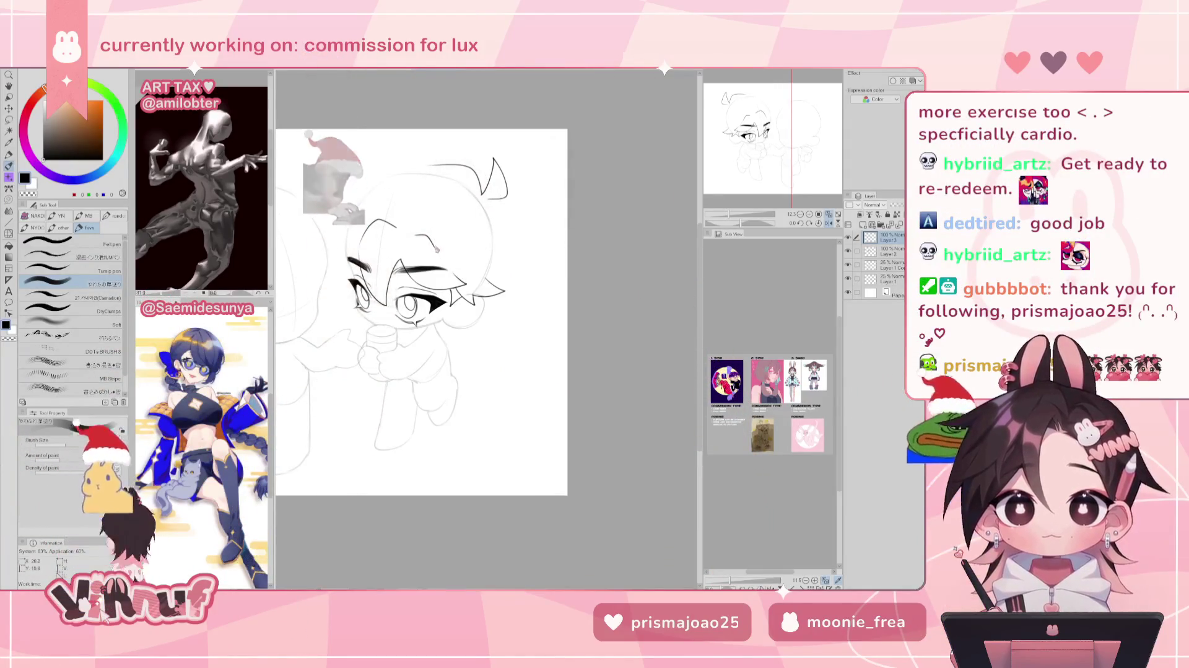
{"action": "key", "text": "h"}
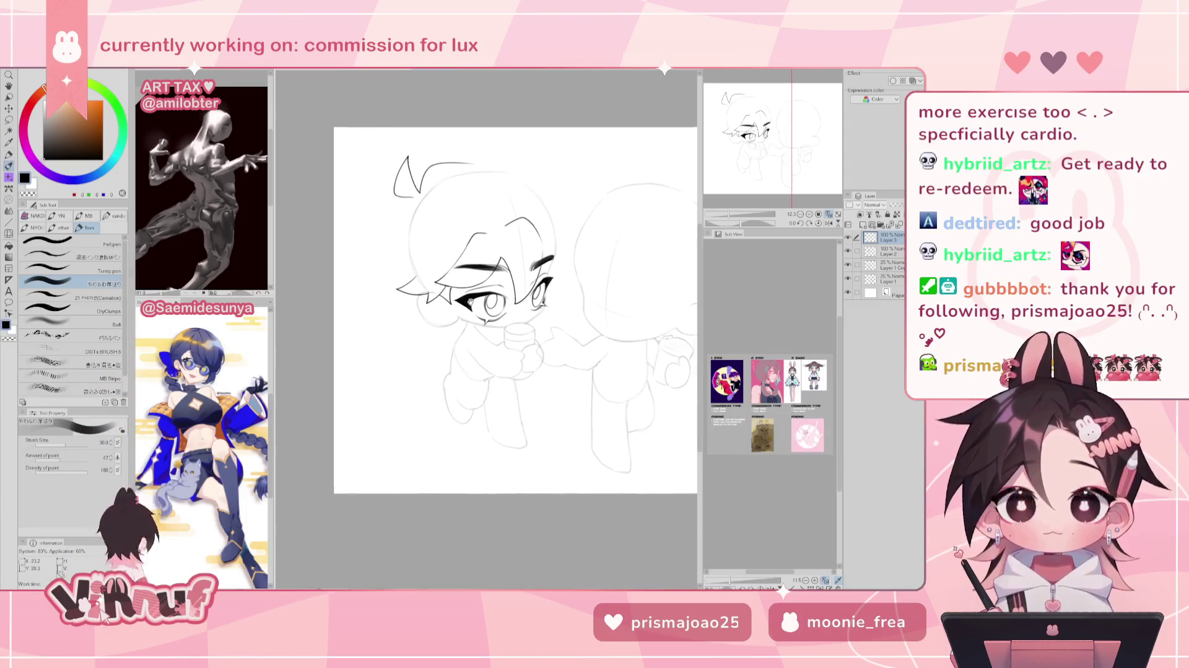
{"action": "left_click_drag", "start_coordinate": [471, 302], "coordinate": [557, 224]}
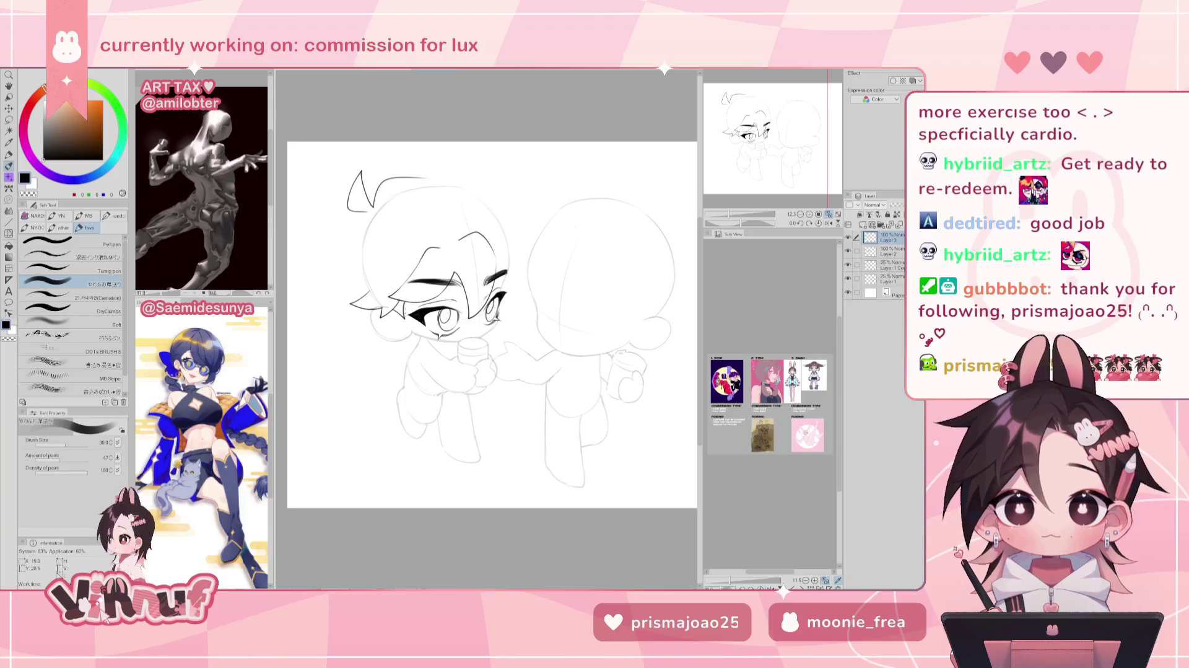
{"action": "left_click_drag", "start_coordinate": [407, 312], "coordinate": [409, 327]}
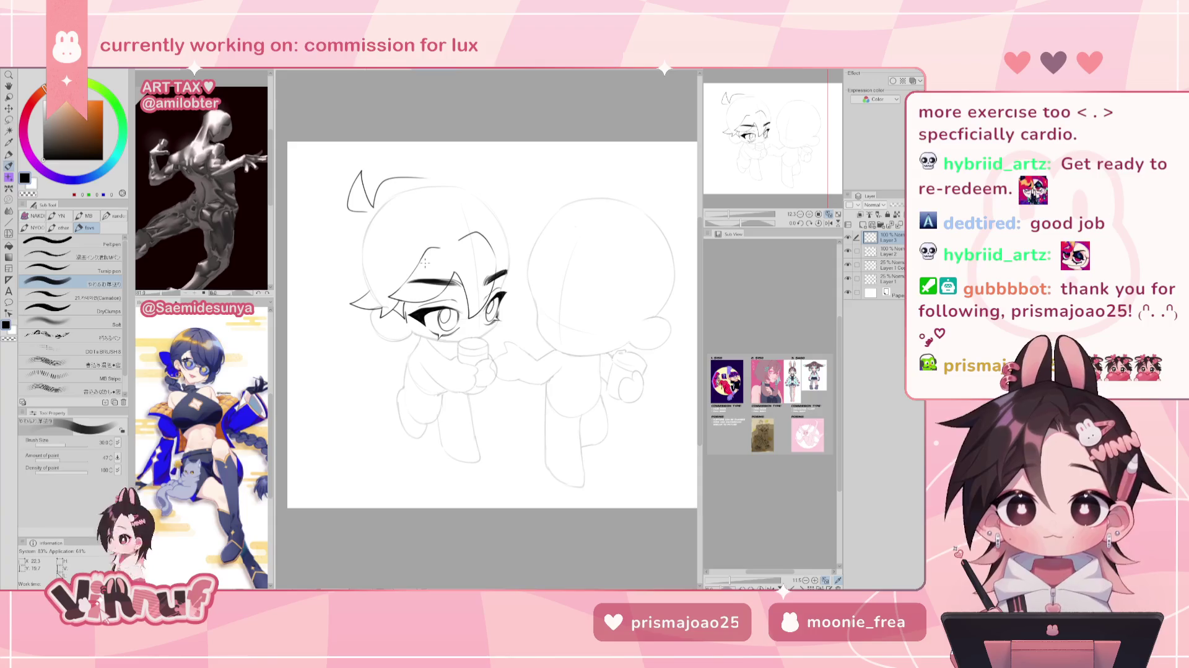
Try a left head outline stroke, compare it with redo, then remove it.
{"action": "left_click_drag", "start_coordinate": [366, 211], "coordinate": [351, 226]}
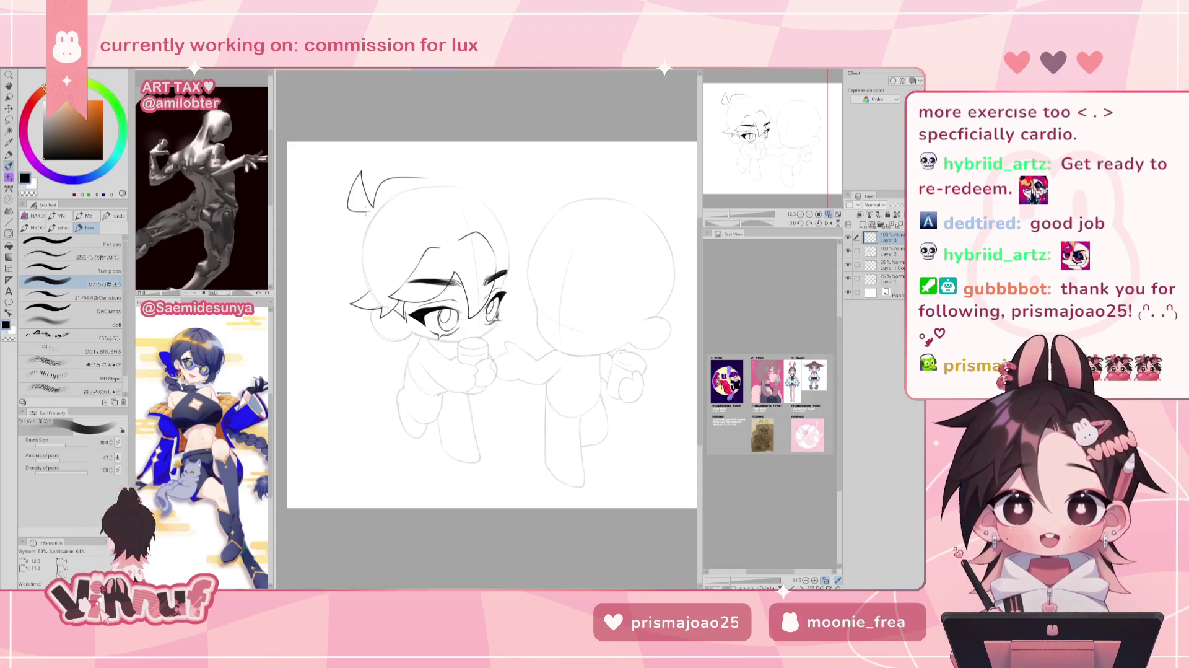
{"action": "mouse_move", "coordinate": [365, 210]}
{"action": "left_mouse_down"}
{"action": "mouse_move", "coordinate": [347, 267]}
{"action": "mouse_move", "coordinate": [358, 296]}
{"action": "mouse_move", "coordinate": [347, 244]}
{"action": "mouse_move", "coordinate": [365, 282]}
{"action": "left_mouse_up"}
{"action": "key", "text": "ctrl+z"}
{"action": "key", "text": "ctrl+z"}
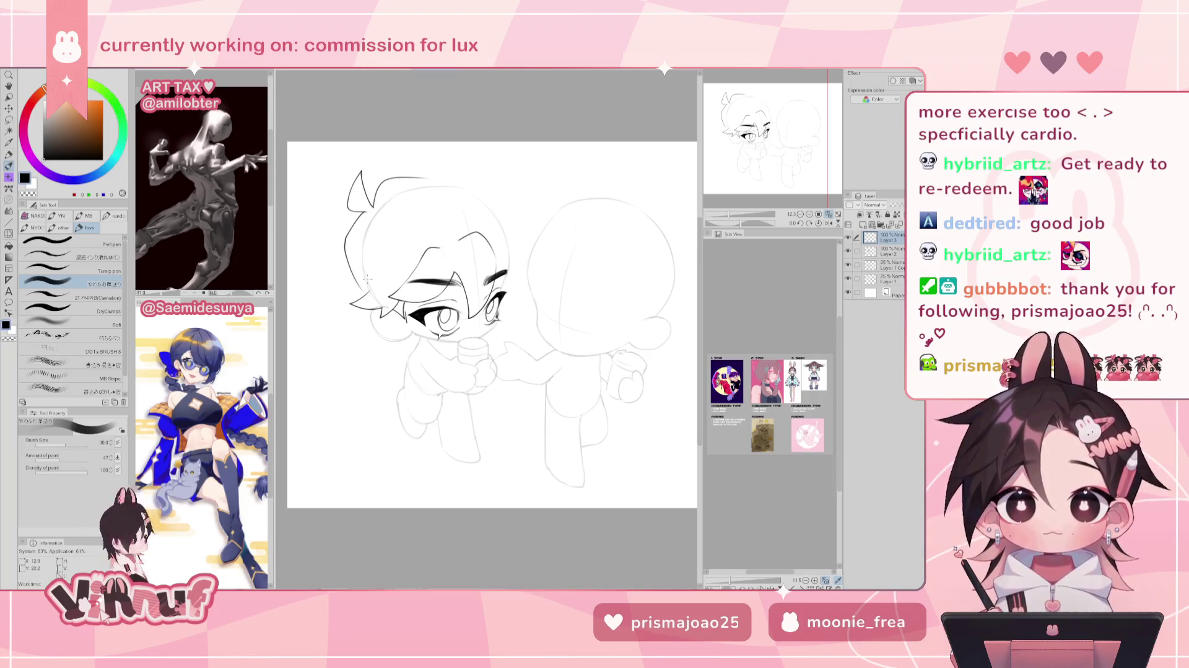
{"action": "key", "text": "h"}
{"action": "key", "text": "h"}
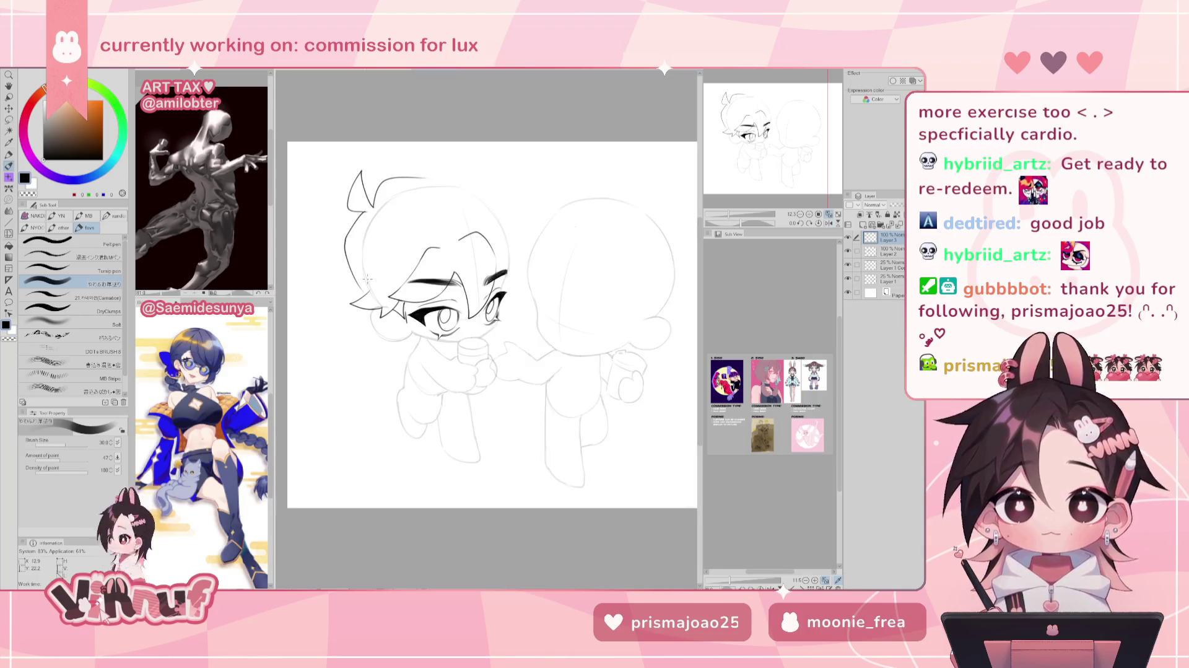
{"action": "key", "text": "ctrl+z"}
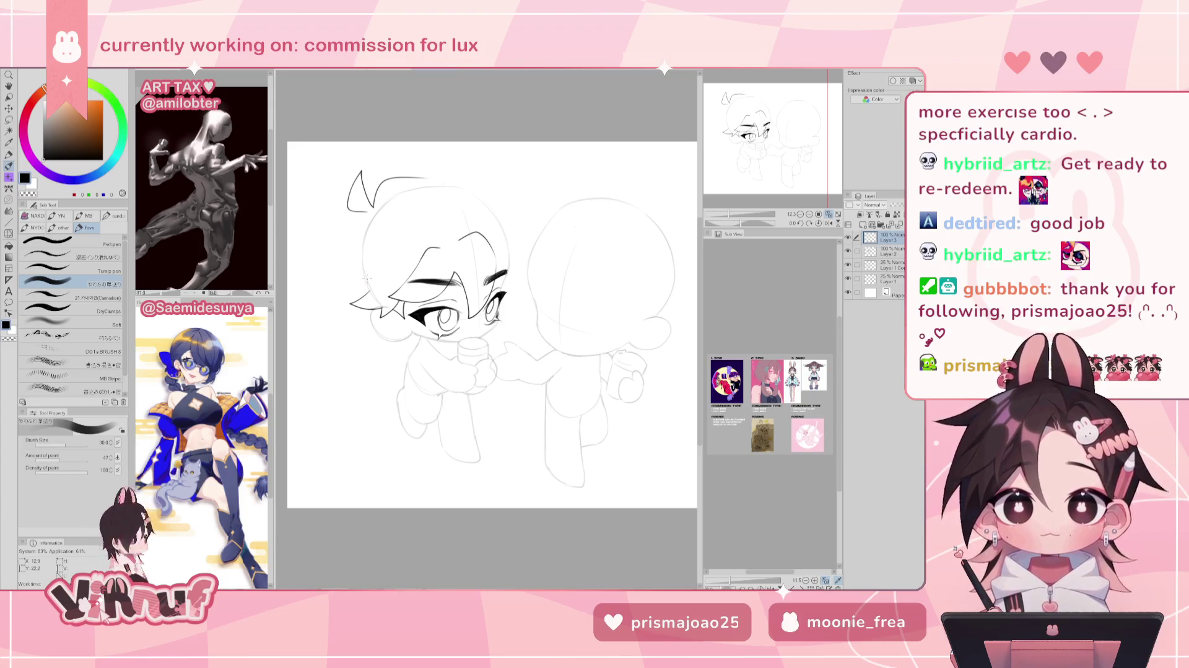
{"action": "key", "text": "ctrl+y"}
{"action": "key", "text": "ctrl+z"}
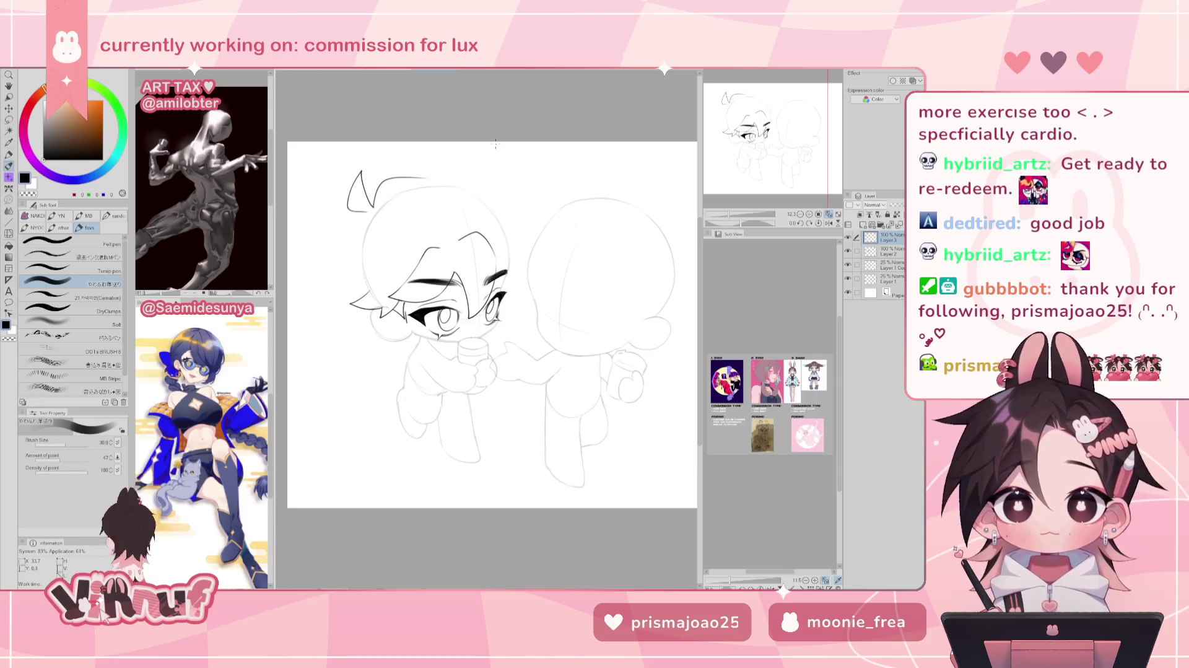
{"action": "key", "text": "h"}
{"action": "key", "text": "h"}
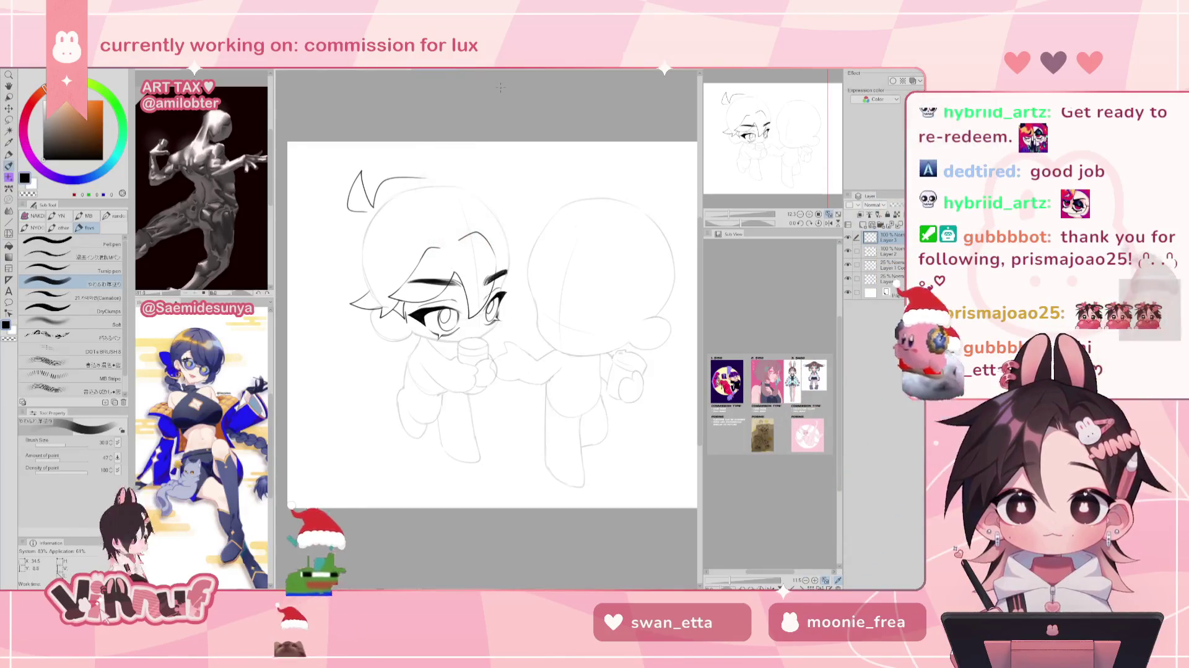
Redraw the pointed top hair strand and the top curve of the head outline.
{"action": "key", "text": "h"}
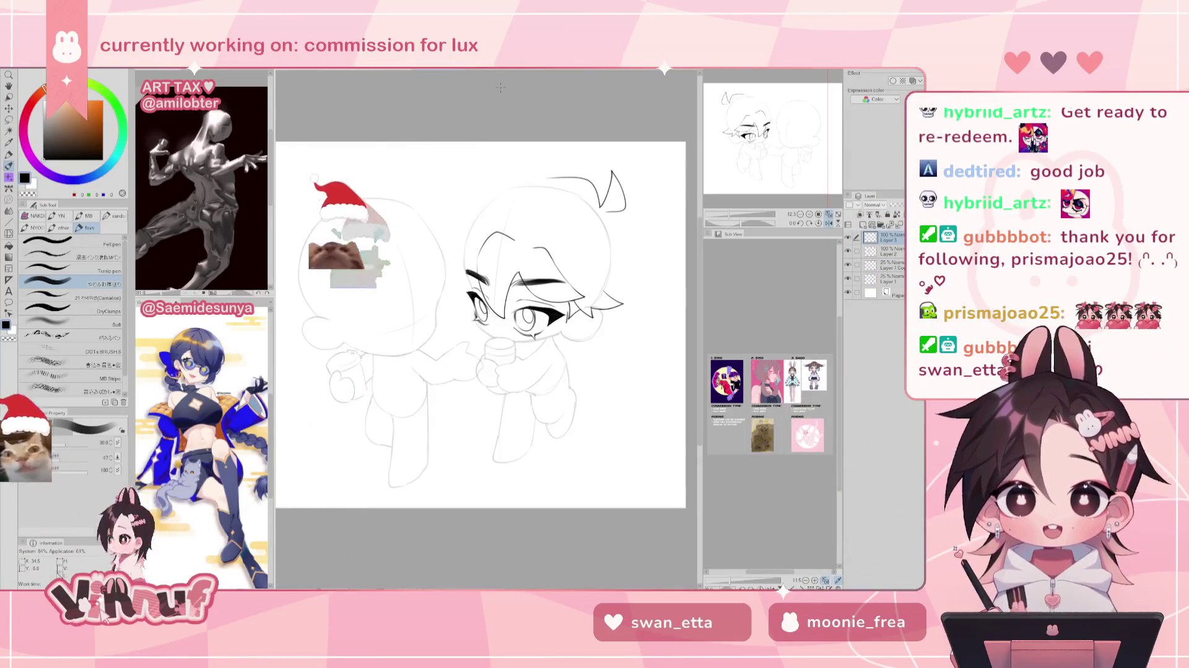
{"action": "key", "text": "ctrl+z"}
{"action": "mouse_move", "coordinate": [491, 156]}
{"action": "left_mouse_down"}
{"action": "mouse_move", "coordinate": [495, 184]}
{"action": "mouse_move", "coordinate": [541, 174]}
{"action": "mouse_move", "coordinate": [377, 355]}
{"action": "left_mouse_up"}
{"action": "key", "text": "ctrl+z"}
{"action": "key", "text": "ctrl+z"}
{"action": "key", "text": "ctrl+z"}
{"action": "key", "text": "ctrl+z"}
{"action": "key", "text": "ctrl+z"}
{"action": "key", "text": "h"}
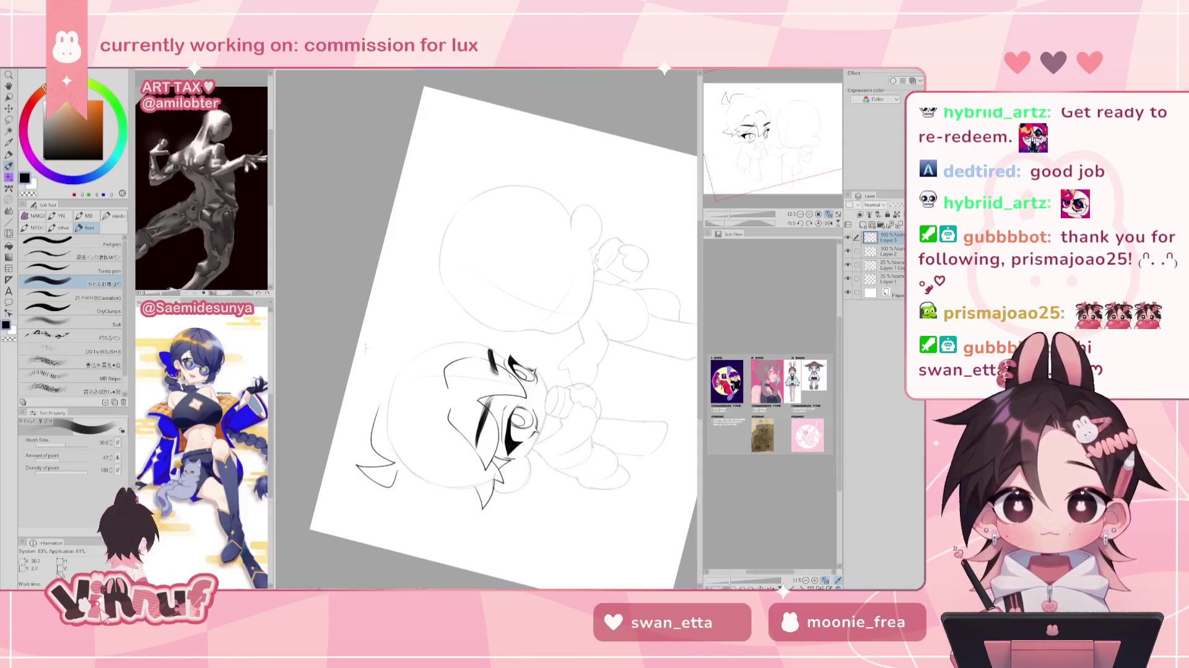
{"action": "left_click_drag", "start_coordinate": [366, 351], "coordinate": [380, 397]}
{"action": "left_click_drag", "start_coordinate": [365, 351], "coordinate": [394, 368]}
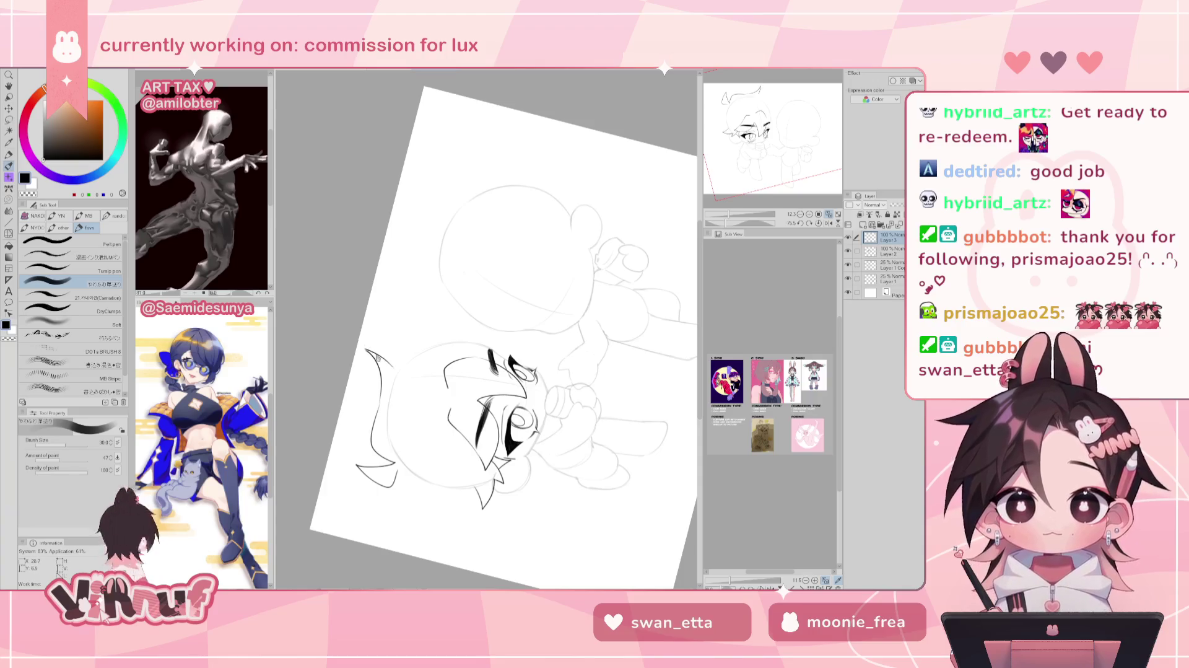
{"action": "left_click", "coordinate": [828, 223]}
{"action": "left_click_drag", "start_coordinate": [765, 236], "coordinate": [765, 240]}
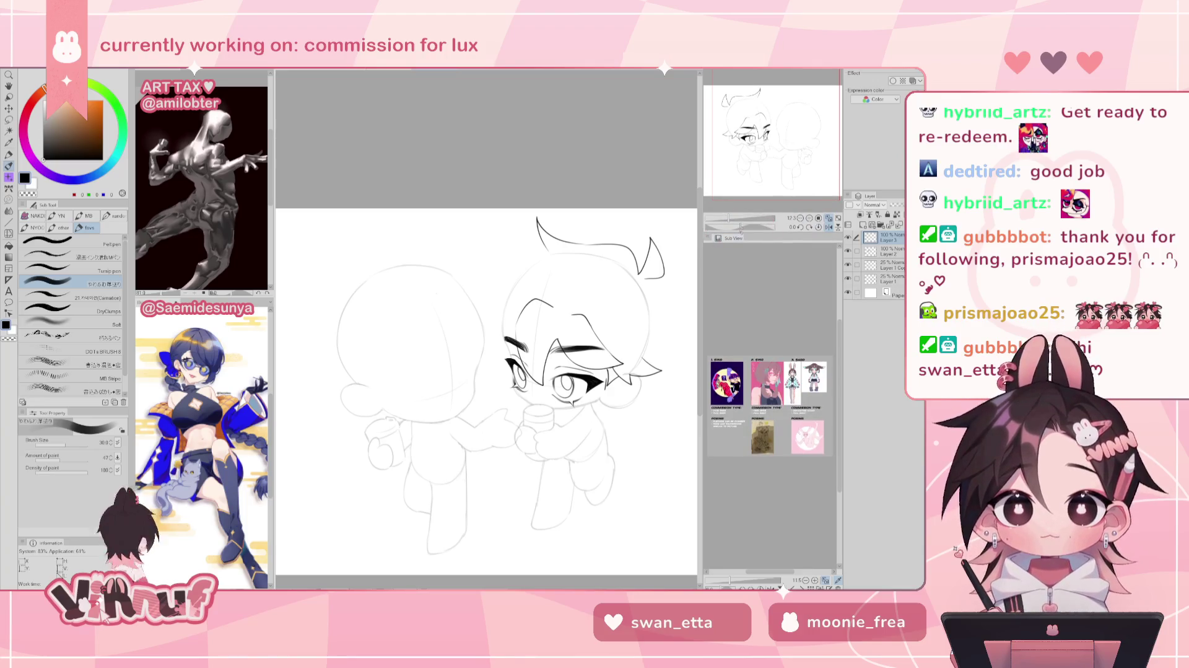
Tilt the canvas and ink the long left hair curve with retries, then reset rotation.
{"action": "left_click_drag", "start_coordinate": [526, 310], "coordinate": [479, 213]}
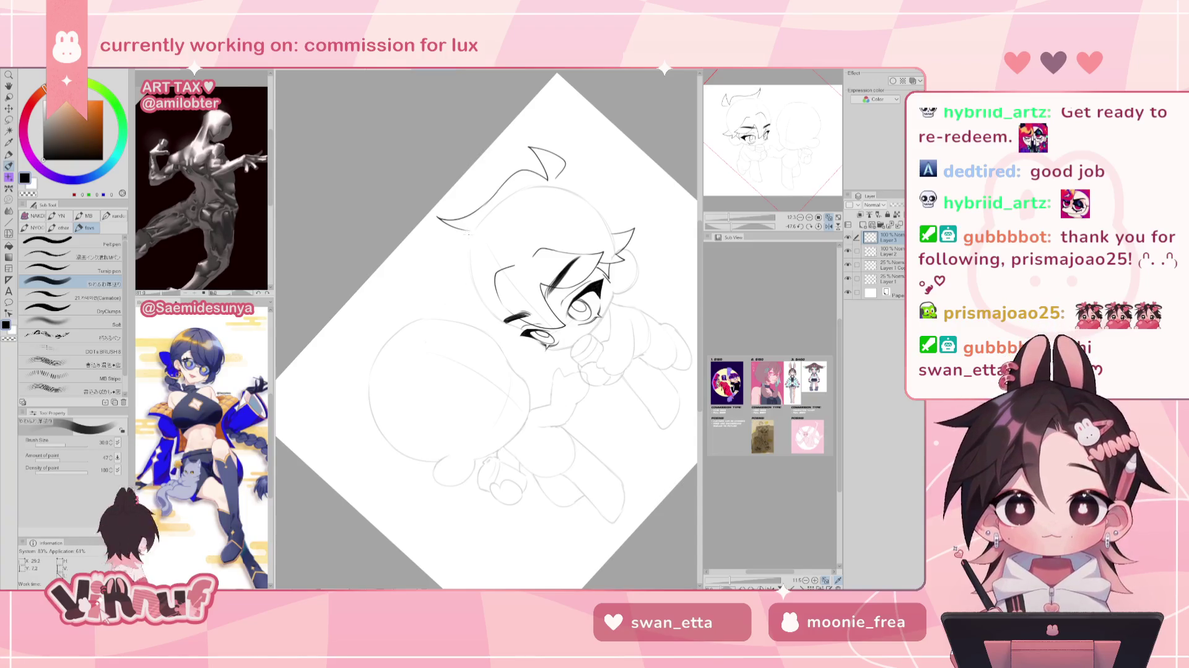
{"action": "left_click_drag", "start_coordinate": [466, 234], "coordinate": [456, 319]}
{"action": "key", "text": "ctrl+z"}
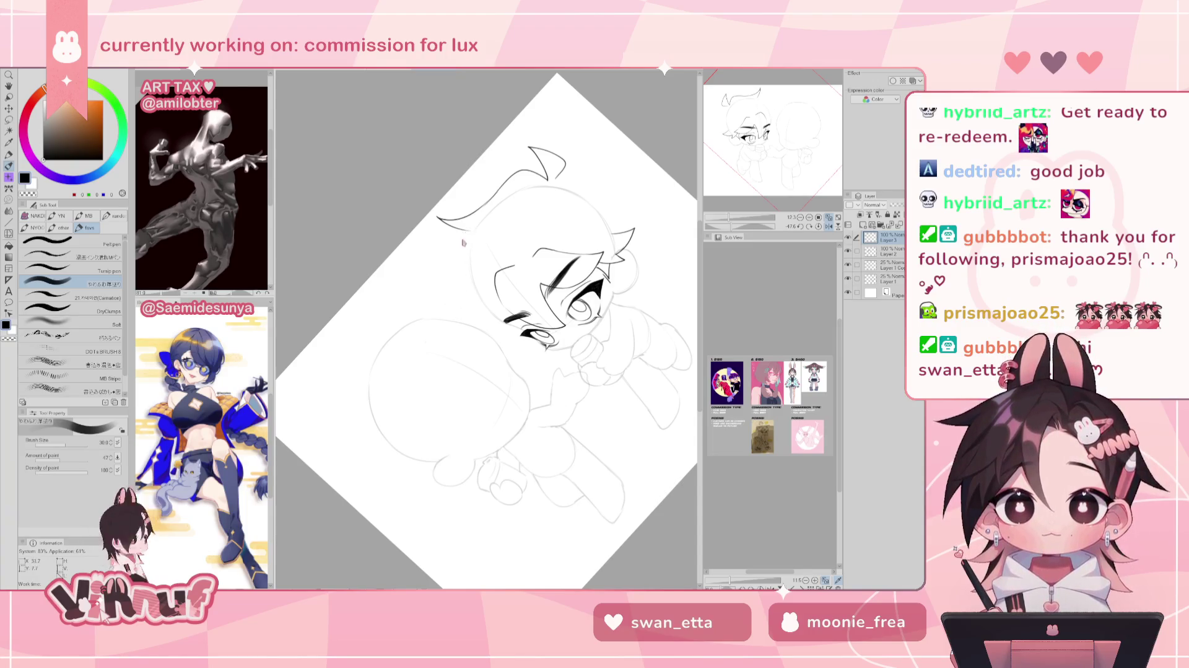
{"action": "left_click_drag", "start_coordinate": [464, 232], "coordinate": [453, 317]}
{"action": "key", "text": "ctrl+z"}
{"action": "mouse_move", "coordinate": [469, 232]}
{"action": "left_mouse_down"}
{"action": "mouse_move", "coordinate": [453, 260]}
{"action": "mouse_move", "coordinate": [453, 317]}
{"action": "left_mouse_up"}
{"action": "key", "text": "ctrl+z"}
{"action": "key", "text": "ctrl+z"}
{"action": "key", "text": "ctrl+z"}
{"action": "key", "text": "ctrl+z"}
{"action": "left_click_drag", "start_coordinate": [458, 262], "coordinate": [454, 317]}
{"action": "key", "text": "ctrl+z"}
{"action": "left_click_drag", "start_coordinate": [459, 262], "coordinate": [457, 317]}
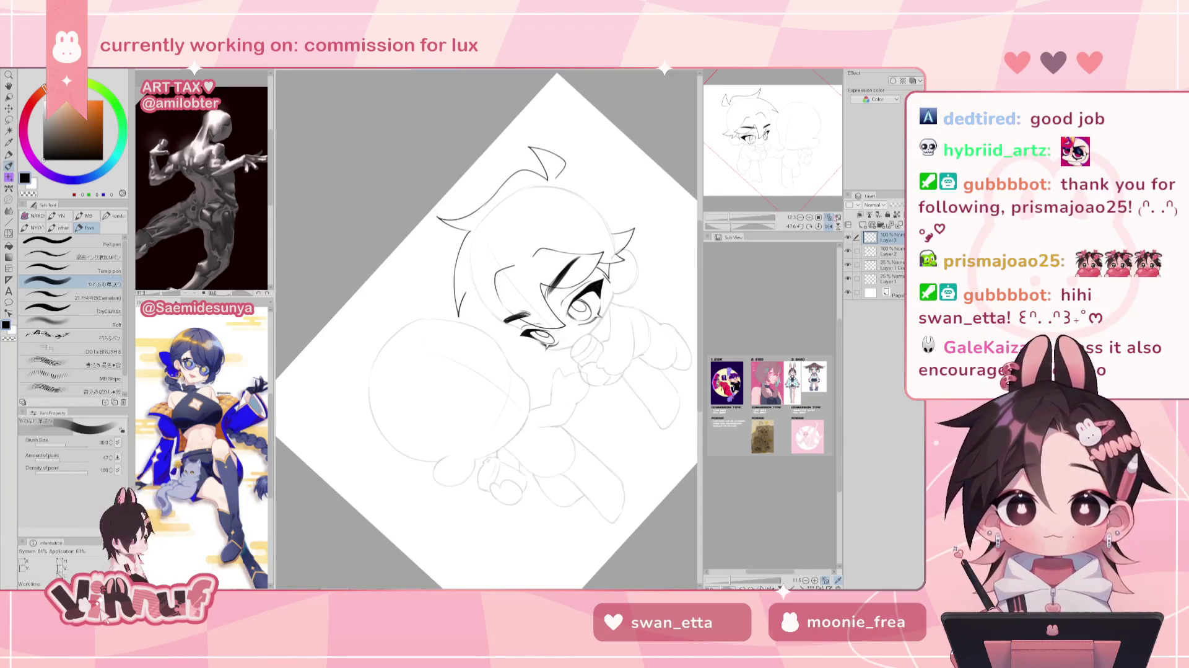
{"action": "left_click", "coordinate": [819, 227]}
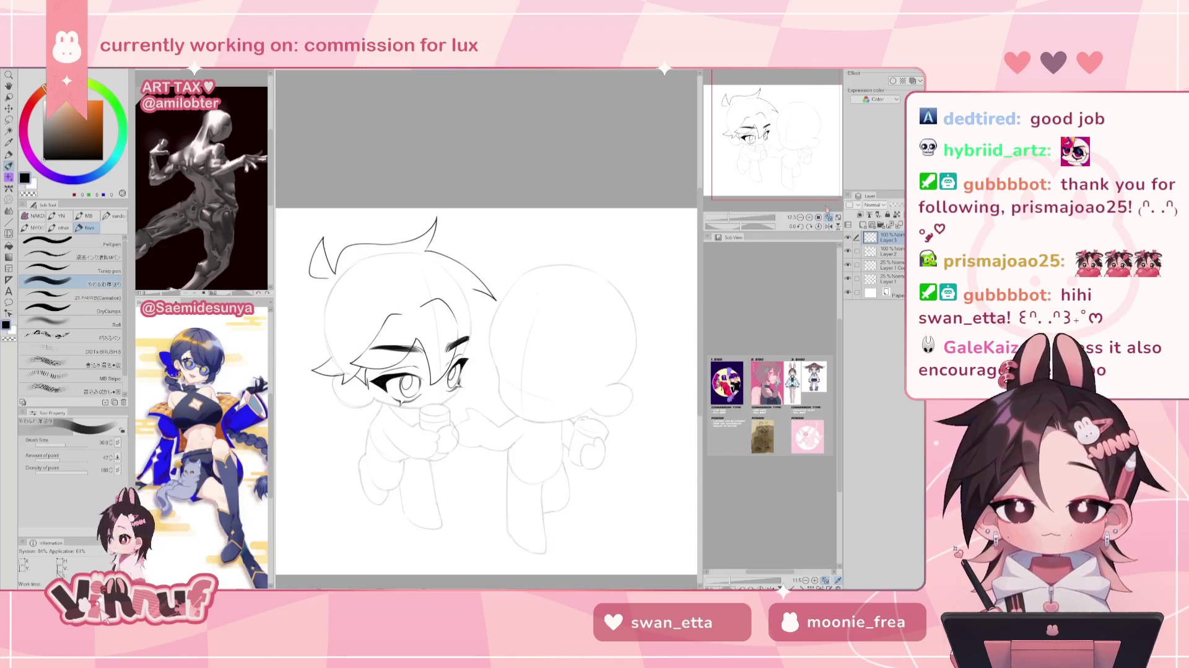
Trim the hair stroke ends, ink a curved hair line over the head, and thicken the eyebrow.
{"action": "key", "text": "ctrl+z"}
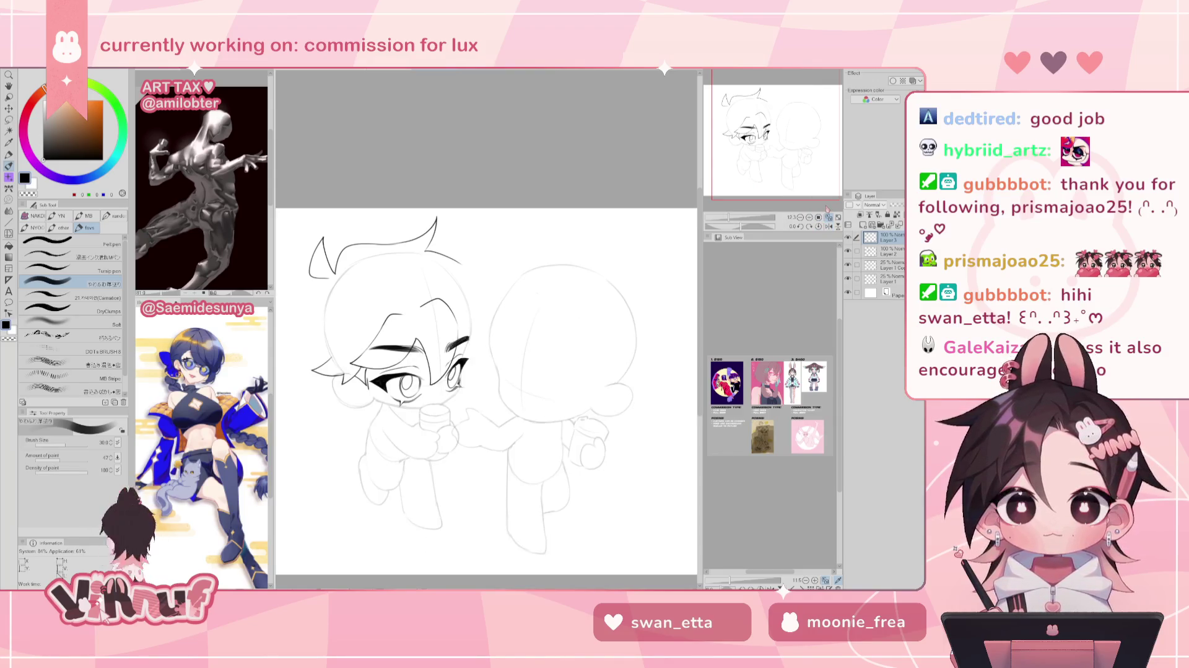
{"action": "key", "text": "ctrl+z"}
{"action": "key", "text": "ctrl+z"}
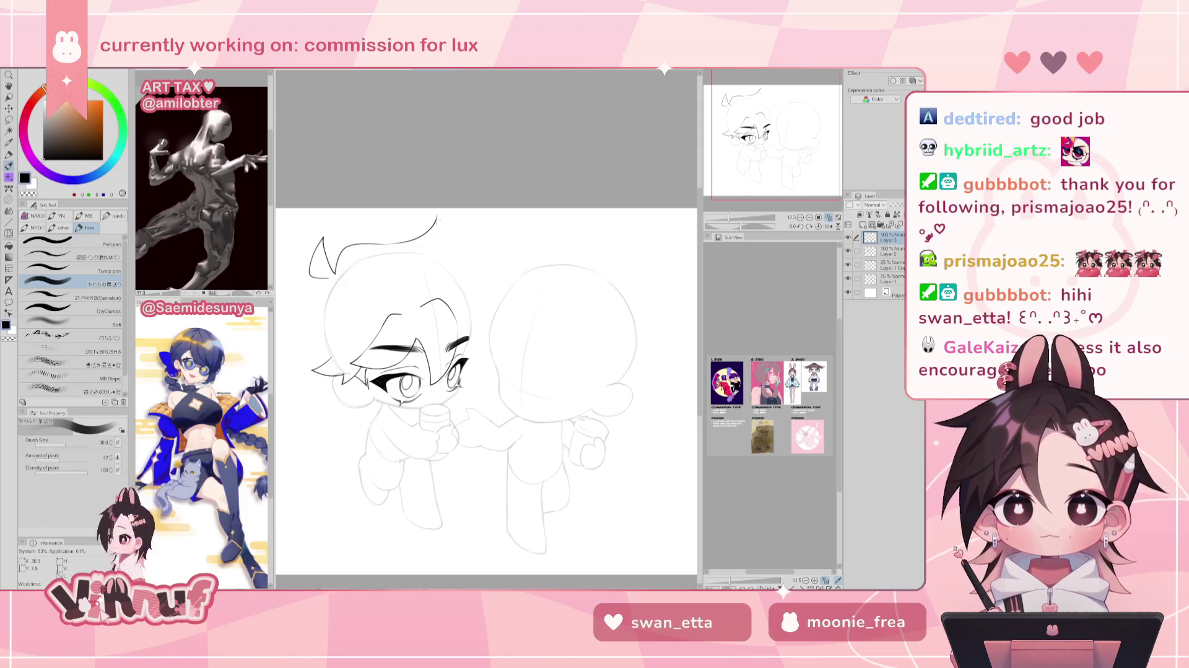
{"action": "key", "text": "h"}
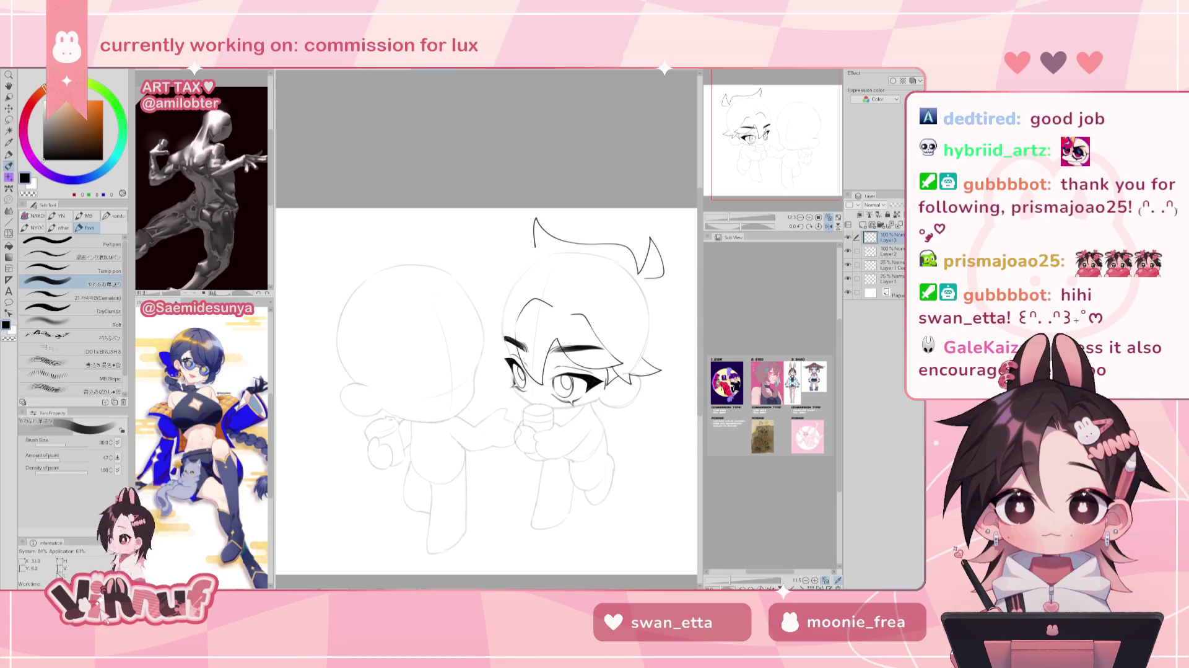
{"action": "left_click_drag", "start_coordinate": [536, 246], "coordinate": [475, 299]}
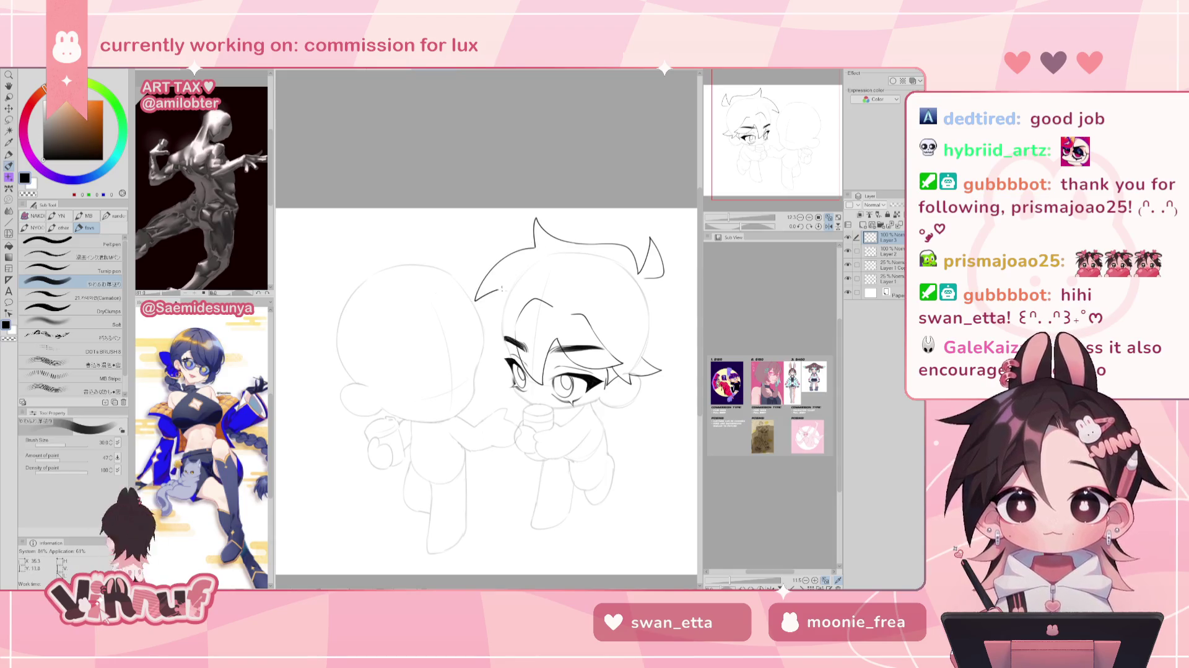
{"action": "key", "text": "h"}
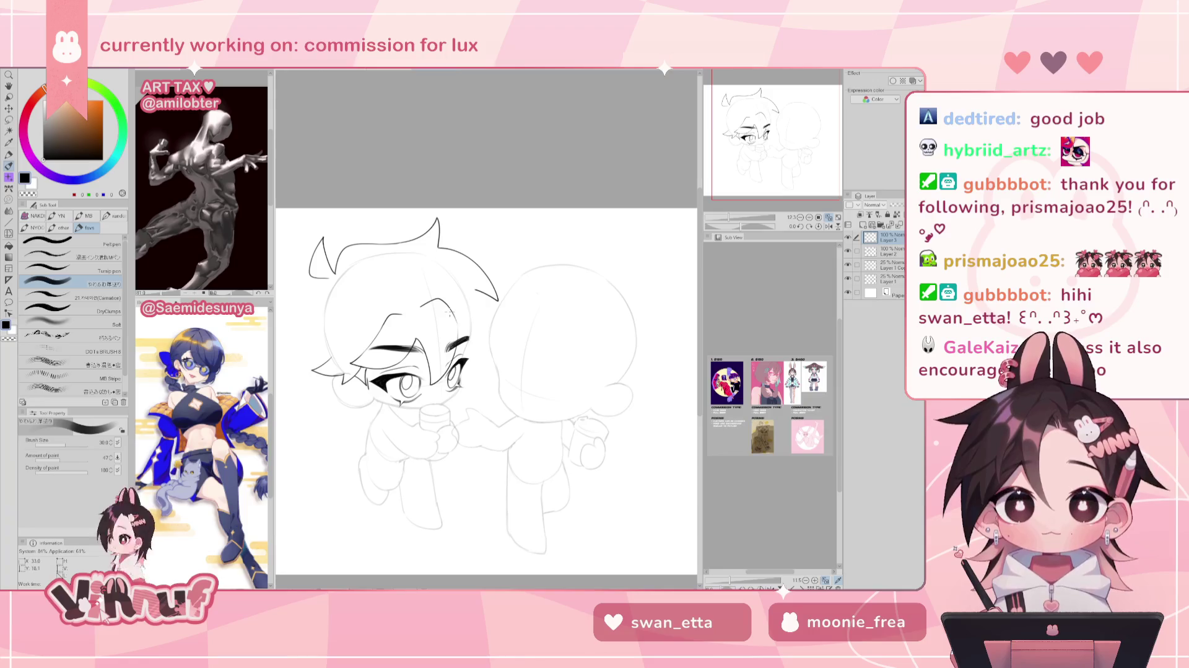
{"action": "left_click_drag", "start_coordinate": [457, 342], "coordinate": [468, 336]}
{"action": "key", "text": "h"}
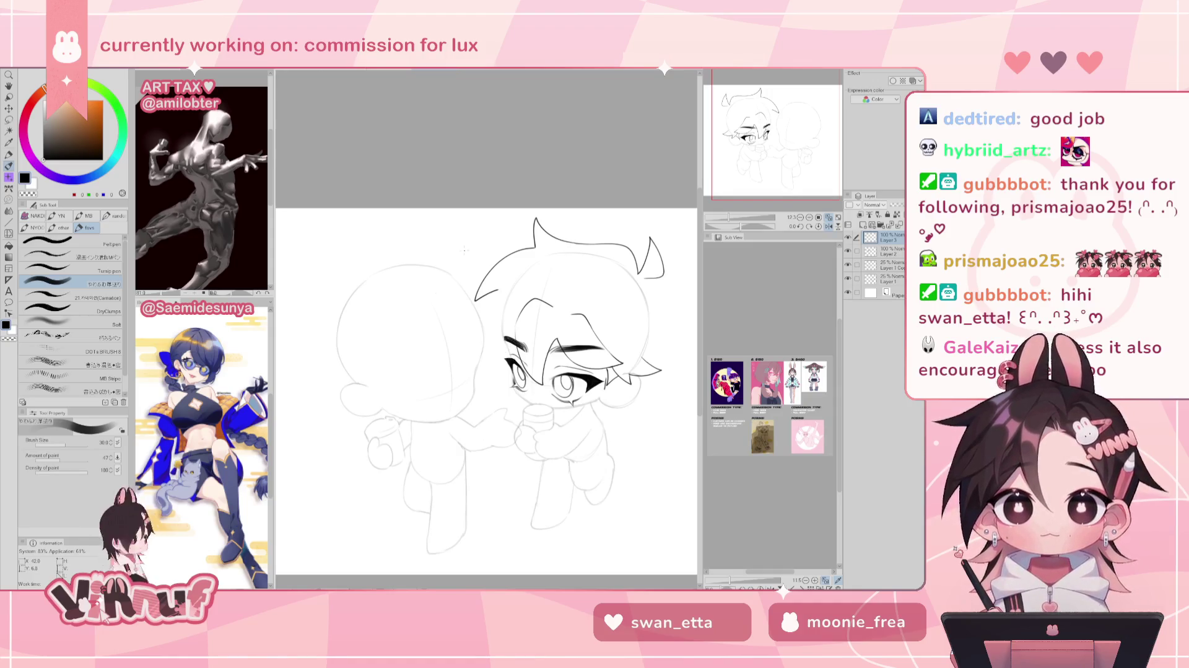
{"action": "key", "text": "h"}
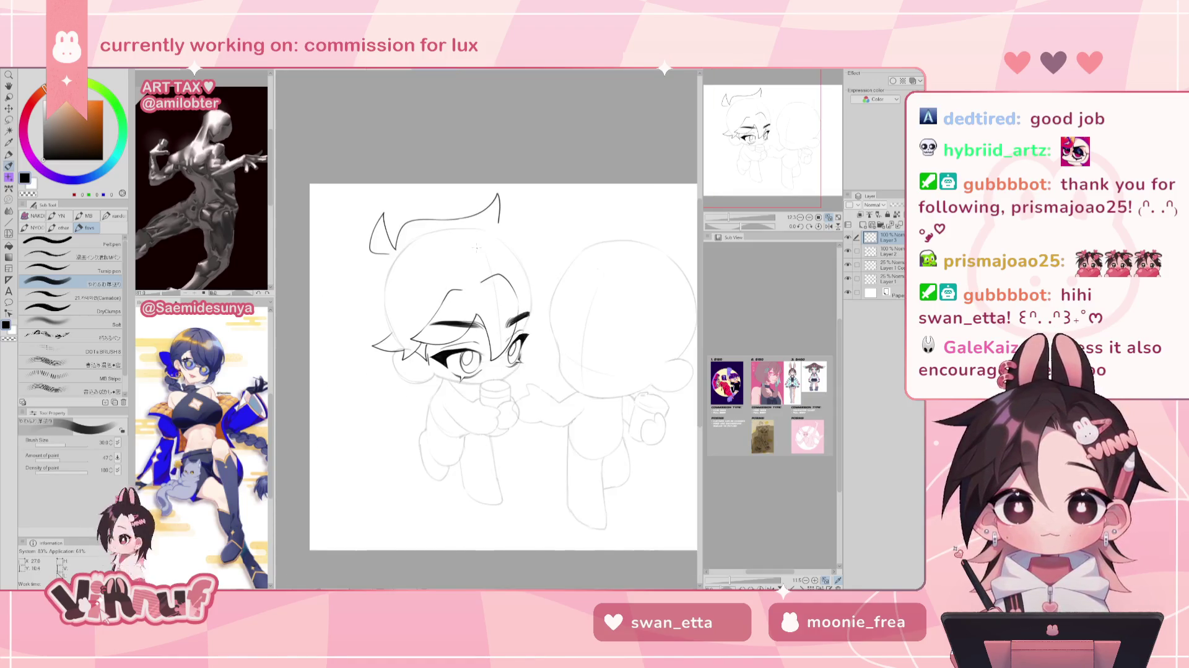
Nudge the hair strokes and try curves down the head's left side.
{"action": "mouse_move", "coordinate": [378, 271]}
{"action": "left_mouse_down"}
{"action": "mouse_move", "coordinate": [368, 280]}
{"action": "mouse_move", "coordinate": [382, 266]}
{"action": "left_mouse_up"}
{"action": "left_click_drag", "start_coordinate": [380, 309], "coordinate": [372, 332]}
{"action": "key", "text": "ctrl+z"}
{"action": "mouse_move", "coordinate": [387, 253]}
{"action": "left_mouse_down"}
{"action": "mouse_move", "coordinate": [362, 285]}
{"action": "mouse_move", "coordinate": [359, 329]}
{"action": "left_mouse_up"}
{"action": "key", "text": "ctrl+z"}
{"action": "key", "text": "ctrl+z"}
{"action": "left_click_drag", "start_coordinate": [374, 257], "coordinate": [361, 335]}
{"action": "key", "text": "ctrl+z"}
Ink the spiky hair outline down the head's left side, checking it in mirrored view.
{"action": "mouse_move", "coordinate": [384, 252]}
{"action": "left_mouse_down"}
{"action": "mouse_move", "coordinate": [353, 331]}
{"action": "mouse_move", "coordinate": [383, 315]}
{"action": "left_mouse_up"}
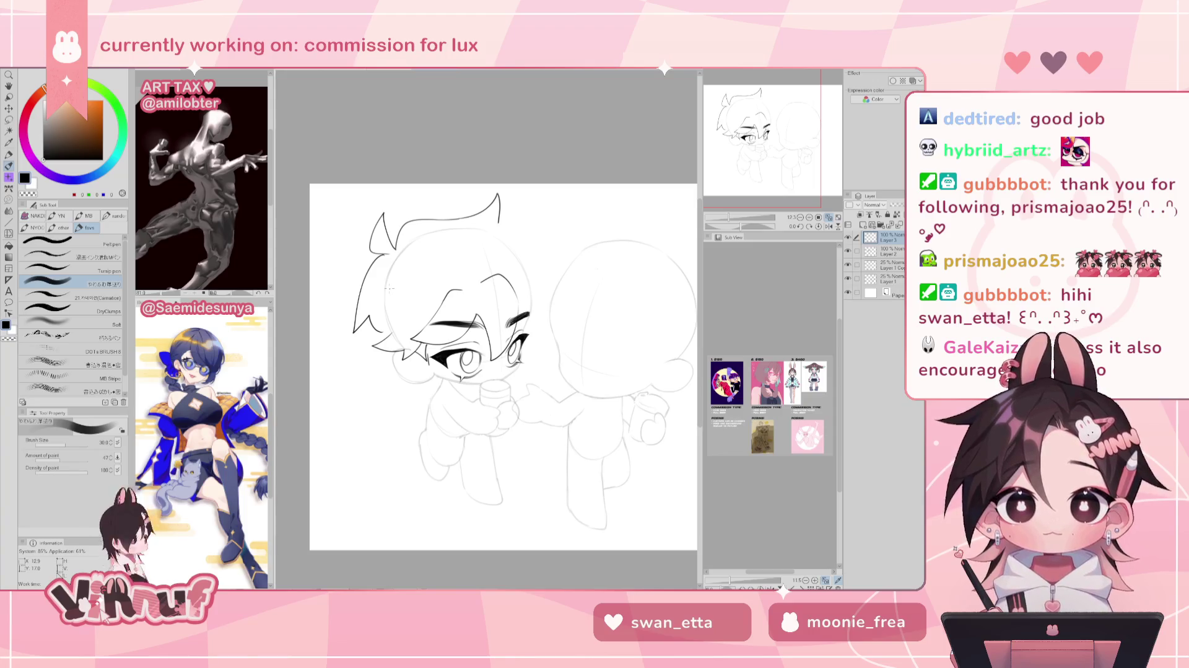
{"action": "key", "text": "ctrl+z"}
{"action": "mouse_move", "coordinate": [385, 254]}
{"action": "left_mouse_down"}
{"action": "mouse_move", "coordinate": [369, 275]}
{"action": "mouse_move", "coordinate": [371, 334]}
{"action": "left_mouse_up"}
{"action": "key", "text": "ctrl+z"}
{"action": "key", "text": "ctrl+z"}
{"action": "key", "text": "ctrl+z"}
{"action": "mouse_move", "coordinate": [383, 254]}
{"action": "left_mouse_down"}
{"action": "mouse_move", "coordinate": [371, 337]}
{"action": "mouse_move", "coordinate": [360, 292]}
{"action": "mouse_move", "coordinate": [376, 332]}
{"action": "left_mouse_up"}
{"action": "key", "text": "ctrl+z"}
{"action": "key", "text": "ctrl+z"}
{"action": "key", "text": "h"}
{"action": "key", "text": "h"}
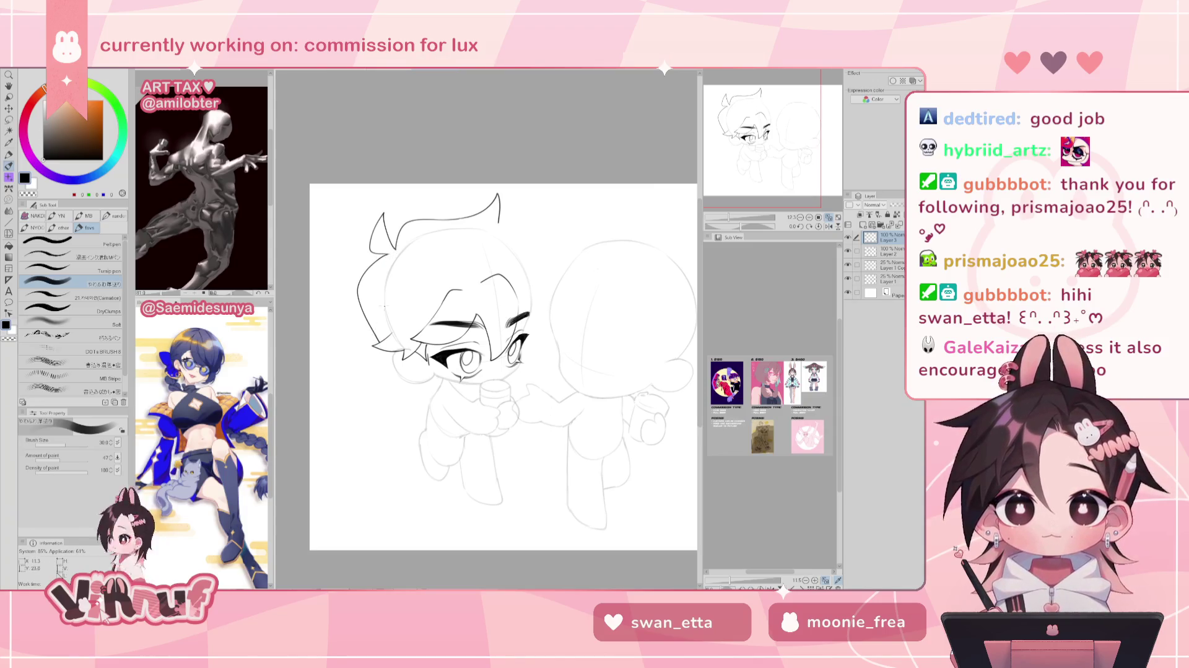
{"action": "key", "text": "h"}
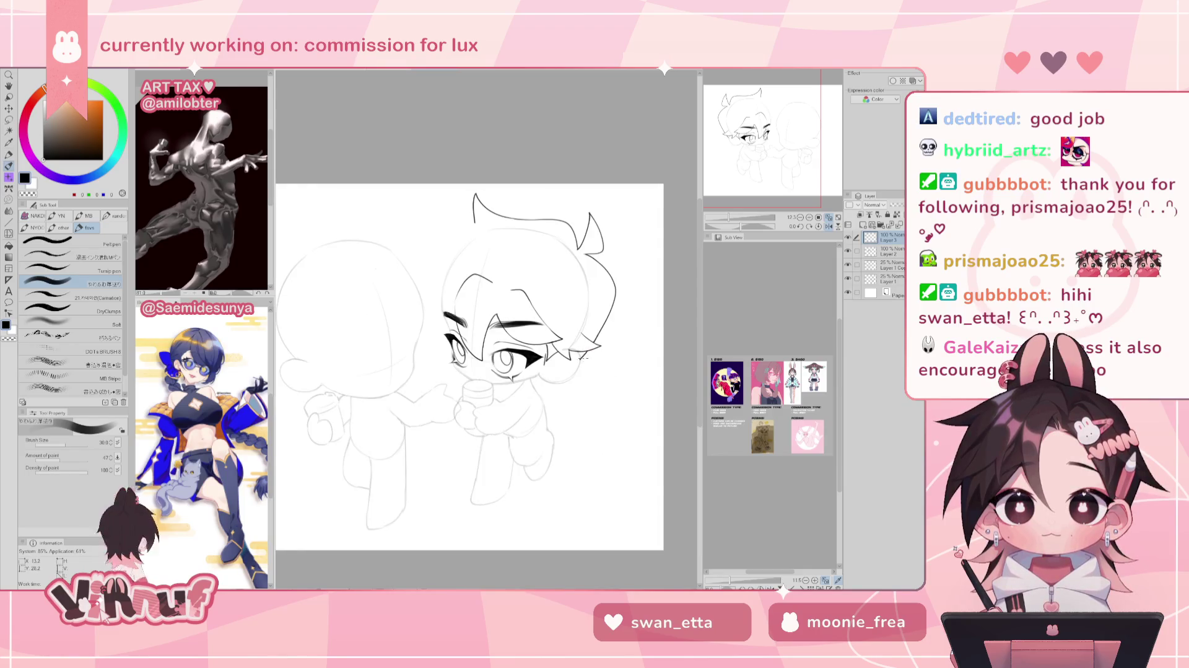
{"action": "key", "text": "h"}
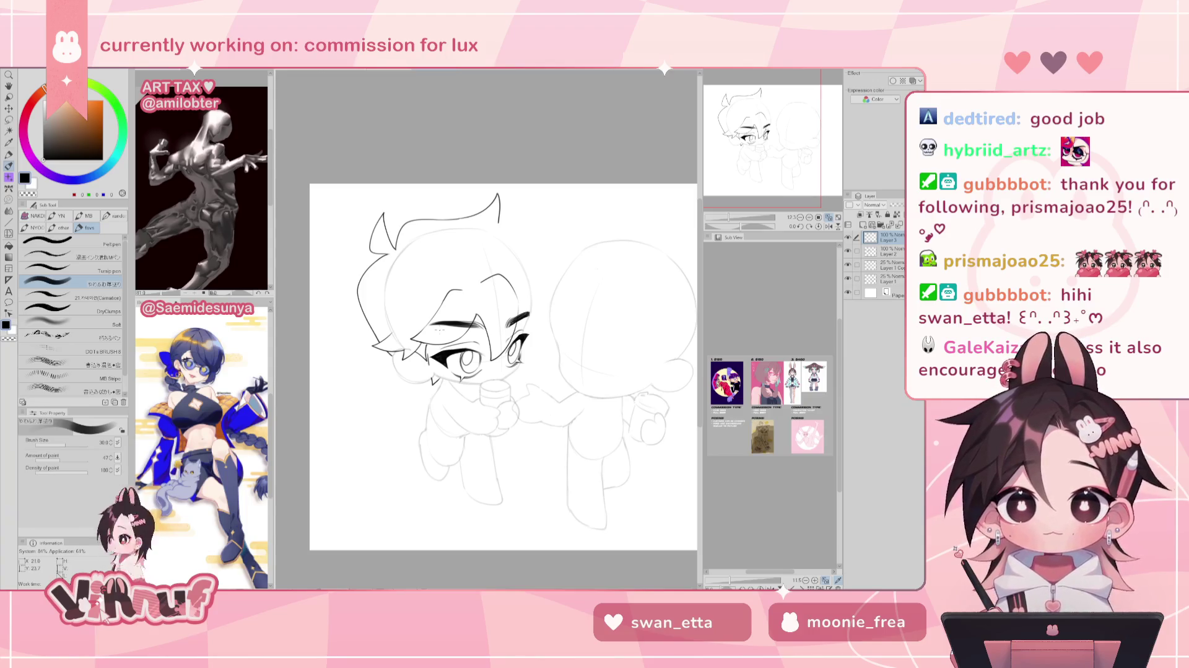
Reshape the hair spike line with Liquify at brush size 2000, pushing it slightly left.
{"action": "key", "text": "g"}
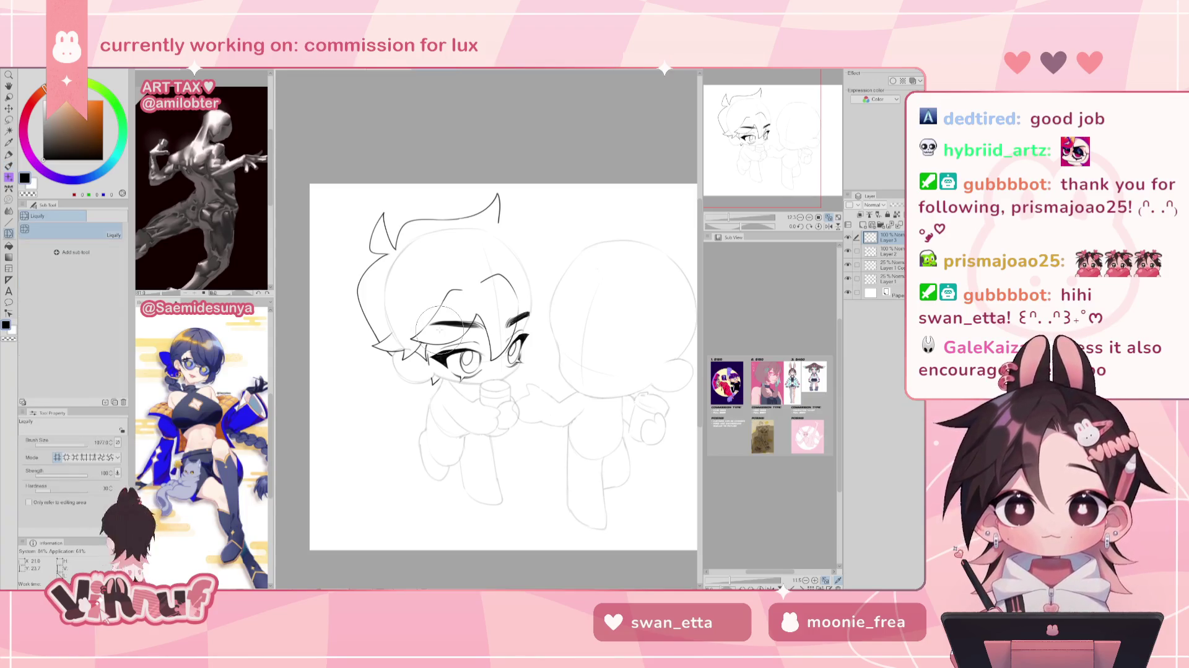
{"action": "key", "text": "h"}
{"action": "key", "text": "j"}
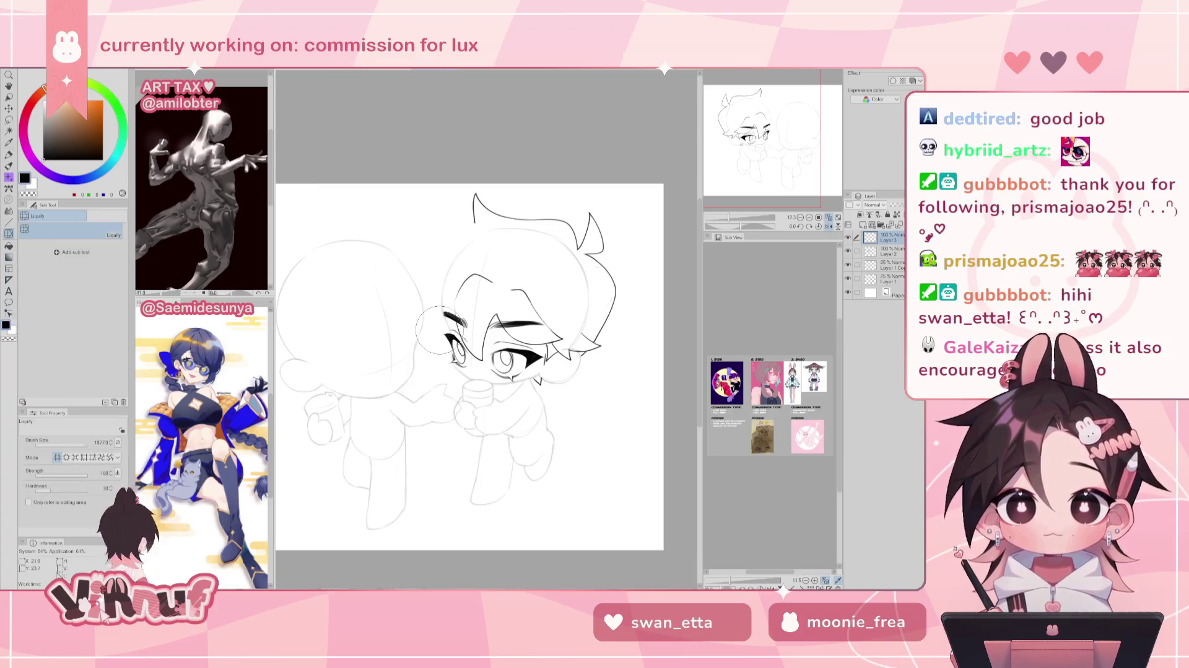
{"action": "left_click_drag", "start_coordinate": [86, 442], "coordinate": [97, 442]}
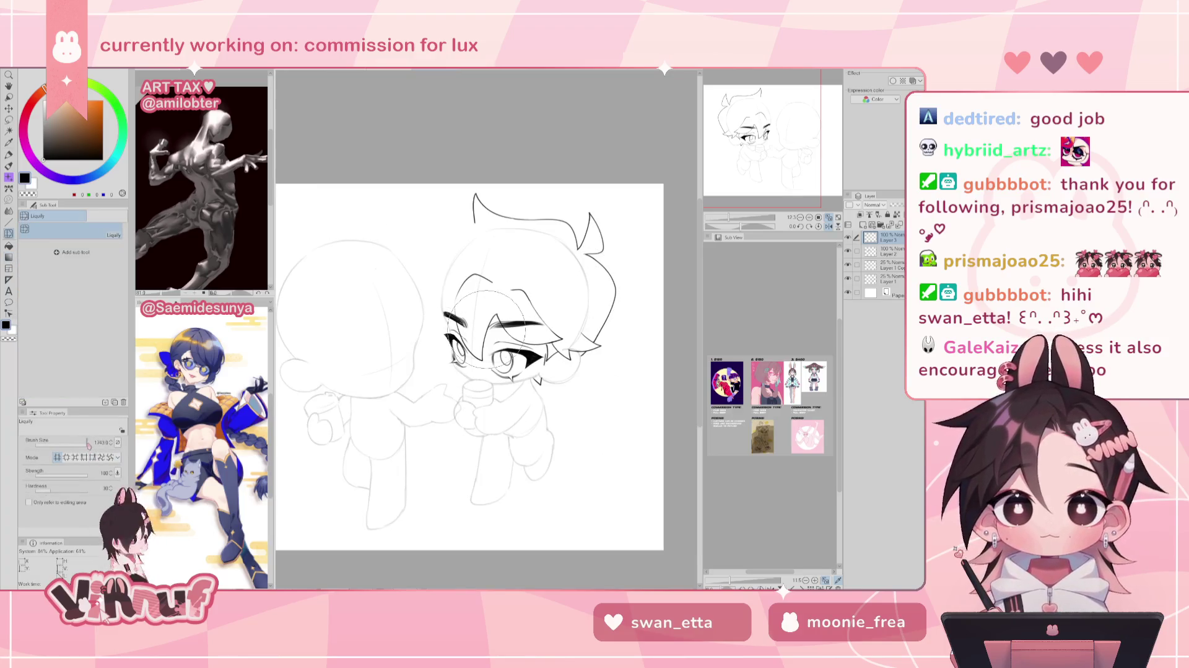
{"action": "left_click_drag", "start_coordinate": [477, 207], "coordinate": [339, 203]}
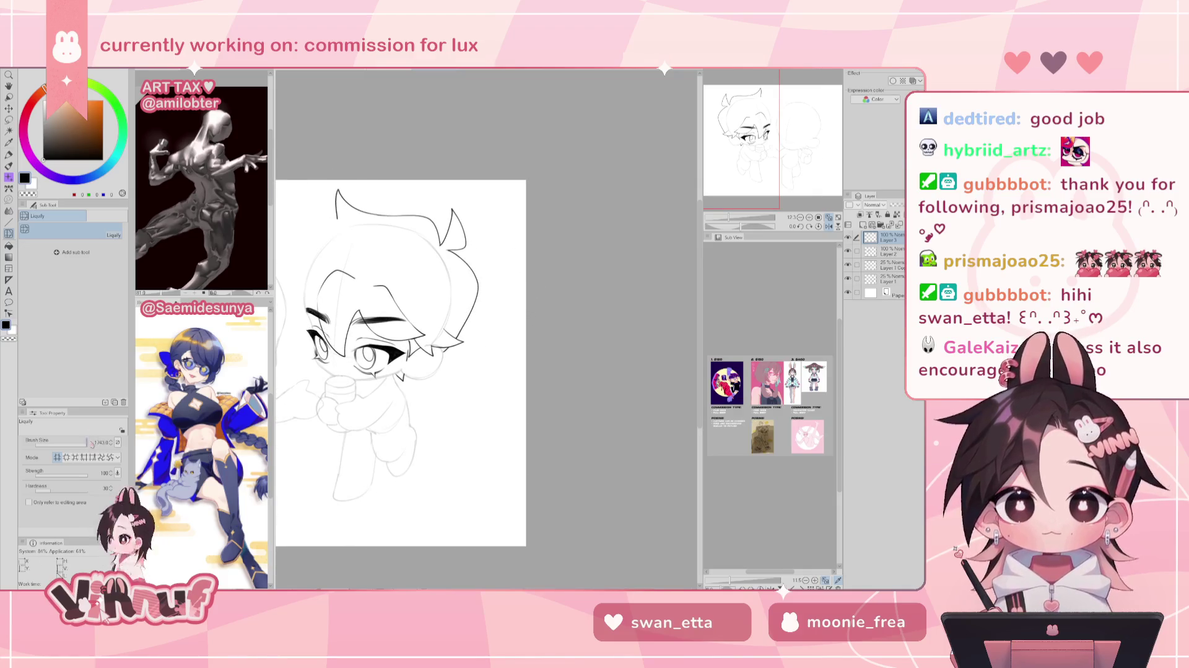
{"action": "left_click_drag", "start_coordinate": [92, 448], "coordinate": [95, 446]}
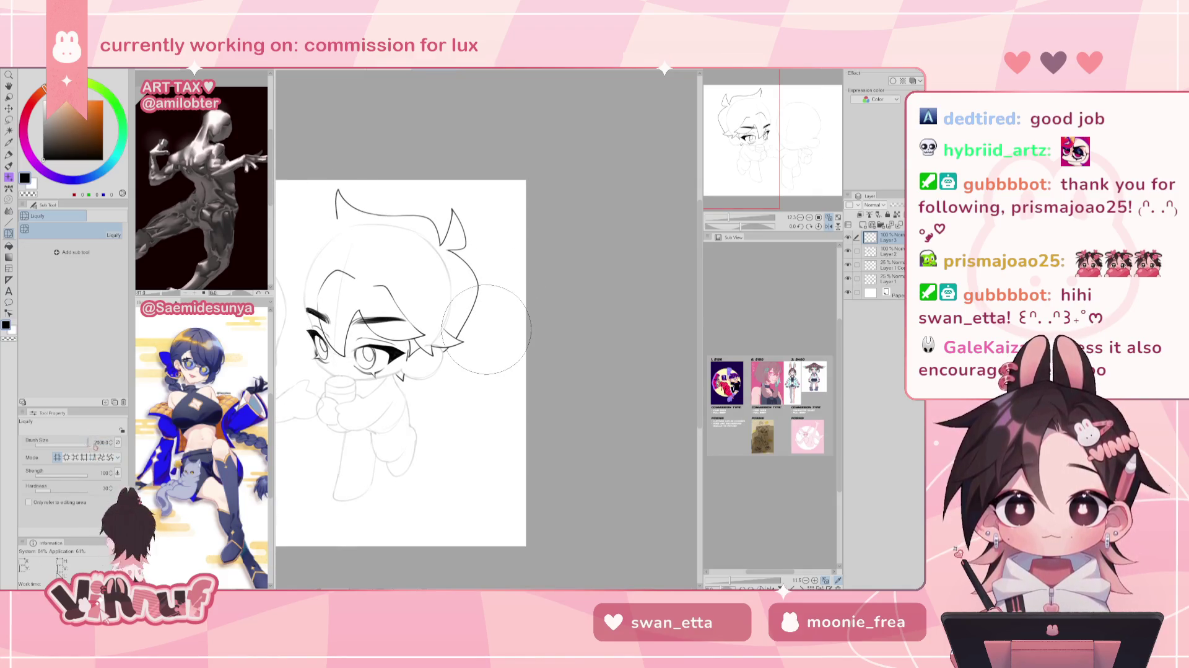
{"action": "mouse_move", "coordinate": [486, 330]}
{"action": "left_mouse_down"}
{"action": "mouse_move", "coordinate": [477, 295]}
{"action": "mouse_move", "coordinate": [482, 332]}
{"action": "left_mouse_up"}
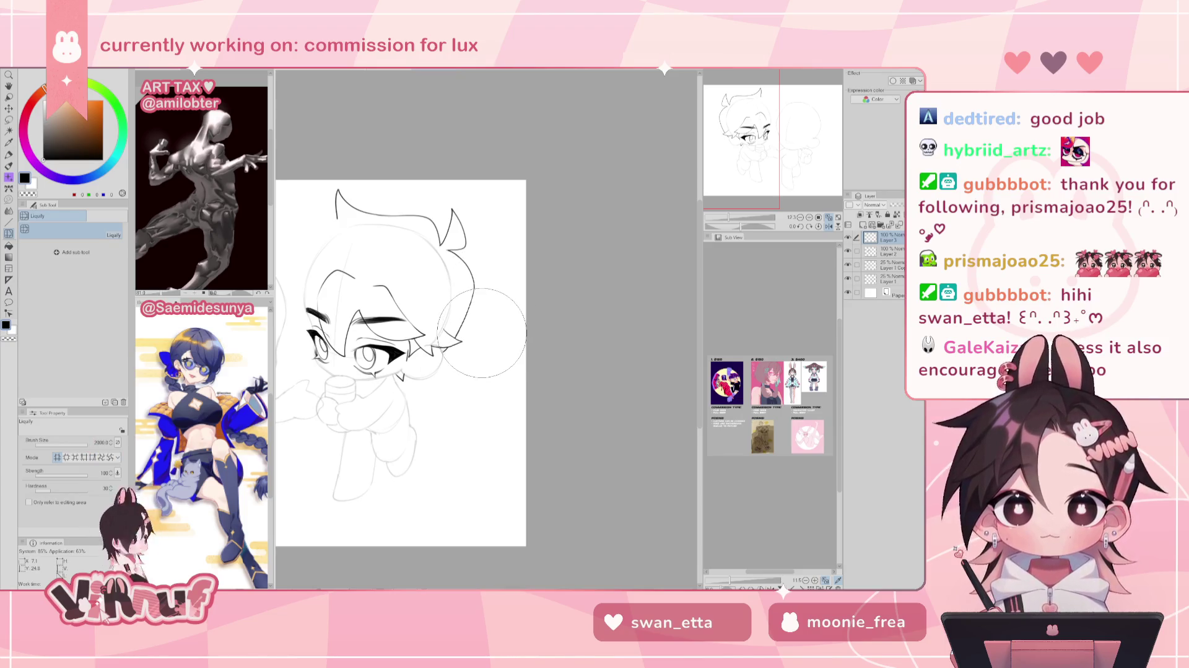
{"action": "left_click_drag", "start_coordinate": [483, 319], "coordinate": [482, 352]}
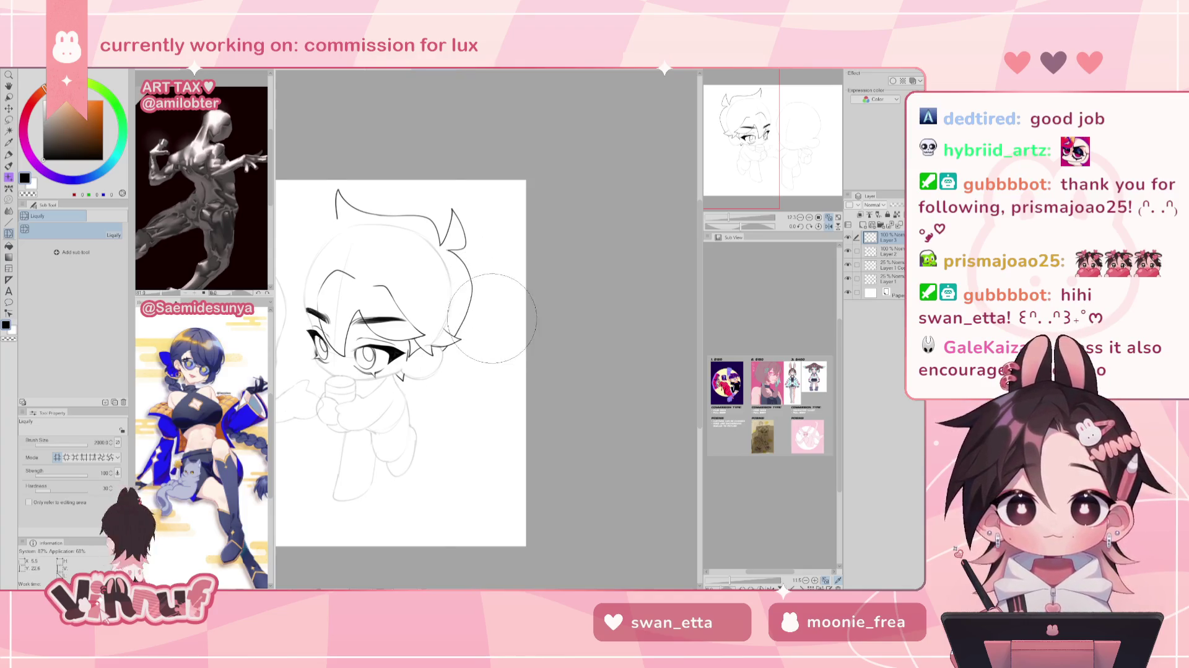
Flip the view and nudge the left hair outline with a 930.6 Liquify brush.
{"action": "key", "text": "h"}
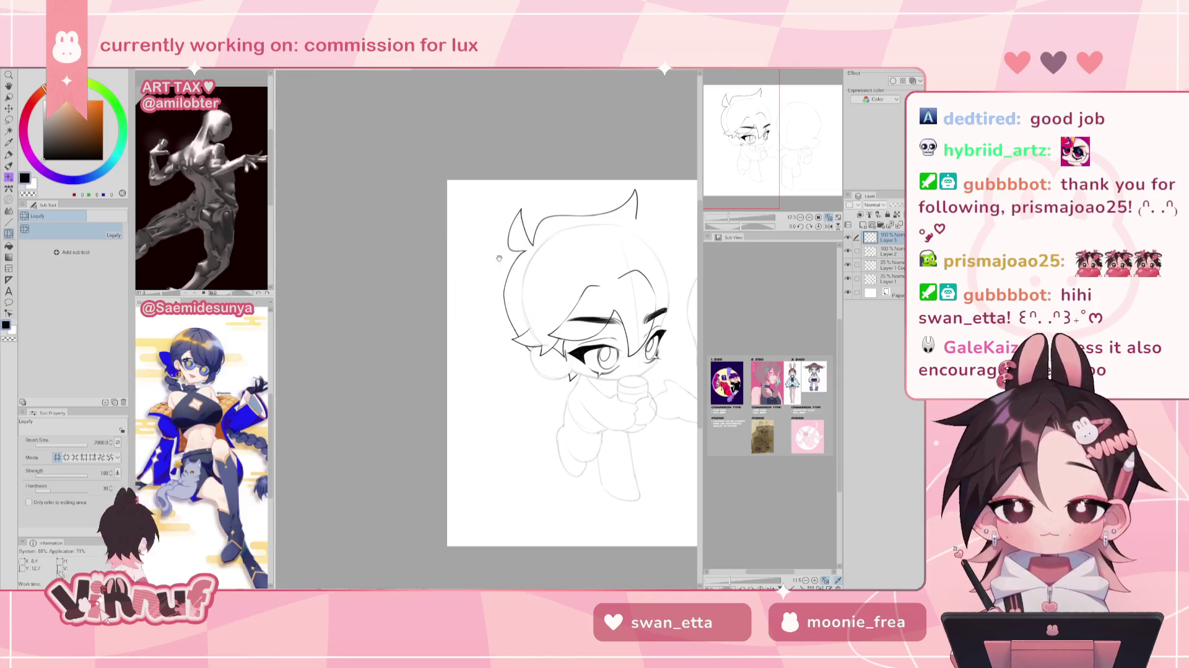
{"action": "scroll", "coordinate": [465, 258], "scroll_direction": "right", "scroll_amount": 3}
{"action": "left_click_drag", "start_coordinate": [465, 258], "coordinate": [396, 291]}
{"action": "left_click_drag", "start_coordinate": [87, 444], "coordinate": [83, 444]}
{"action": "key", "text": "bracketright"}
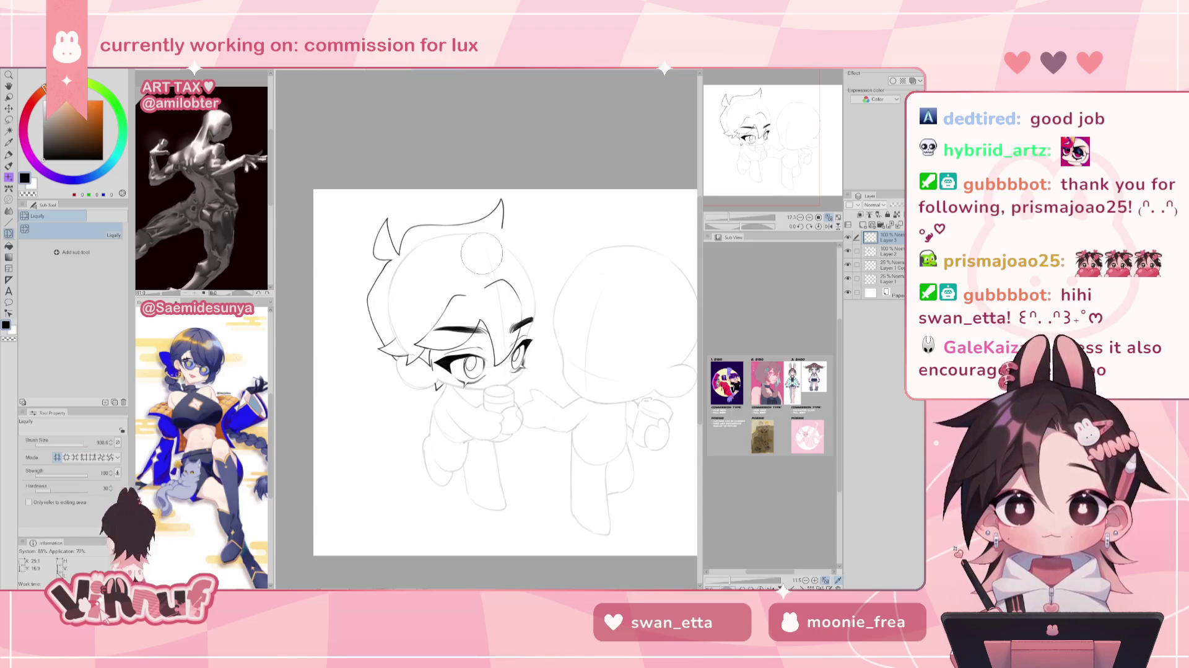
{"action": "mouse_move", "coordinate": [583, 248]}
{"action": "left_mouse_down"}
{"action": "mouse_move", "coordinate": [509, 214]}
{"action": "mouse_move", "coordinate": [522, 227]}
{"action": "left_mouse_up"}
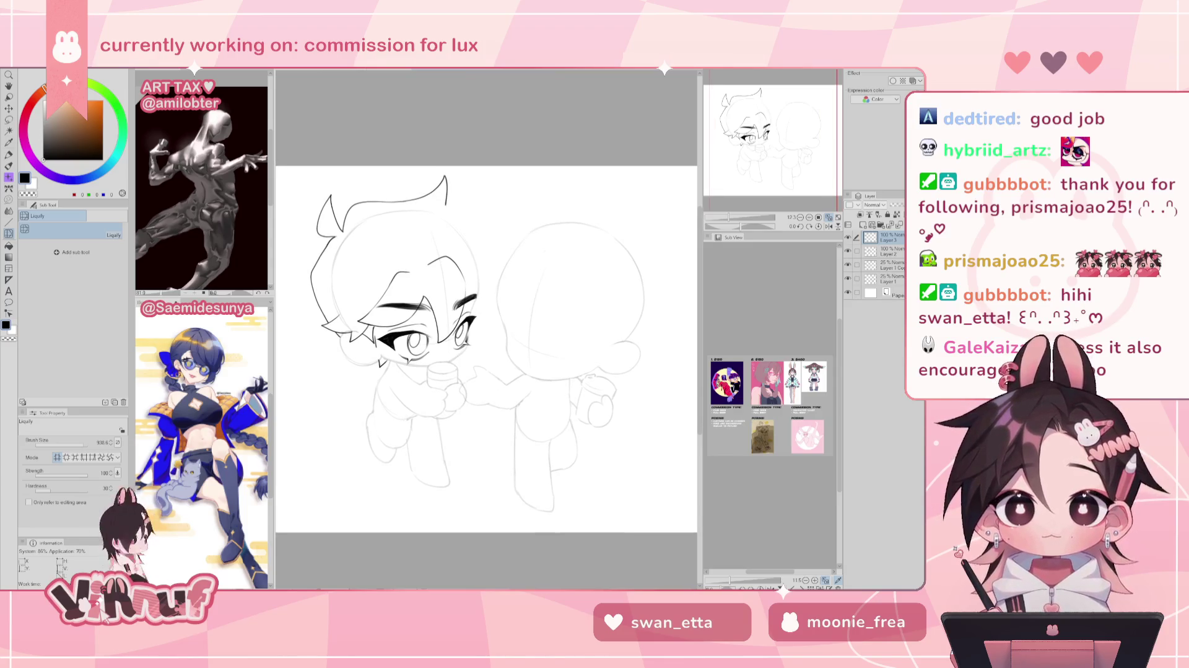
Ink a hair strand near the left hairline and erase stray lines near the ear.
{"action": "key", "text": "e"}
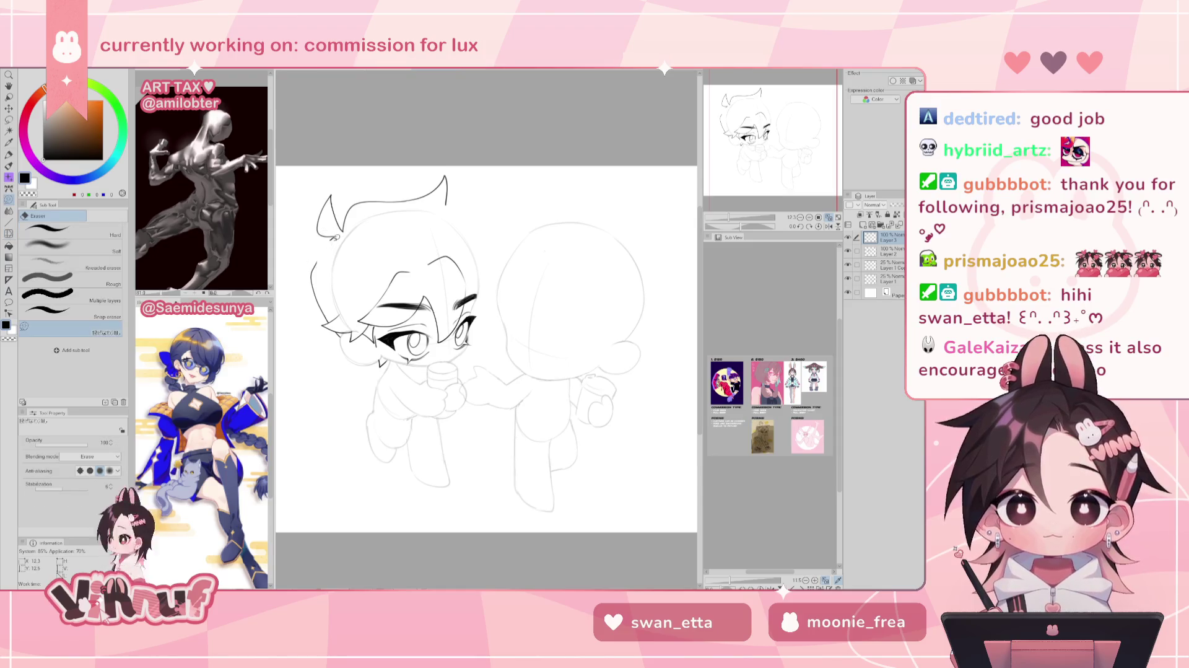
{"action": "key", "text": "p"}
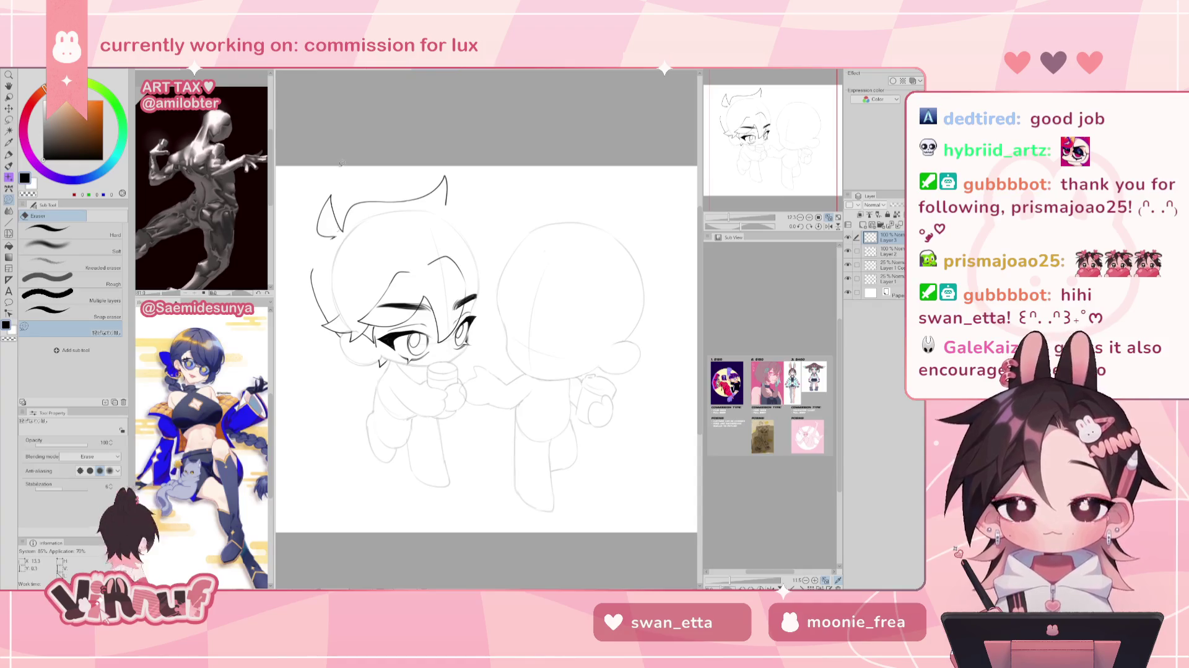
{"action": "left_click_drag", "start_coordinate": [334, 236], "coordinate": [316, 274]}
{"action": "key", "text": "ctrl+z"}
{"action": "key", "text": "ctrl+z"}
{"action": "key", "text": "ctrl+z"}
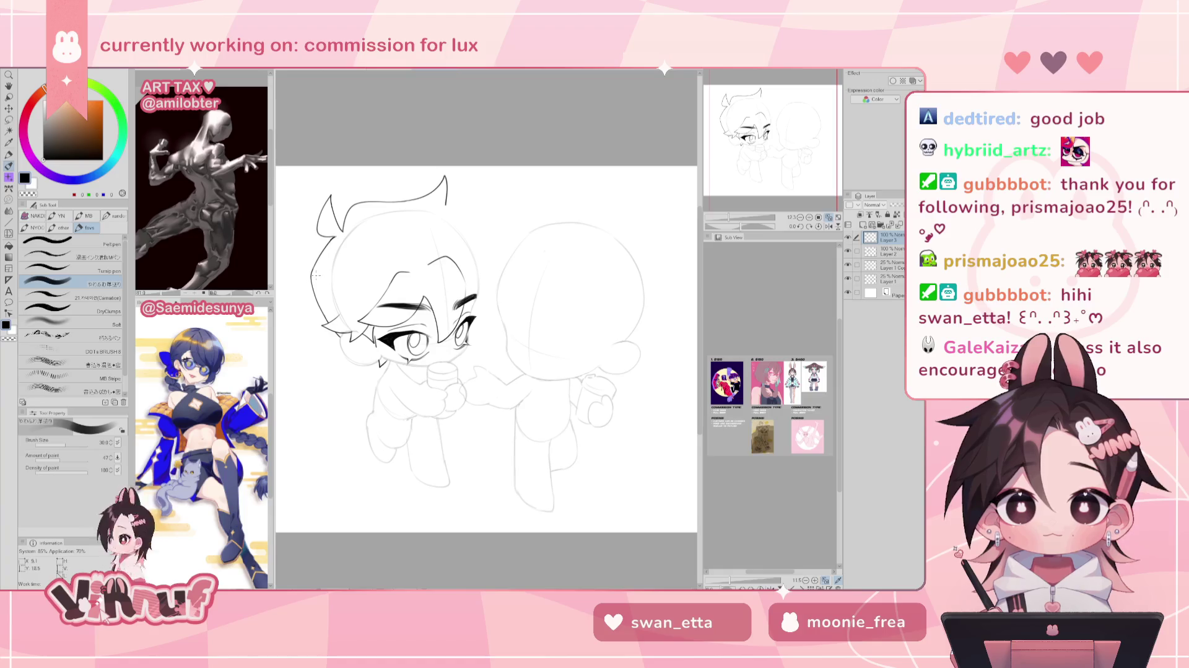
{"action": "key", "text": "e"}
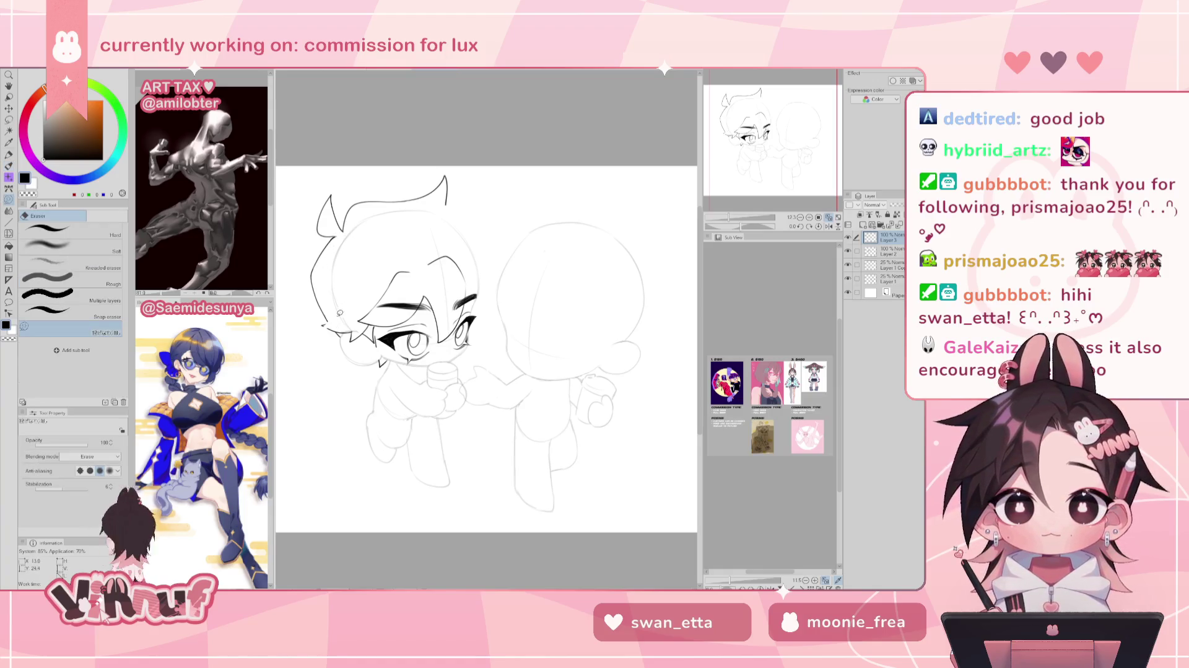
{"action": "left_click_drag", "start_coordinate": [347, 316], "coordinate": [329, 319]}
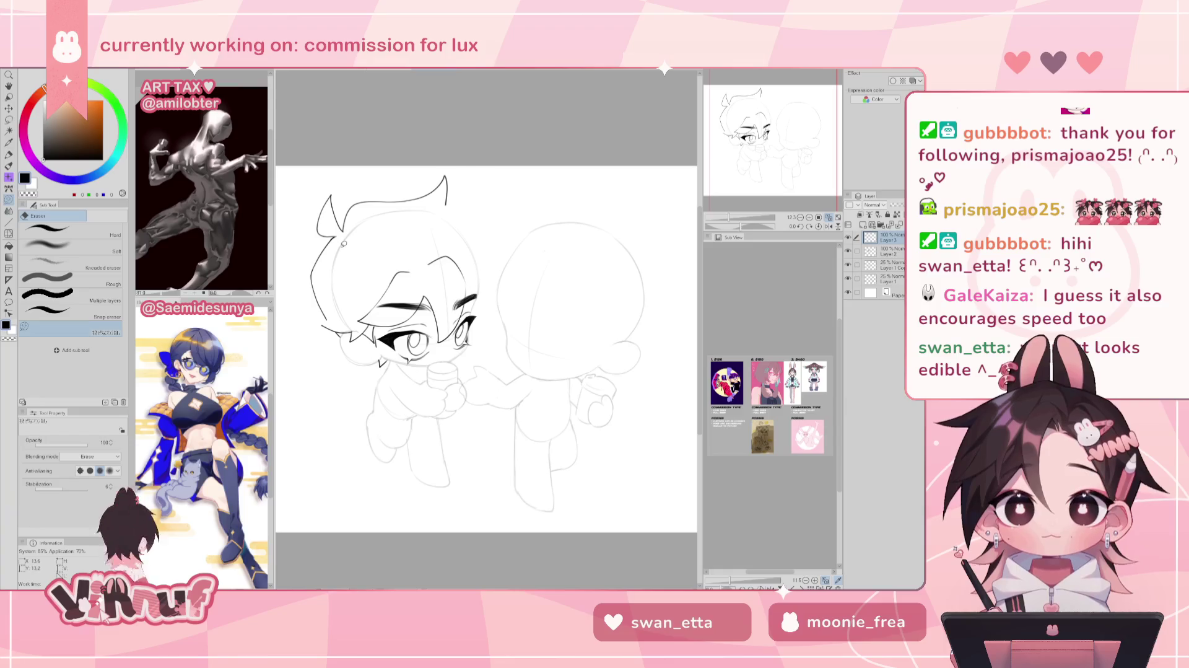
{"action": "key", "text": "p"}
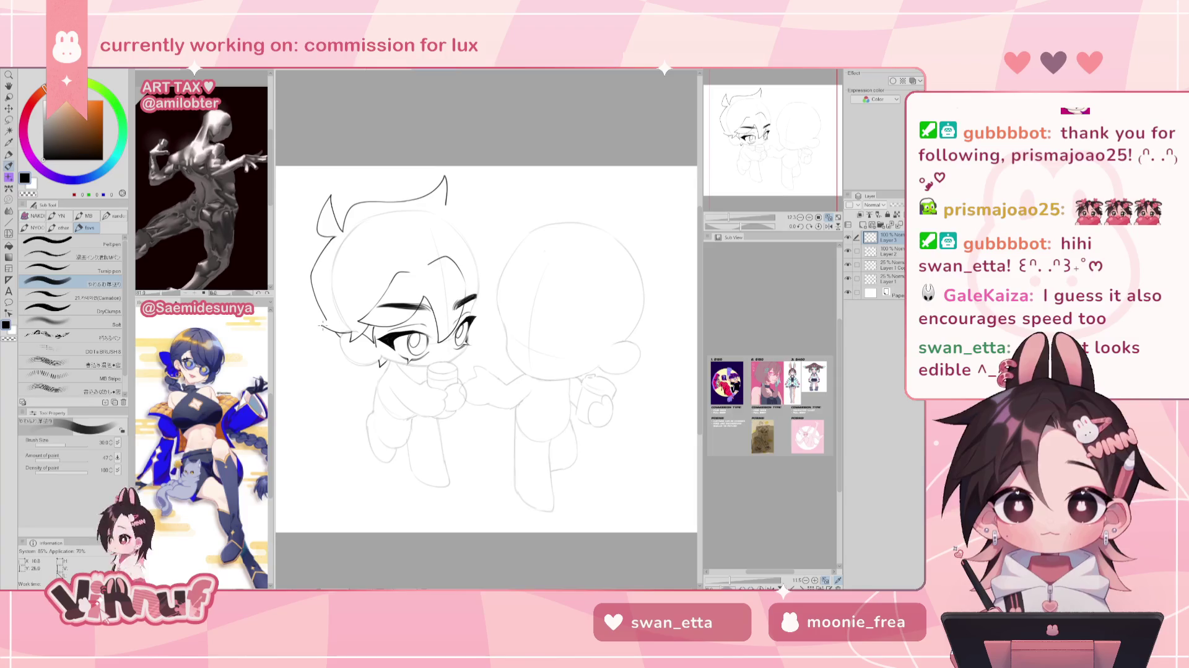
Check the face in a mirrored view, then try short hair strokes on the forehead, undoing them.
{"action": "key", "text": "h"}
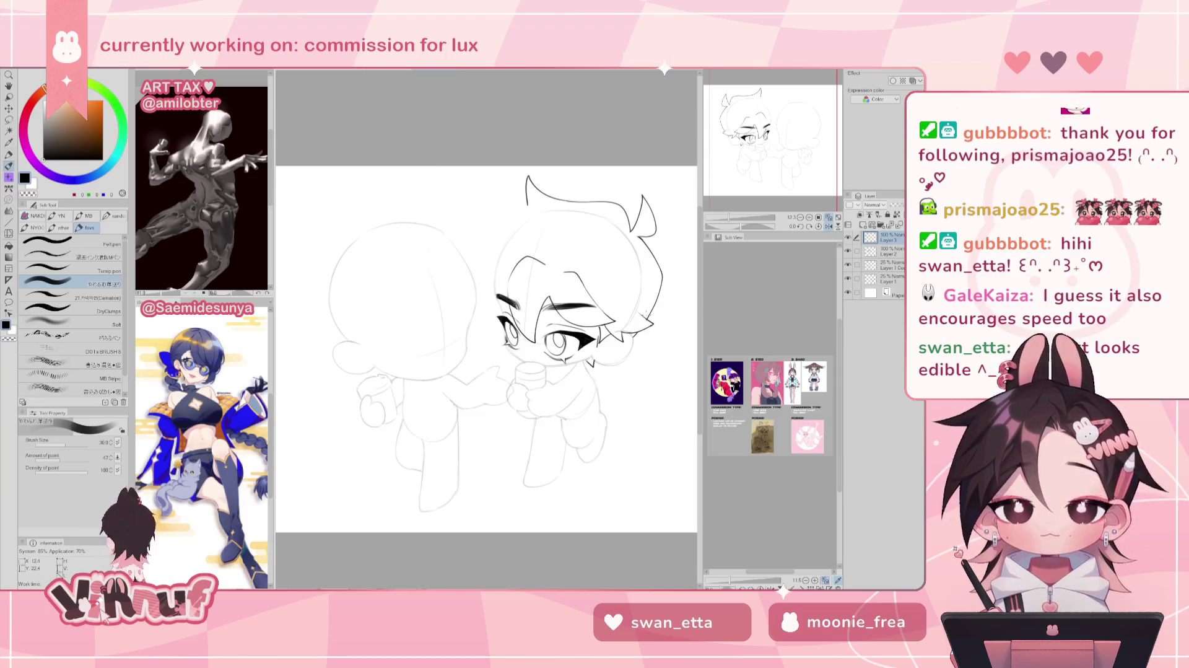
{"action": "key", "text": "e"}
{"action": "key", "text": "h"}
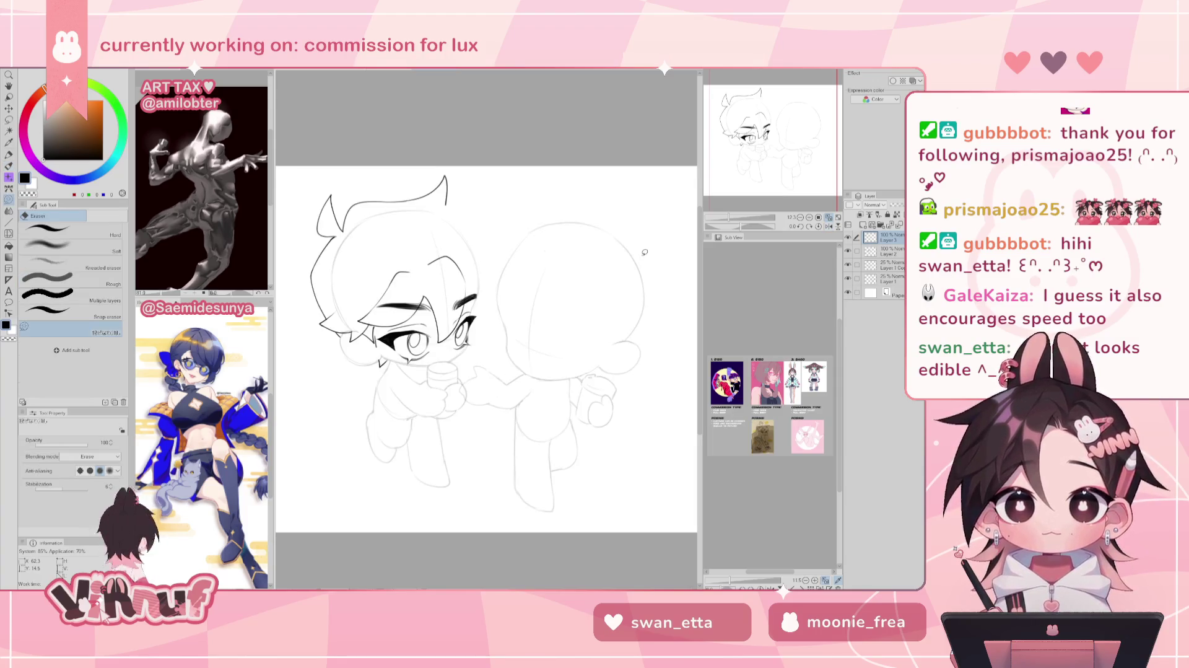
{"action": "key", "text": "p"}
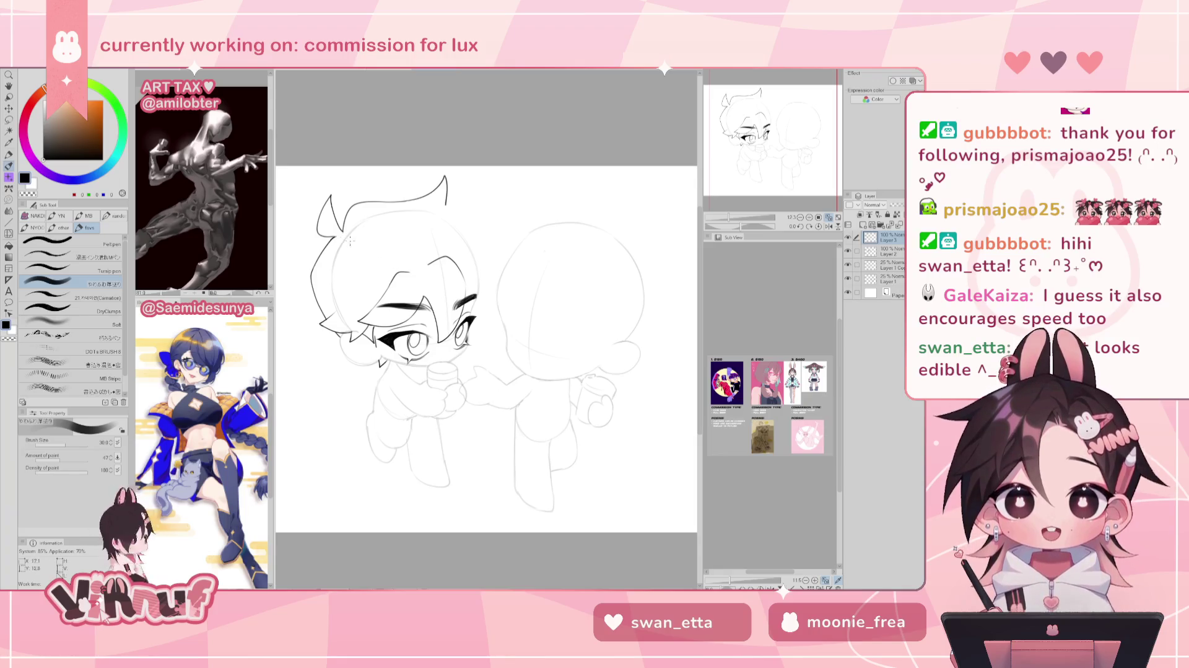
{"action": "left_click_drag", "start_coordinate": [387, 239], "coordinate": [354, 273]}
{"action": "key", "text": "ctrl+z"}
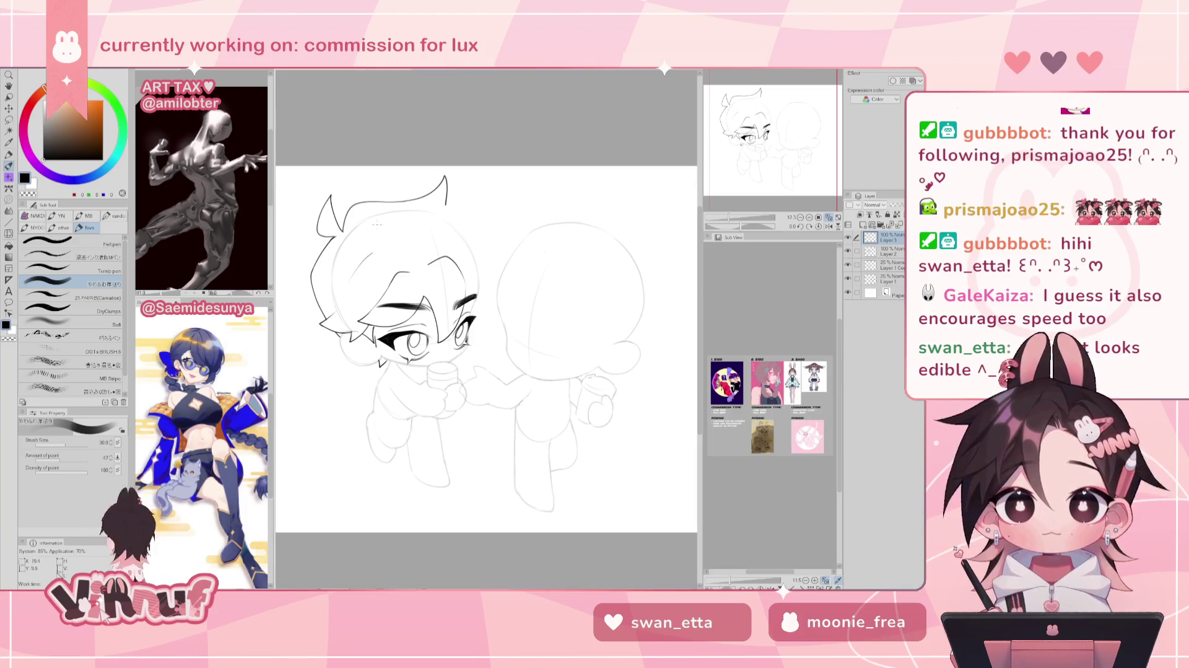
{"action": "left_click_drag", "start_coordinate": [507, 250], "coordinate": [488, 259]}
{"action": "key", "text": "ctrl+z"}
Try a curved hair stroke over the head and erase the leftover long stroke.
{"action": "left_click_drag", "start_coordinate": [447, 205], "coordinate": [506, 254]}
{"action": "key", "text": "ctrl+z"}
{"action": "key", "text": "ctrl+z"}
{"action": "key", "text": "h"}
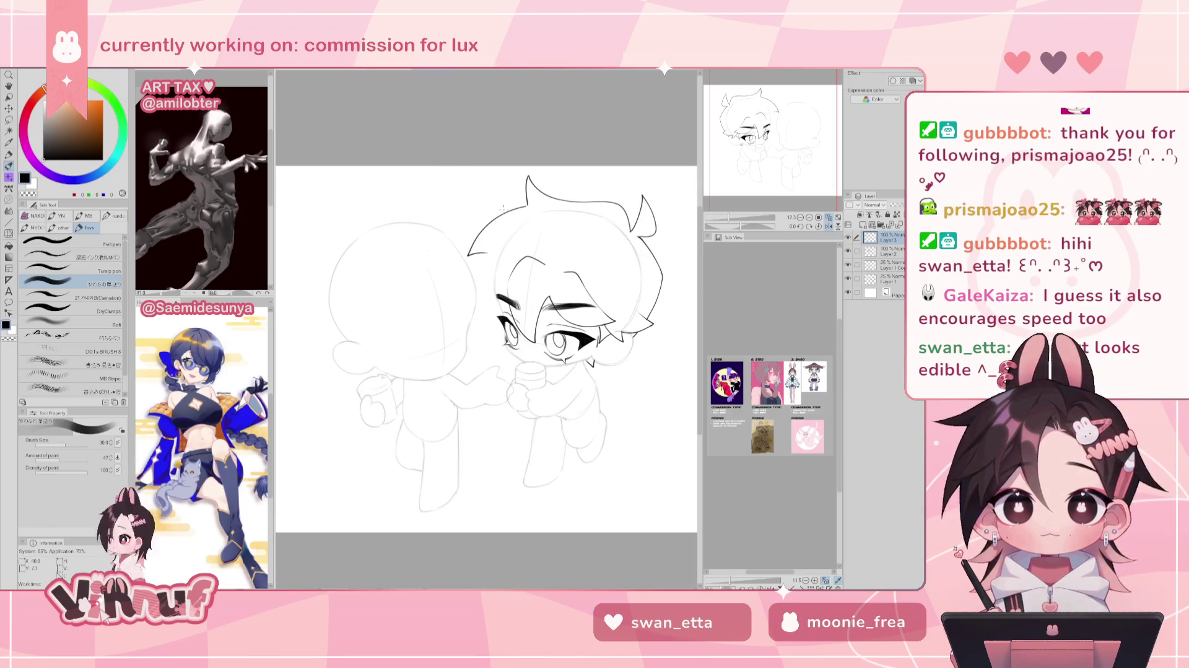
{"action": "left_click_drag", "start_coordinate": [504, 207], "coordinate": [420, 222]}
{"action": "key", "text": "e"}
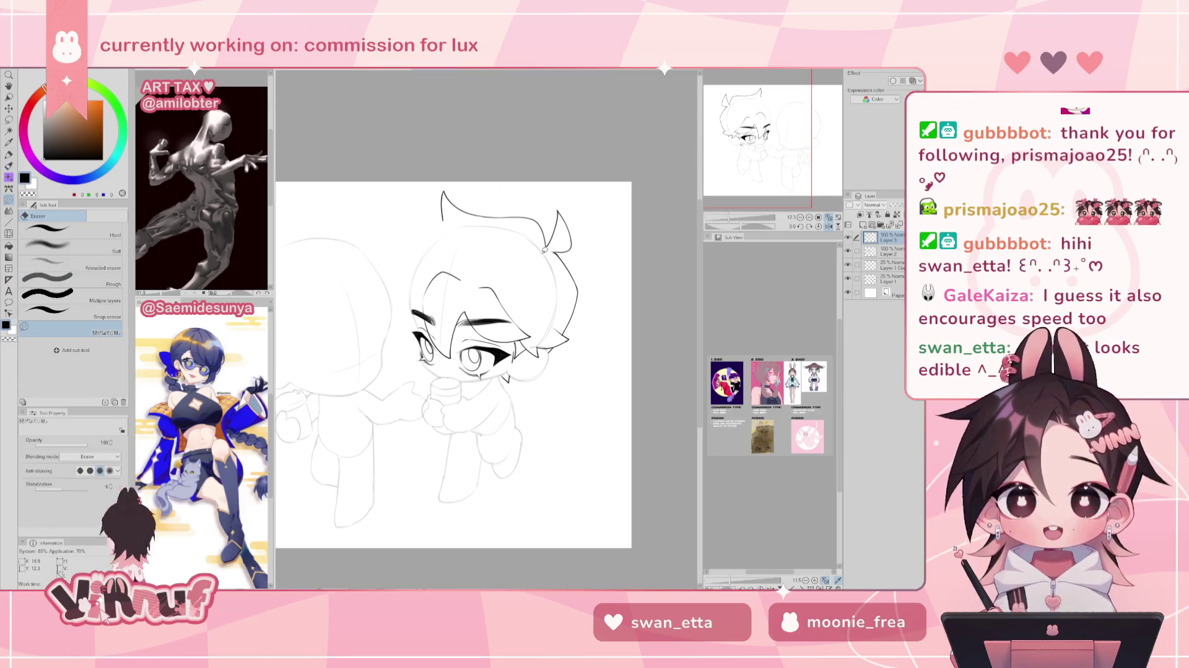
{"action": "left_click", "coordinate": [518, 203]}
{"action": "key", "text": "p"}
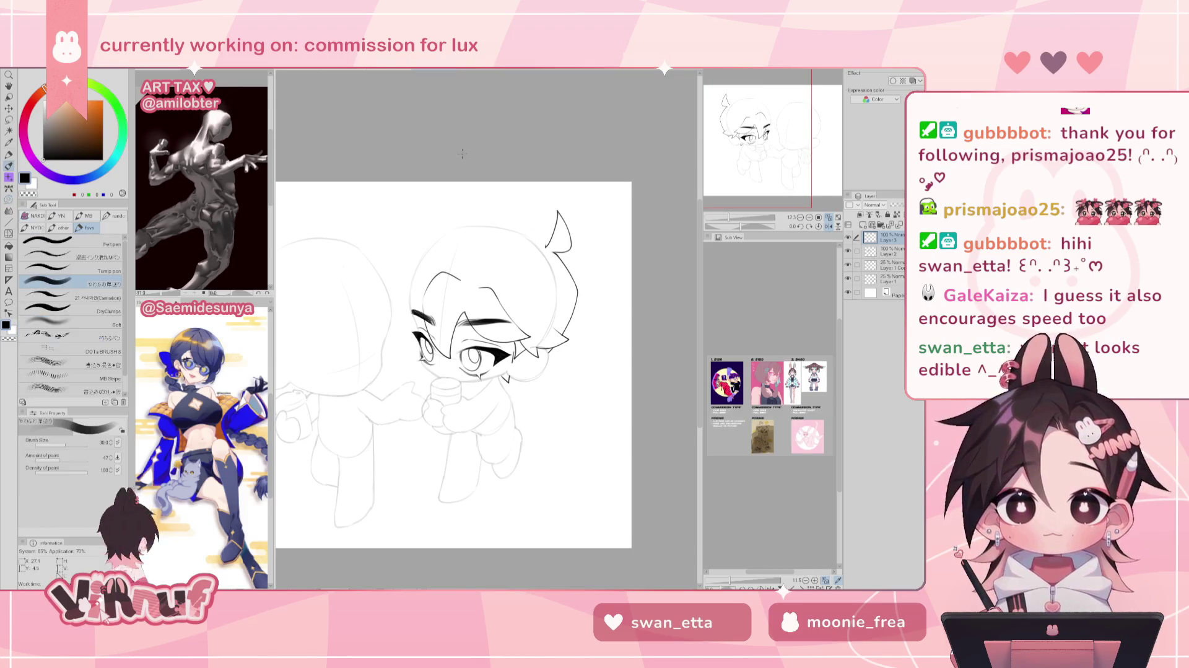
Draw the hair strand beside the head, redrawing it several times until it fits.
{"action": "mouse_move", "coordinate": [447, 221]}
{"action": "left_mouse_down"}
{"action": "mouse_move", "coordinate": [385, 265]}
{"action": "mouse_move", "coordinate": [399, 302]}
{"action": "left_mouse_up"}
{"action": "key", "text": "ctrl+z"}
{"action": "key", "text": "ctrl+z"}
{"action": "key", "text": "h"}
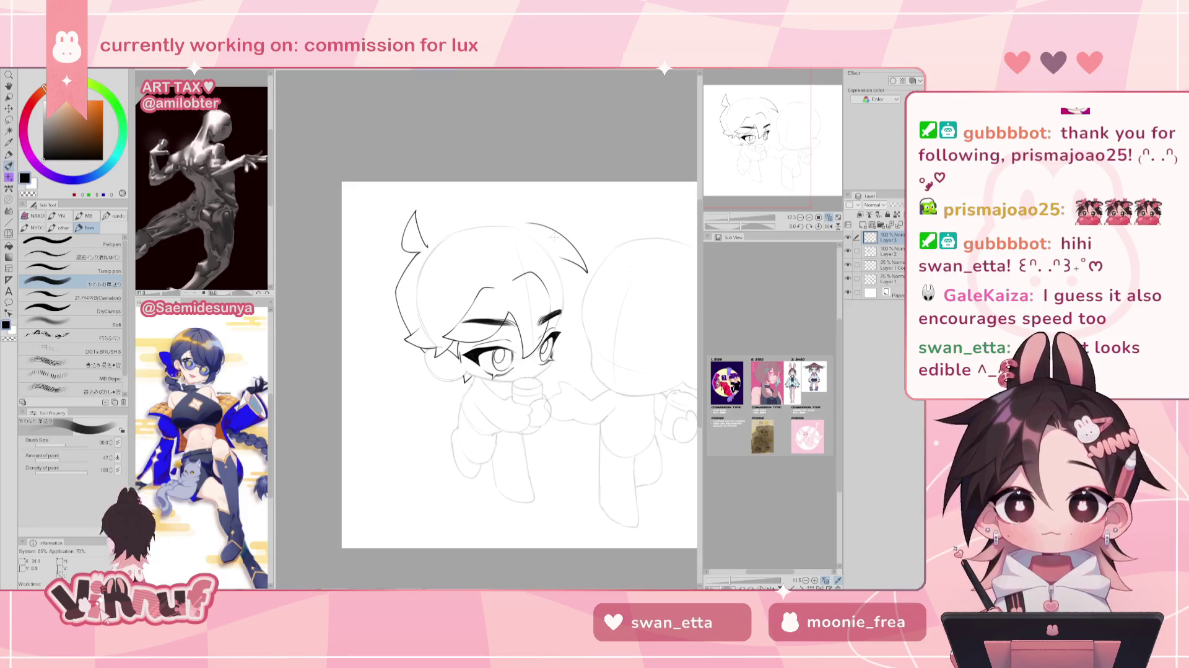
{"action": "left_click_drag", "start_coordinate": [565, 253], "coordinate": [482, 233]}
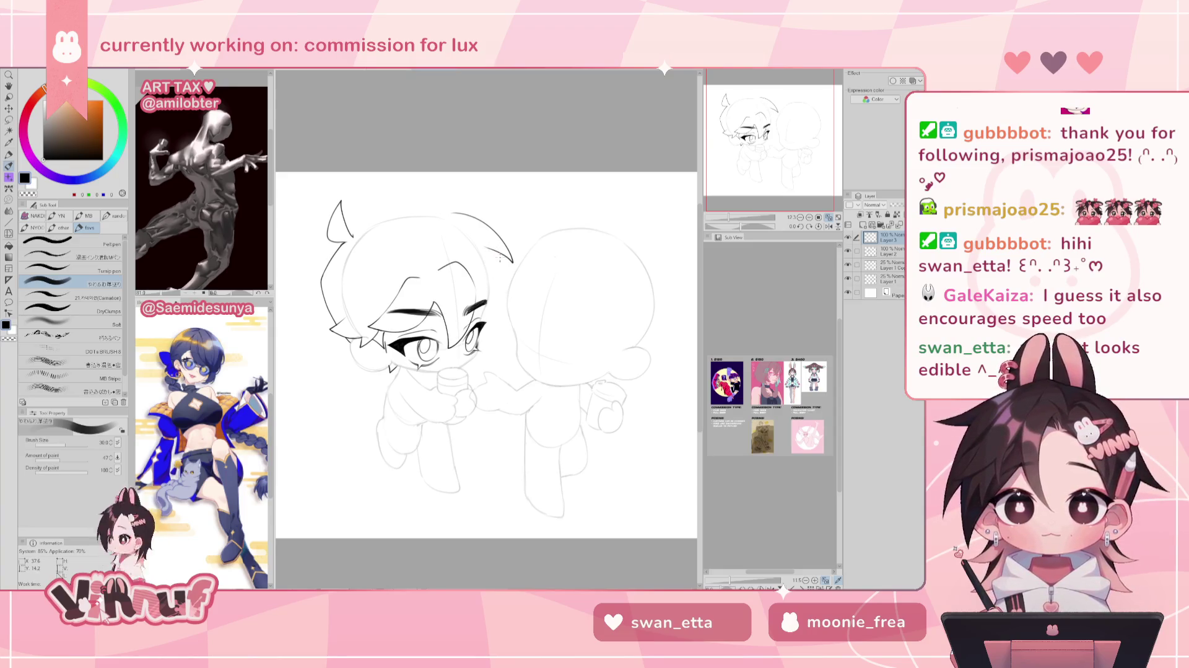
{"action": "mouse_move", "coordinate": [494, 274]}
{"action": "left_mouse_down"}
{"action": "mouse_move", "coordinate": [522, 304]}
{"action": "mouse_move", "coordinate": [514, 318]}
{"action": "left_mouse_up"}
{"action": "key", "text": "ctrl+z"}
{"action": "left_click_drag", "start_coordinate": [496, 252], "coordinate": [517, 315]}
{"action": "key", "text": "ctrl+z"}
{"action": "left_click_drag", "start_coordinate": [495, 250], "coordinate": [517, 317]}
Check the side strand in a mirrored view, then hide the face linework to focus on hair.
{"action": "key", "text": "h"}
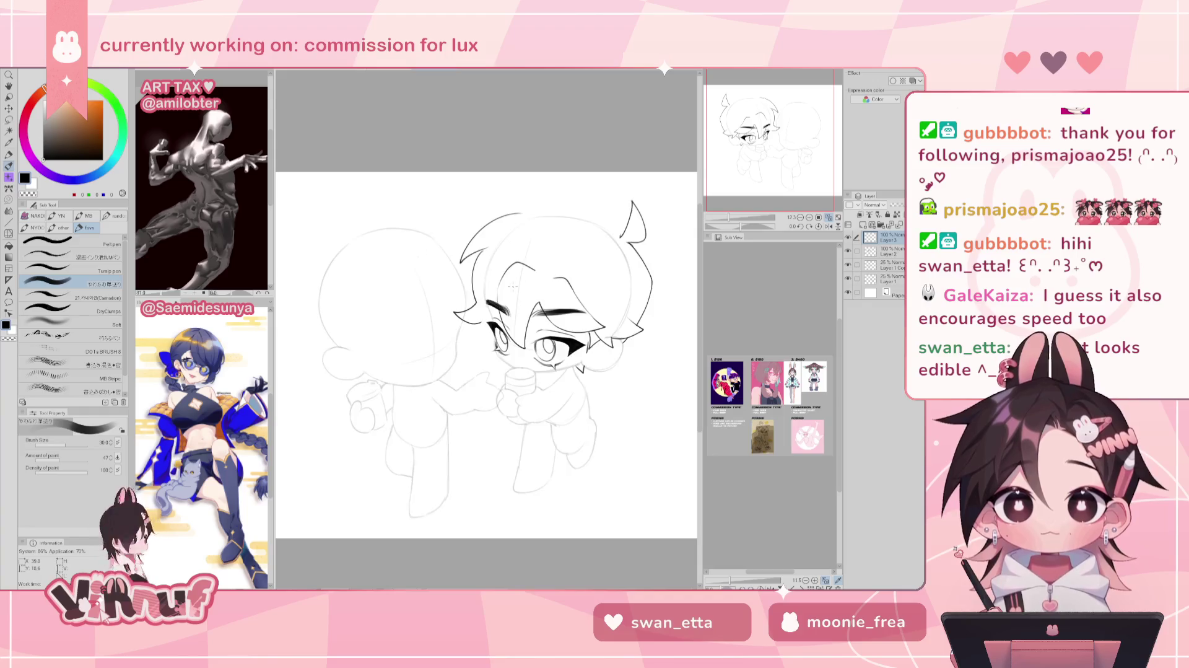
{"action": "key", "text": "ctrl+z"}
{"action": "left_click_drag", "start_coordinate": [480, 248], "coordinate": [465, 322]}
{"action": "key", "text": "ctrl+z"}
{"action": "key", "text": "ctrl+z"}
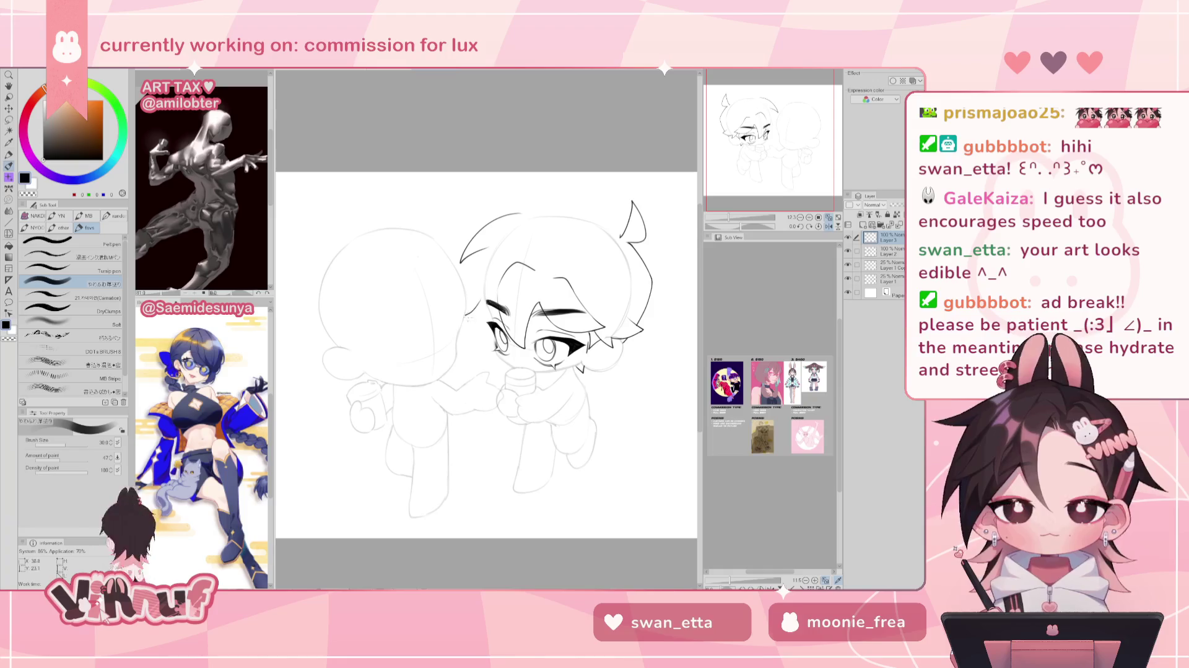
{"action": "key", "text": "h"}
{"action": "key", "text": "ctrl+z"}
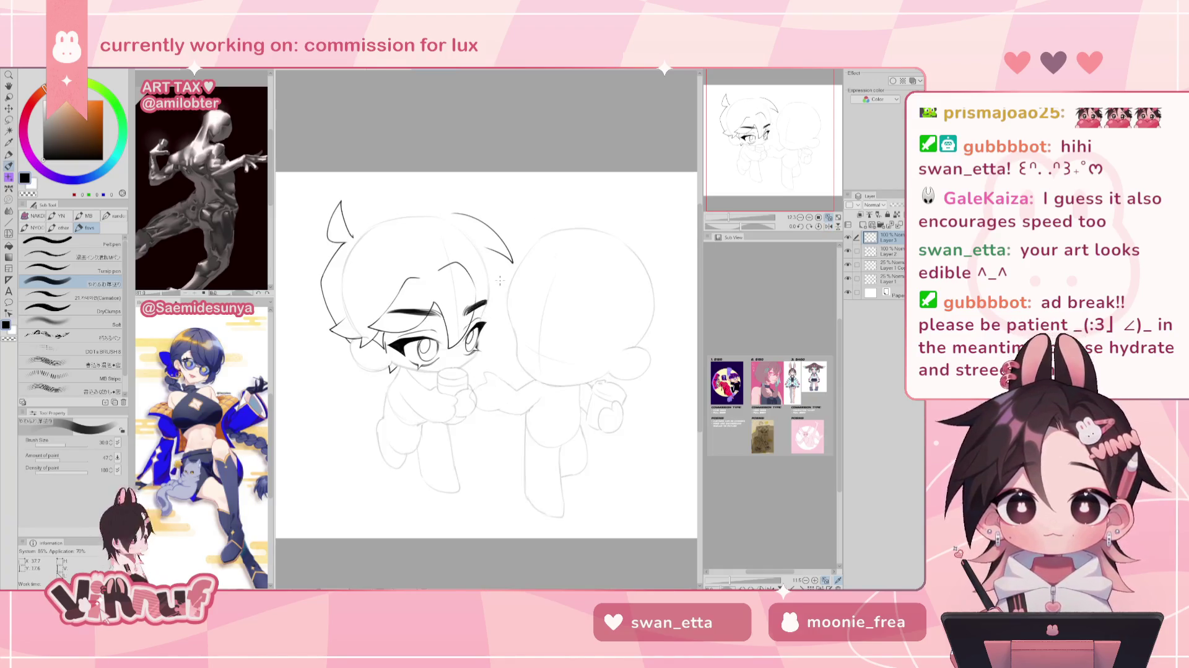
{"action": "left_click", "coordinate": [847, 251]}
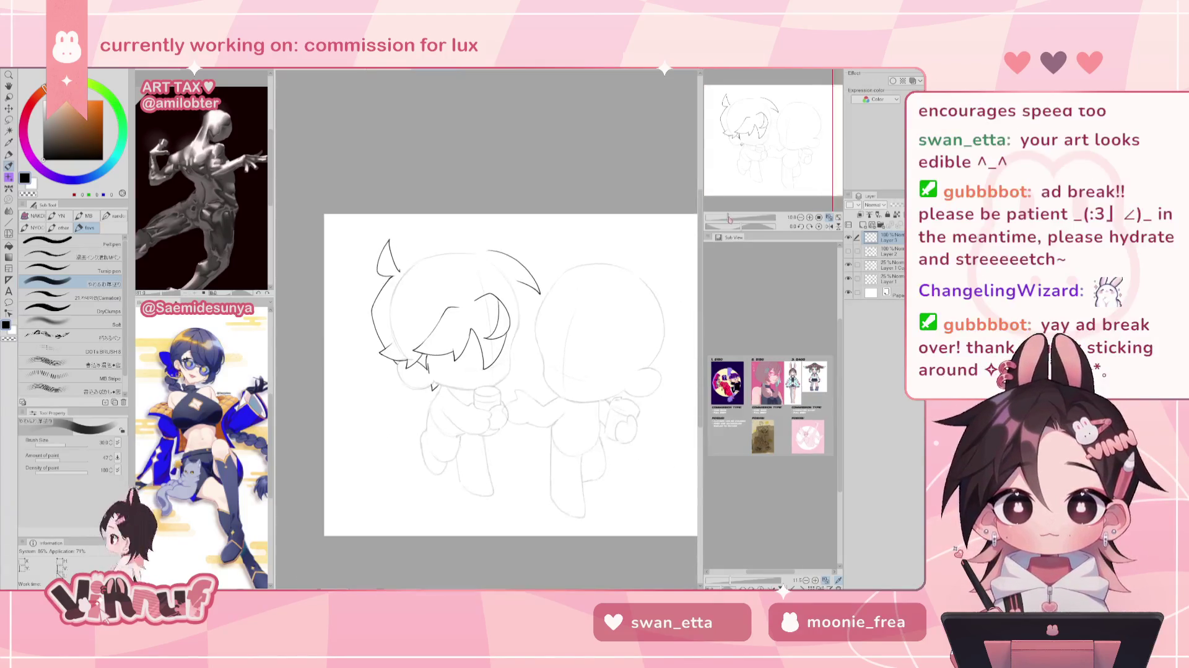
Mirror, tilt and reset the canvas view, centering the left character's head.
{"action": "left_click_drag", "start_coordinate": [729, 218], "coordinate": [732, 218]}
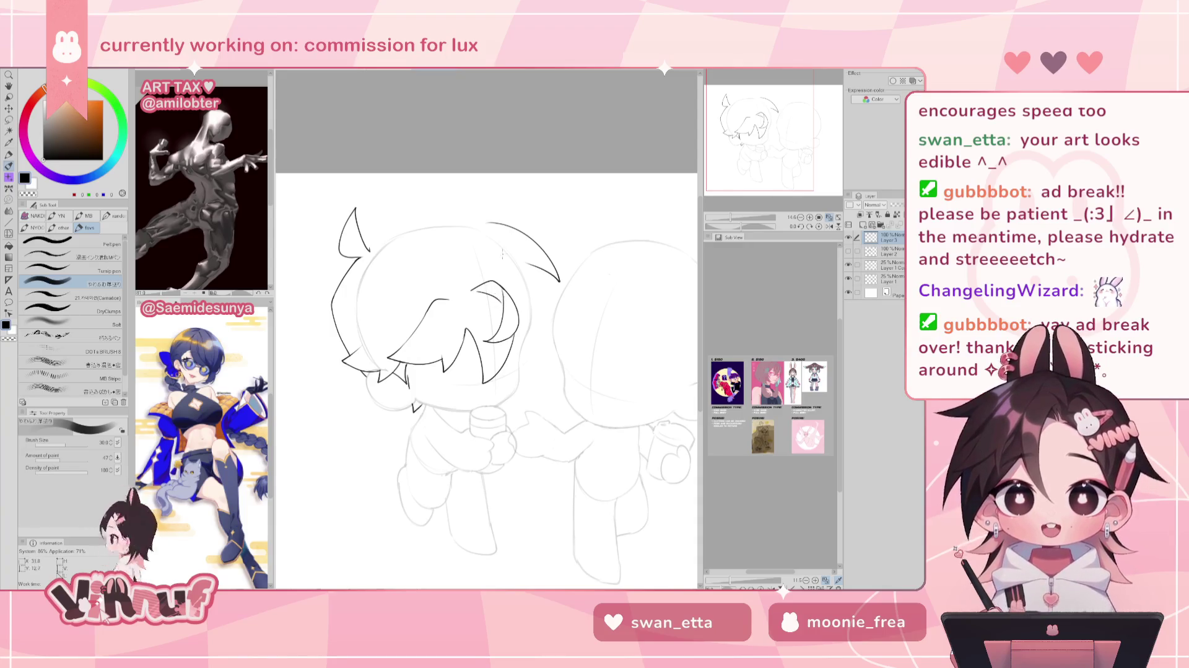
{"action": "key", "text": "h"}
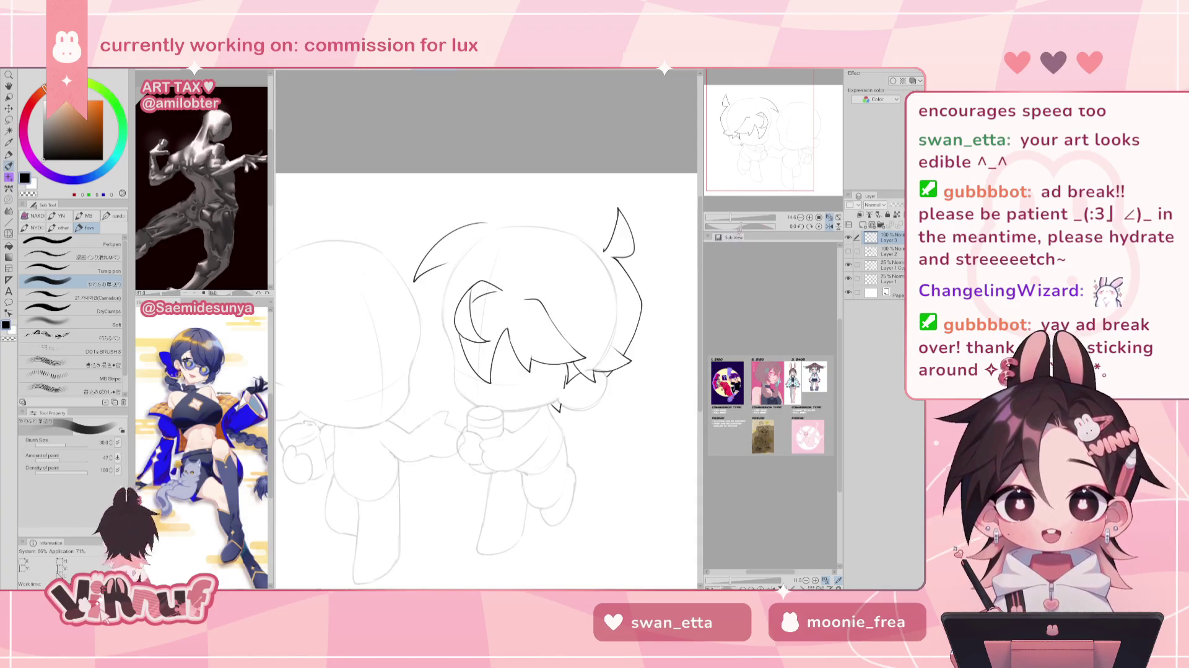
{"action": "left_click_drag", "start_coordinate": [519, 254], "coordinate": [461, 312]}
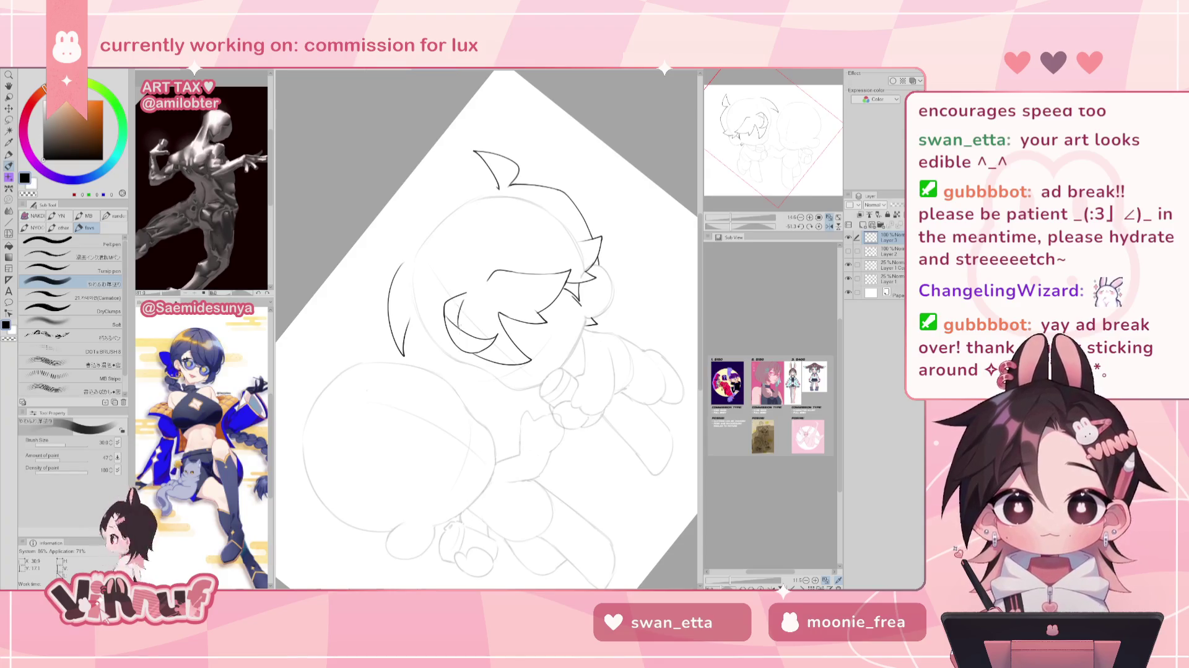
{"action": "key", "text": "h"}
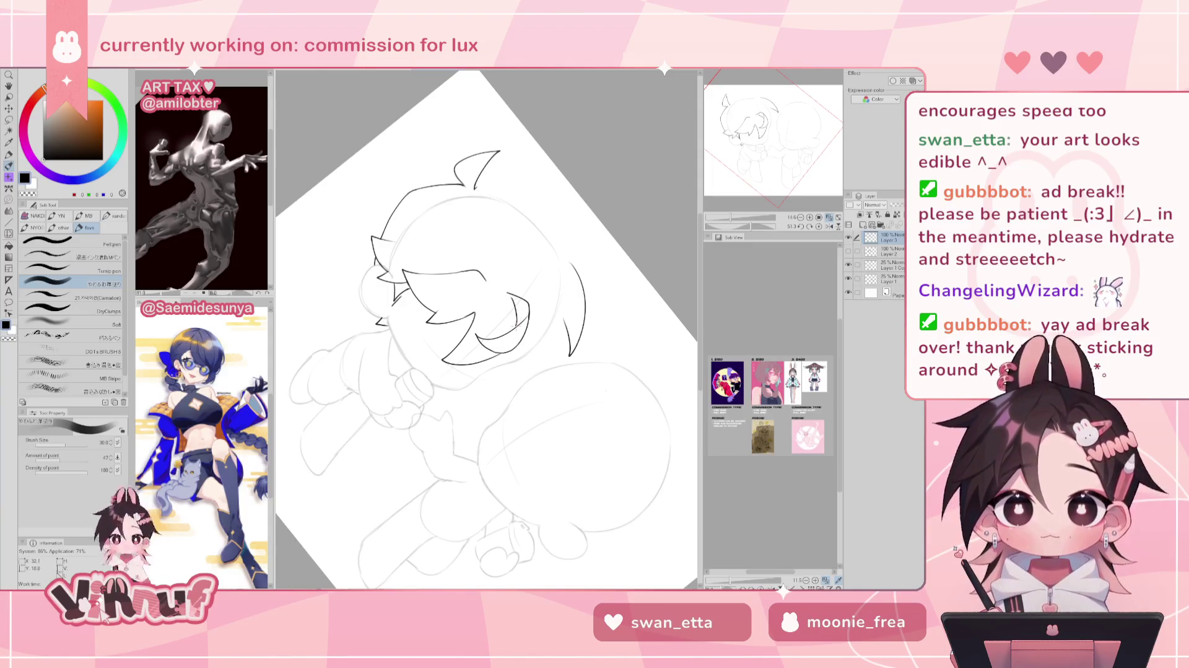
{"action": "key", "text": "r"}
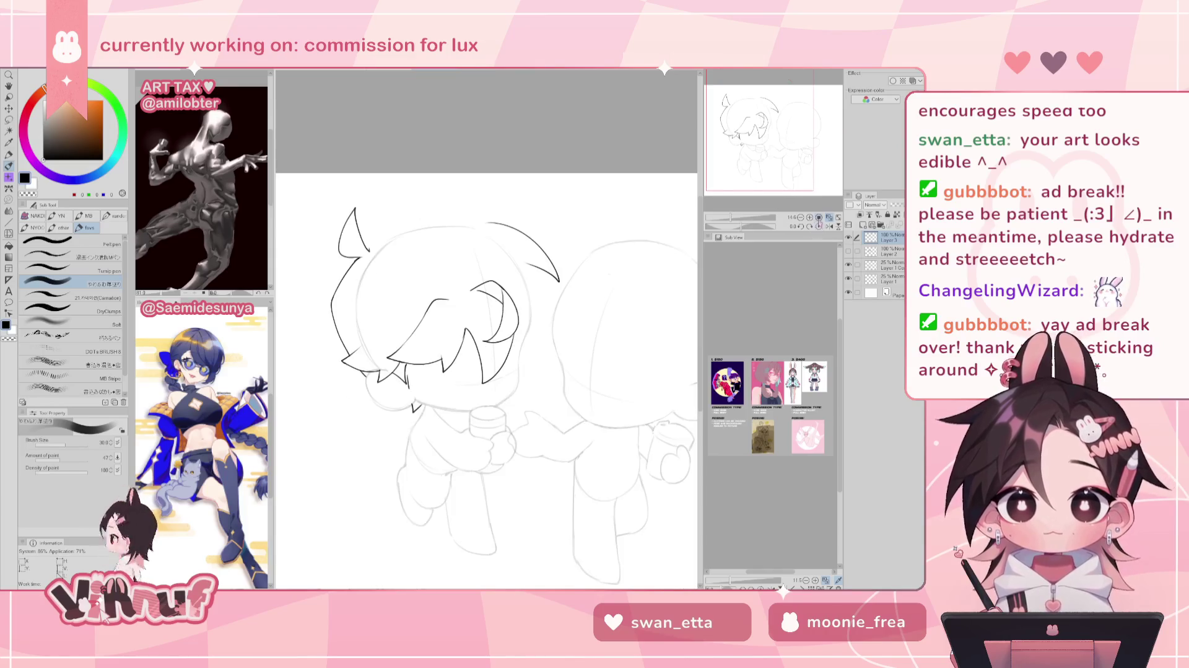
{"action": "key", "text": "h"}
{"action": "key", "text": "h"}
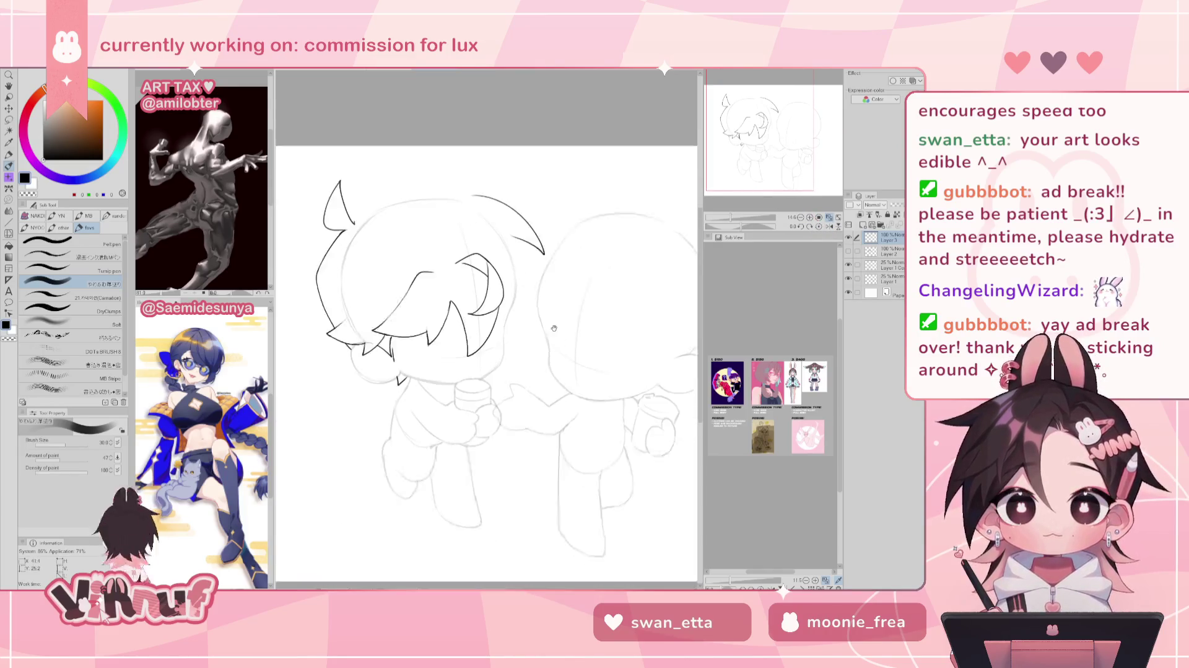
{"action": "scroll", "coordinate": [529, 299], "scroll_direction": "down", "scroll_amount": 2}
{"action": "key", "text": "h"}
{"action": "left_click_drag", "start_coordinate": [530, 297], "coordinate": [470, 325]}
Touch up the spiky fringe lines, alternating between eraser and pen.
{"action": "key", "text": "e"}
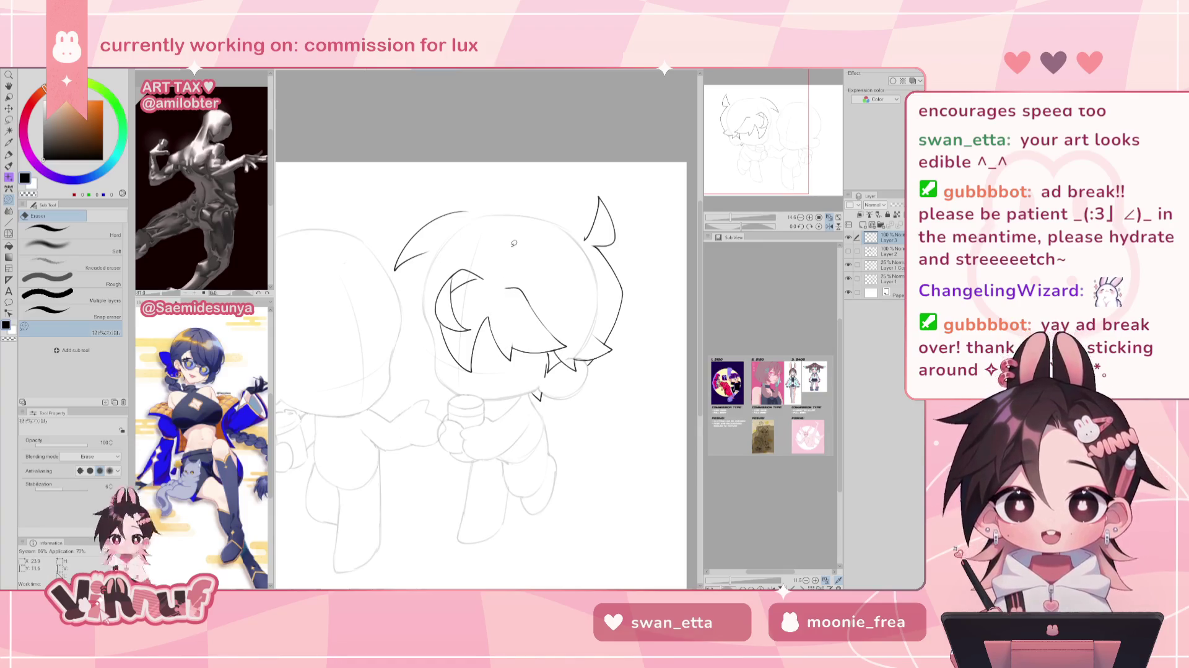
{"action": "key", "text": "p"}
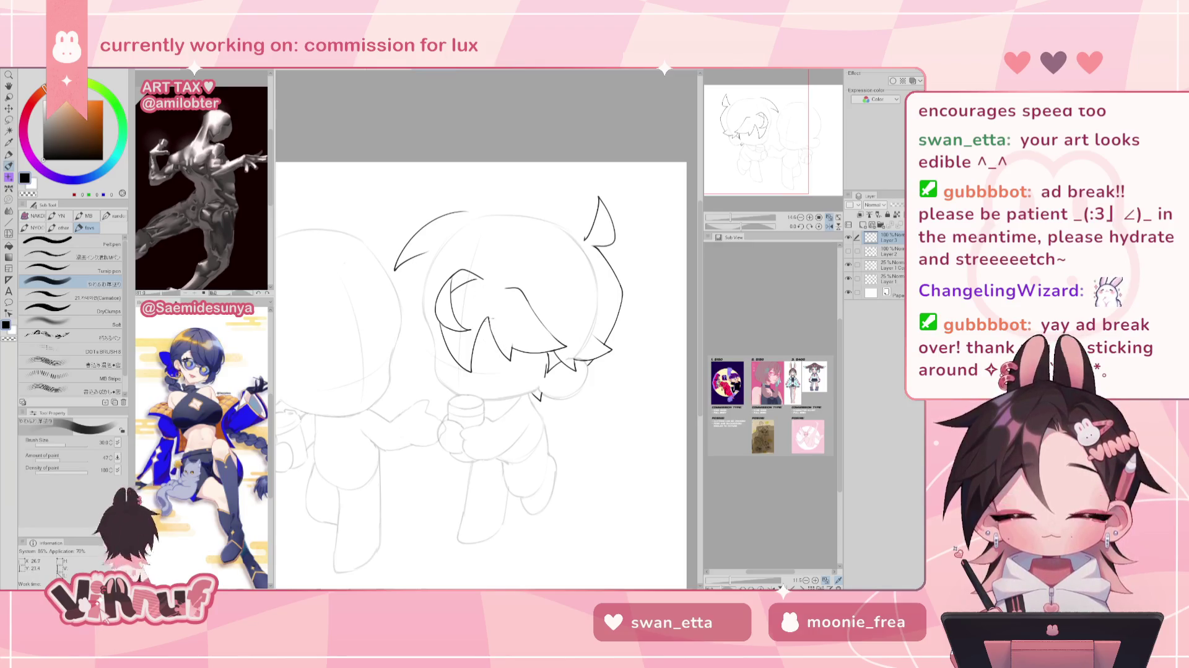
{"action": "key", "text": "h"}
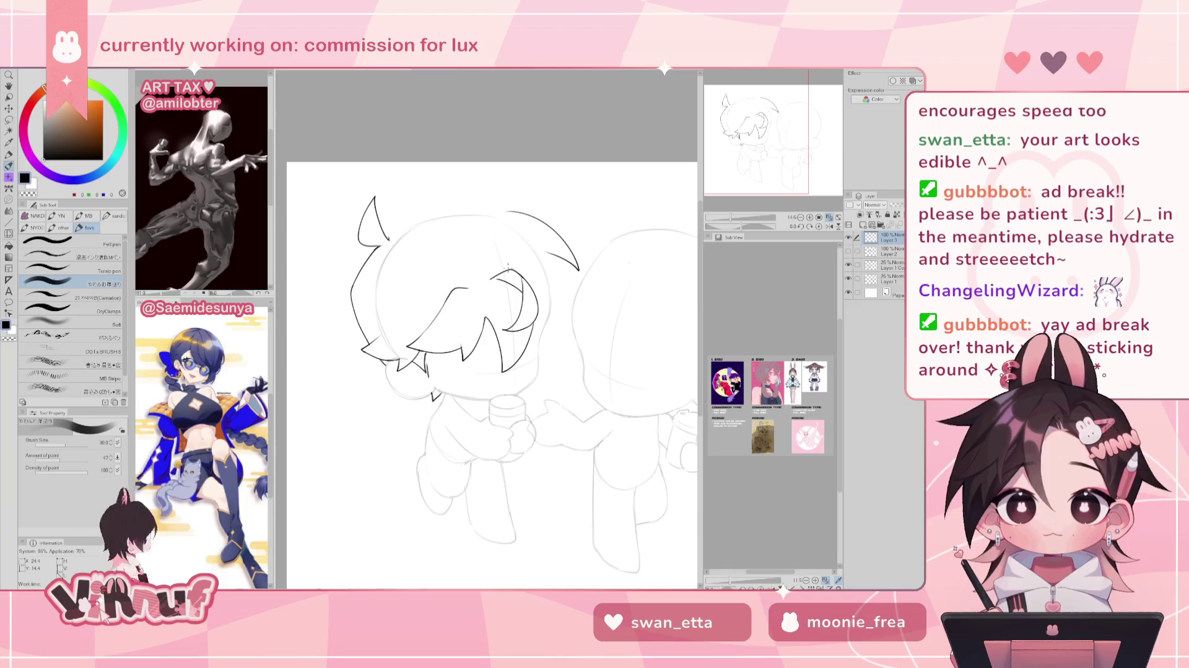
{"action": "key", "text": "e"}
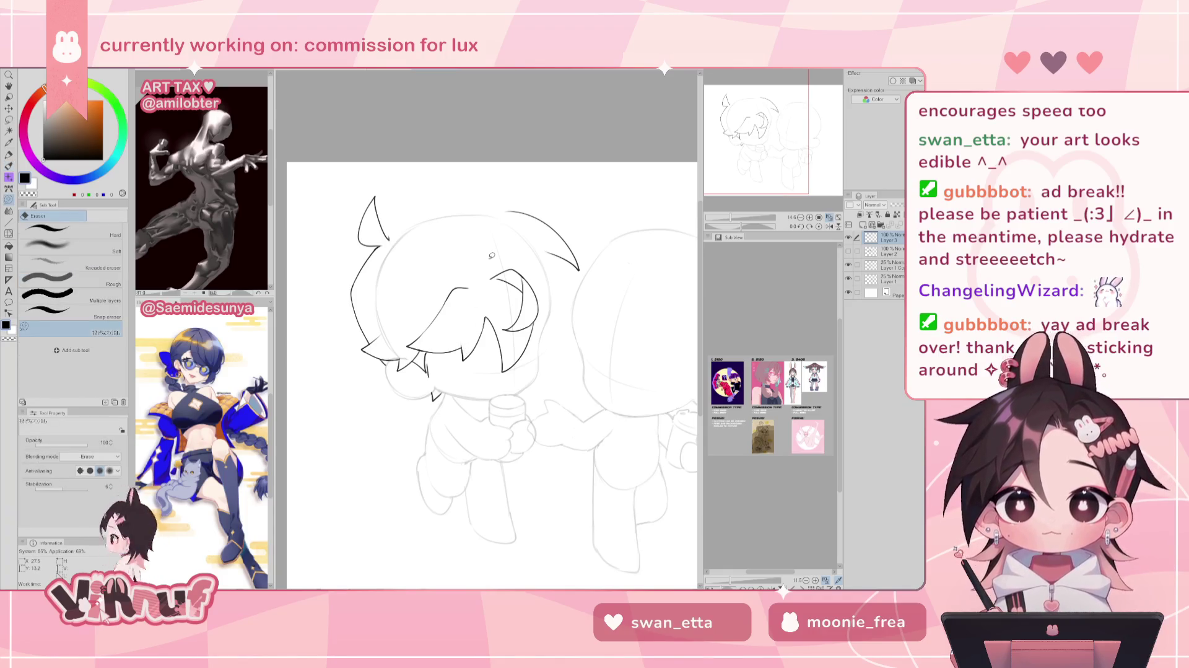
Extend a hair strand upward beside the face, checking it in a mirrored view.
{"action": "key", "text": "b"}
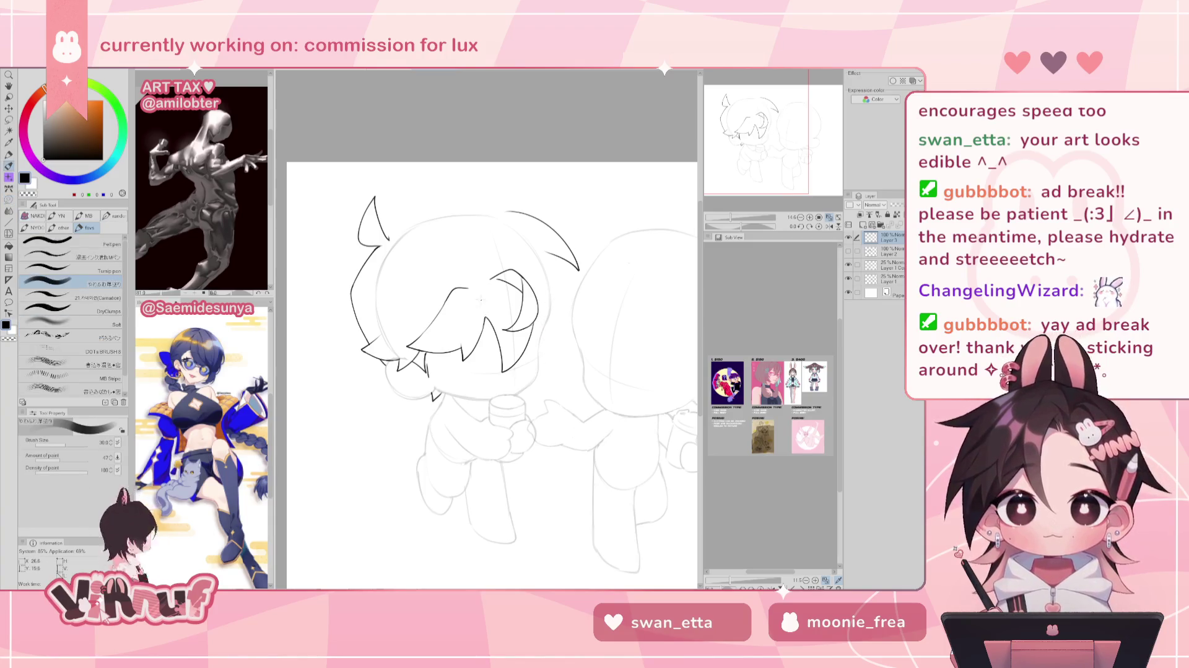
{"action": "key", "text": "h"}
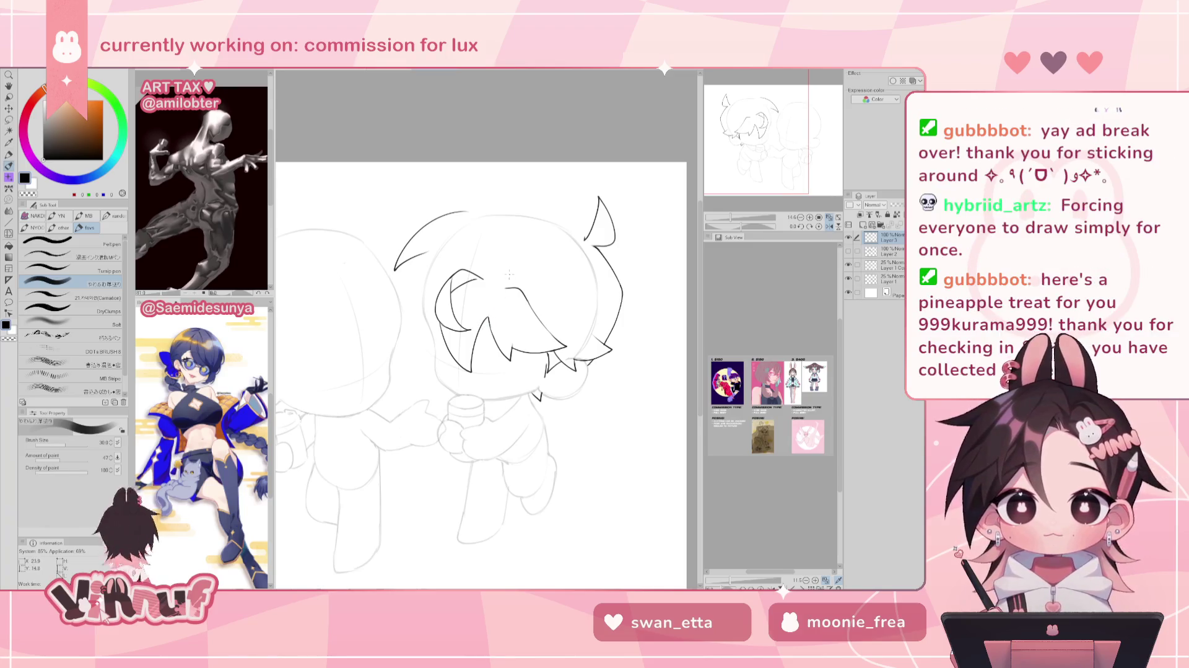
{"action": "key", "text": "h"}
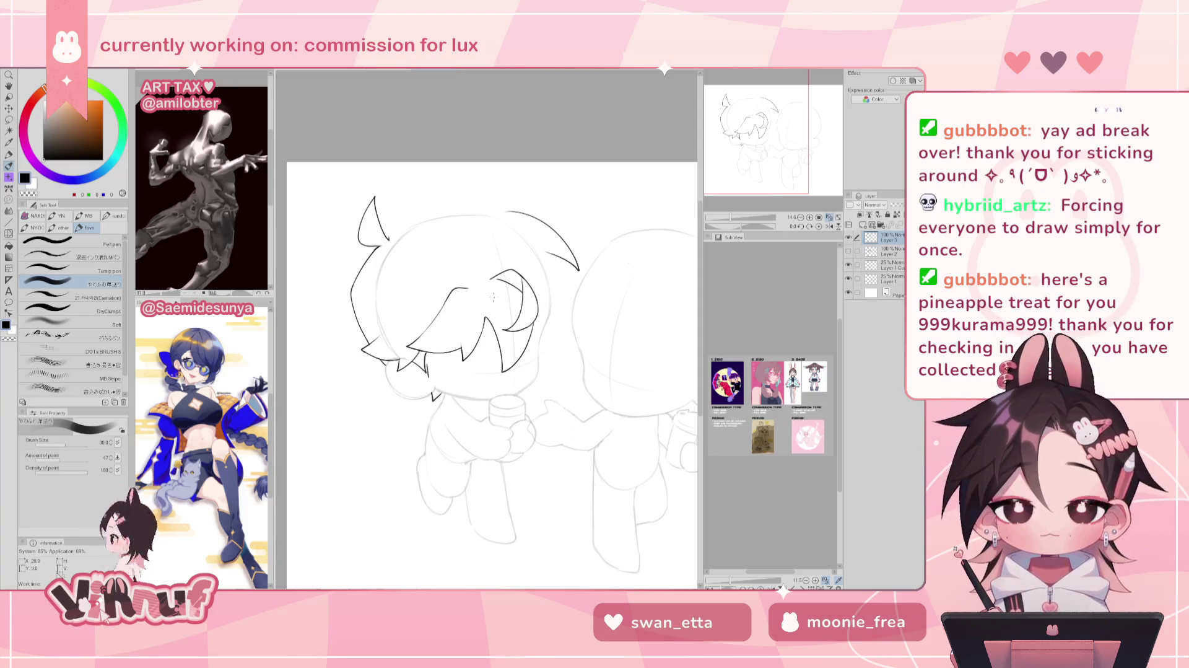
{"action": "key", "text": "e"}
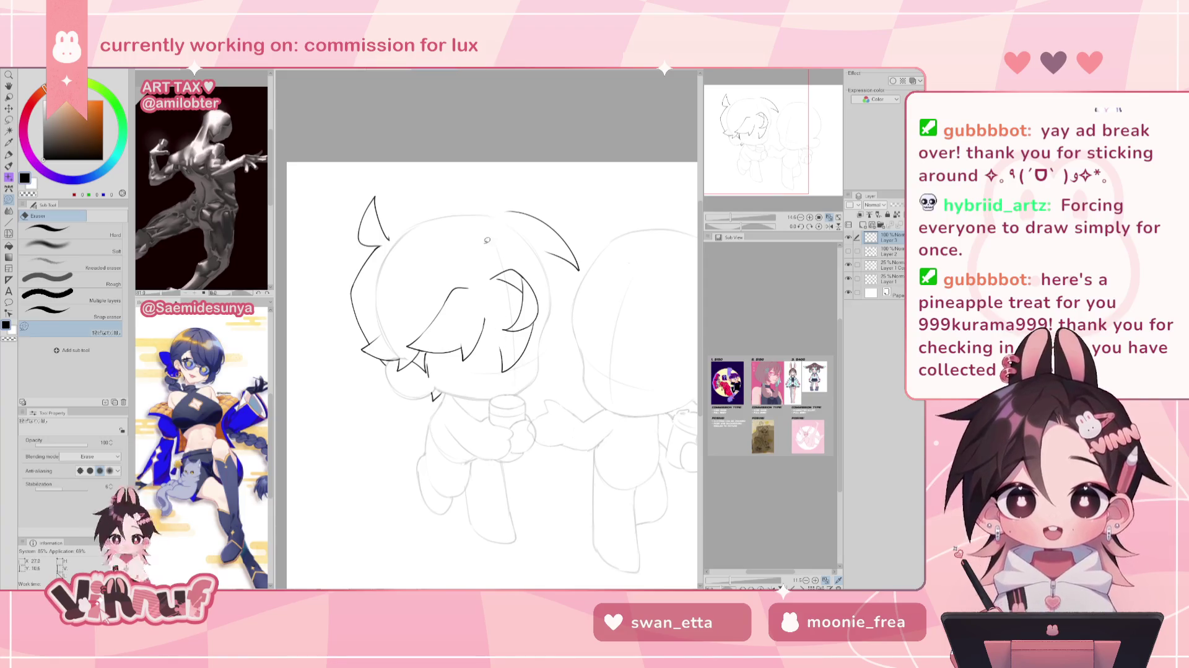
{"action": "key", "text": "b"}
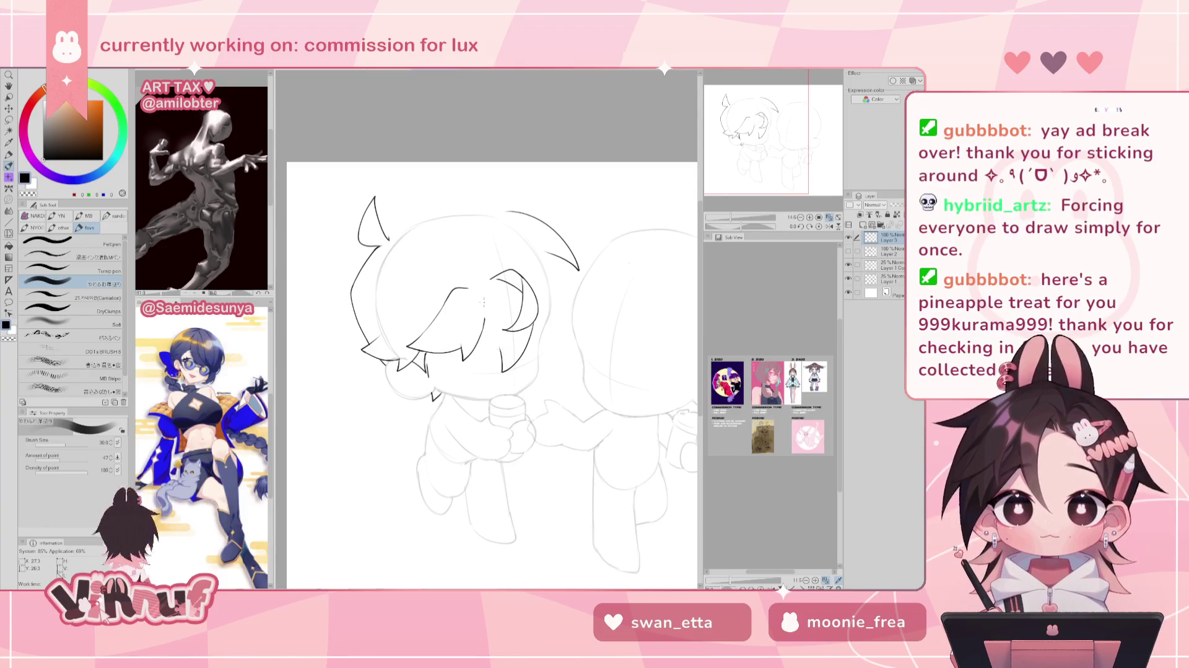
{"action": "key", "text": "h"}
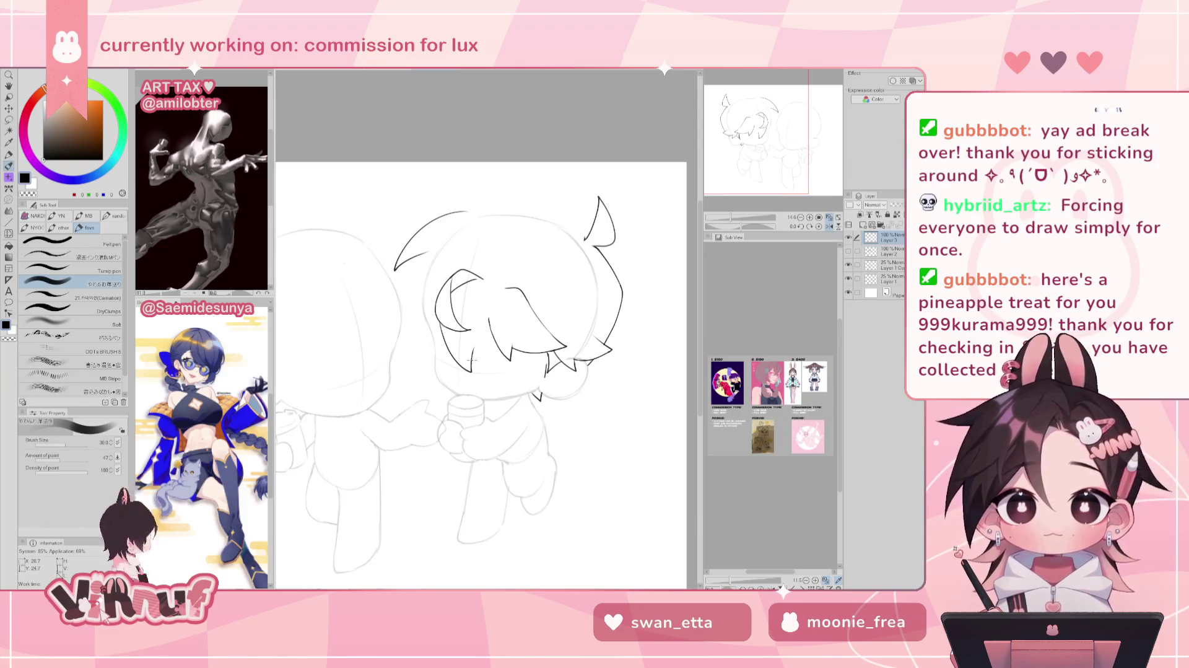
{"action": "left_click_drag", "start_coordinate": [475, 351], "coordinate": [488, 318]}
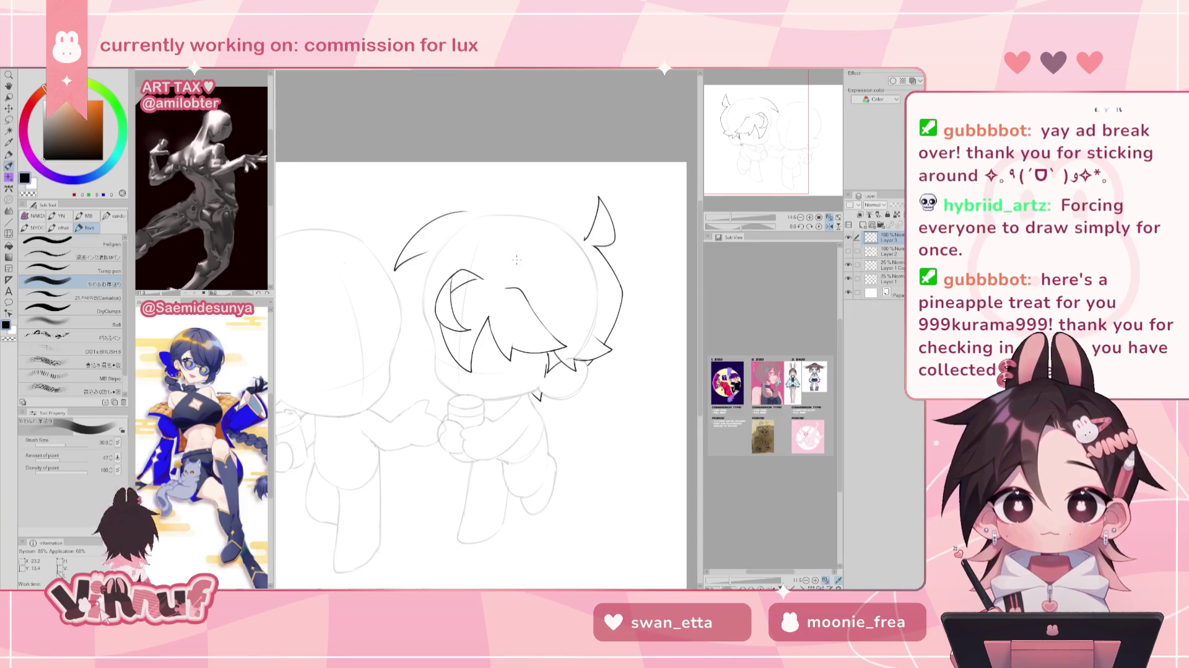
{"action": "key", "text": "h"}
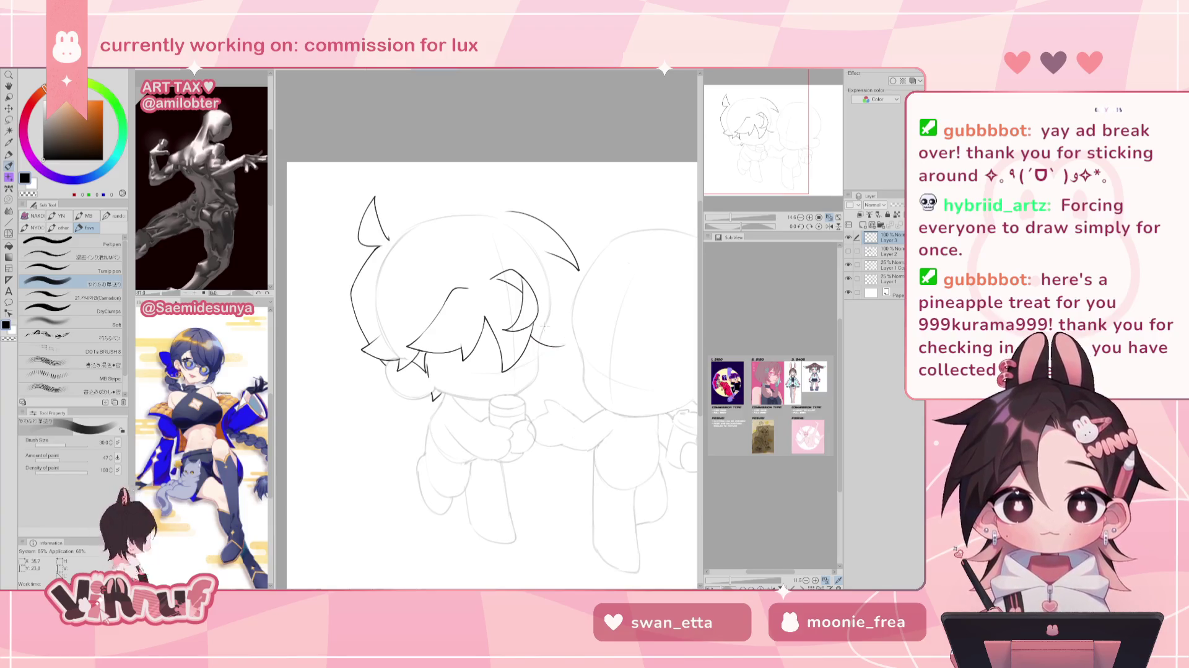
Extend the hair outline to the right and draw a spiky tuft on top of the head.
{"action": "mouse_move", "coordinate": [532, 332]}
{"action": "left_mouse_down"}
{"action": "mouse_move", "coordinate": [569, 354]}
{"action": "mouse_move", "coordinate": [564, 345]}
{"action": "left_mouse_up"}
{"action": "key", "text": "ctrl+z"}
{"action": "key", "text": "ctrl+z"}
{"action": "key", "text": "h"}
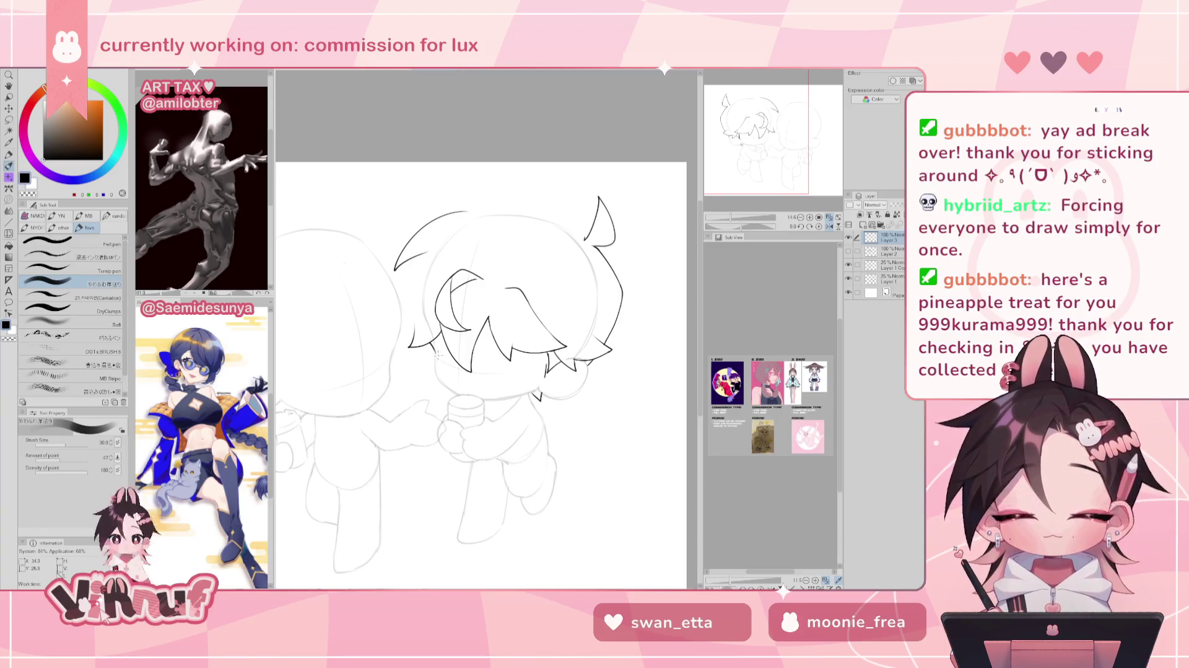
{"action": "key", "text": "h"}
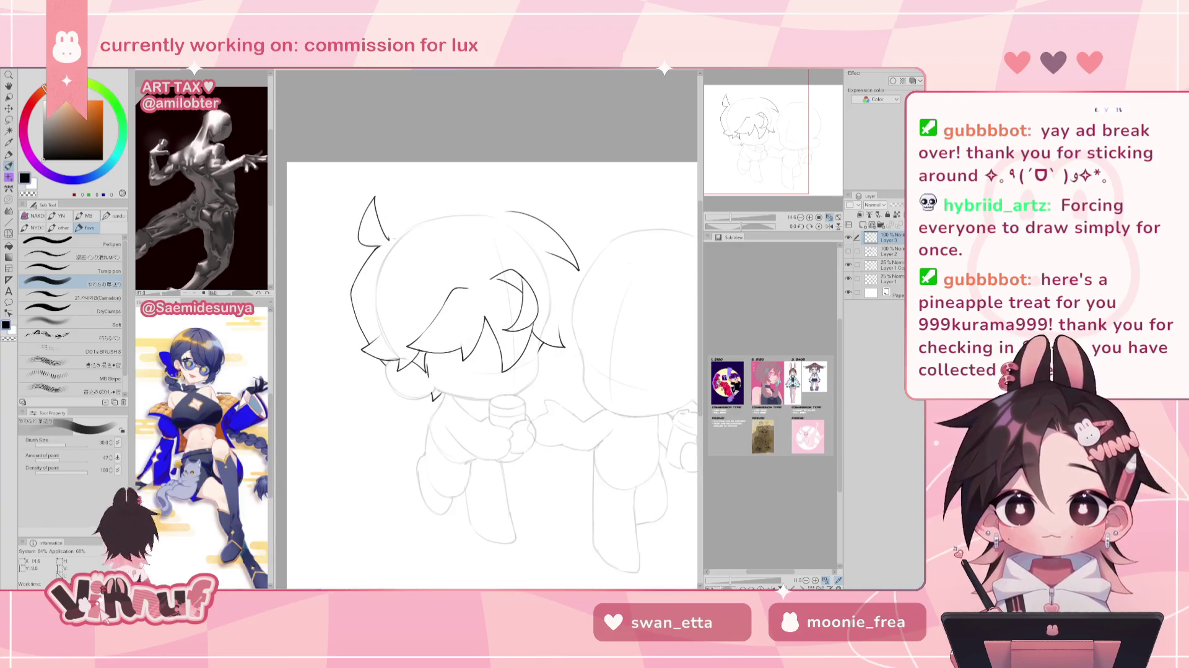
{"action": "mouse_move", "coordinate": [390, 239]}
{"action": "left_mouse_down"}
{"action": "mouse_move", "coordinate": [432, 205]}
{"action": "mouse_move", "coordinate": [496, 210]}
{"action": "left_mouse_up"}
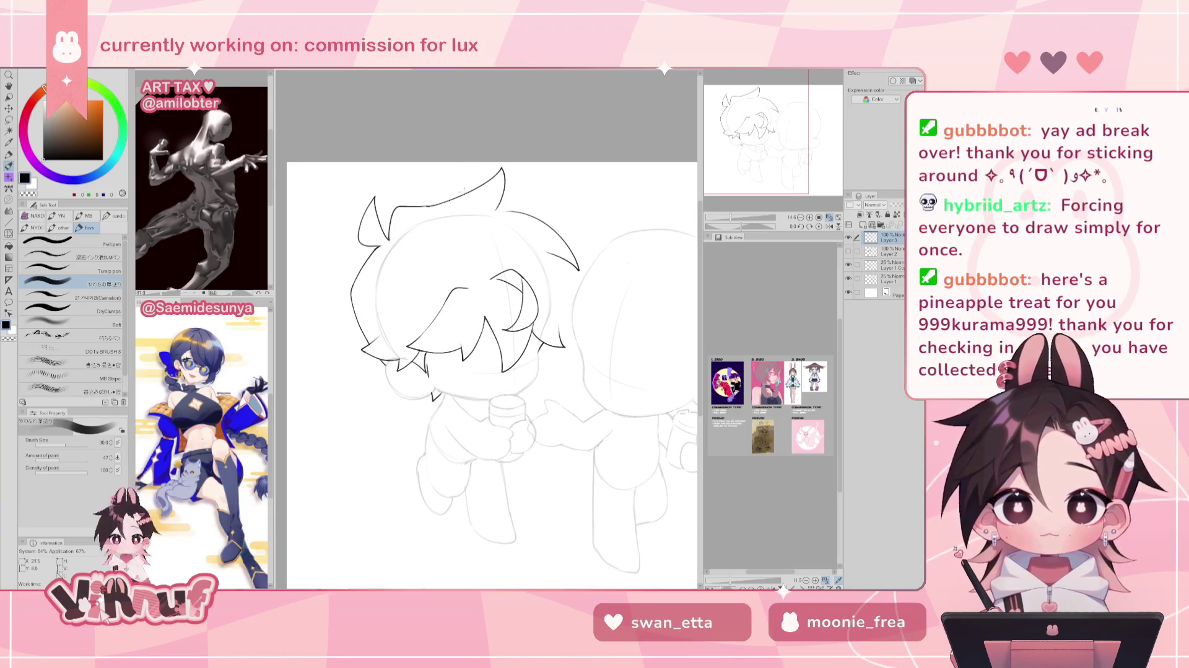
{"action": "key", "text": "h"}
{"action": "left_click_drag", "start_coordinate": [737, 228], "coordinate": [732, 208]}
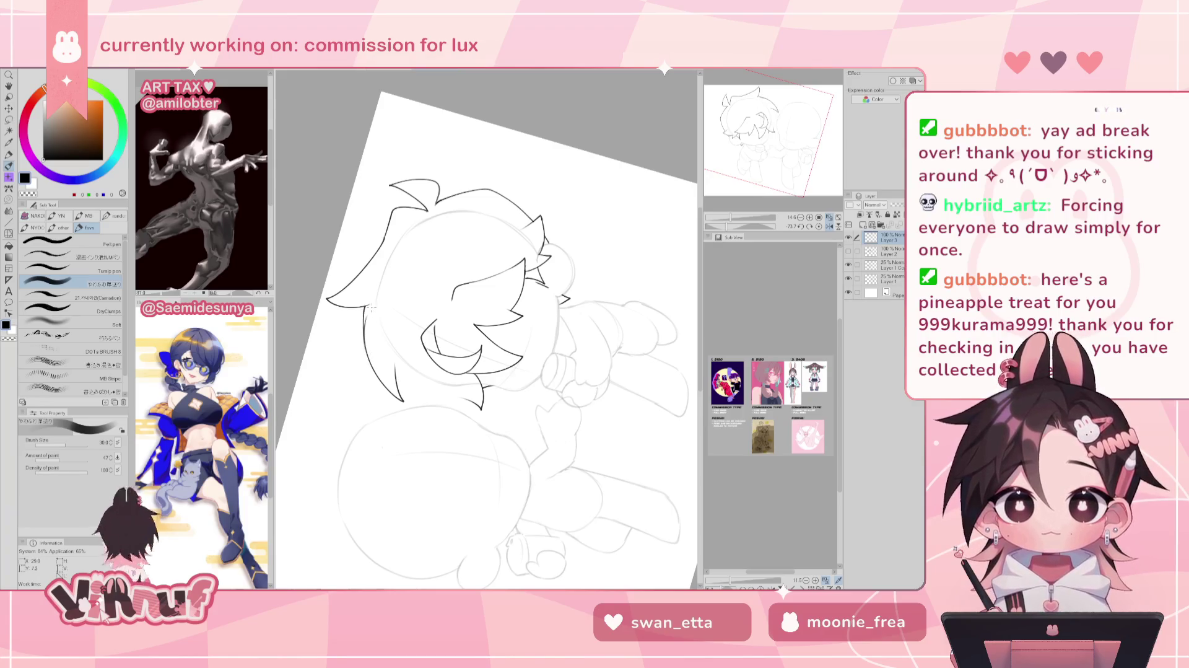
{"action": "key", "text": "e"}
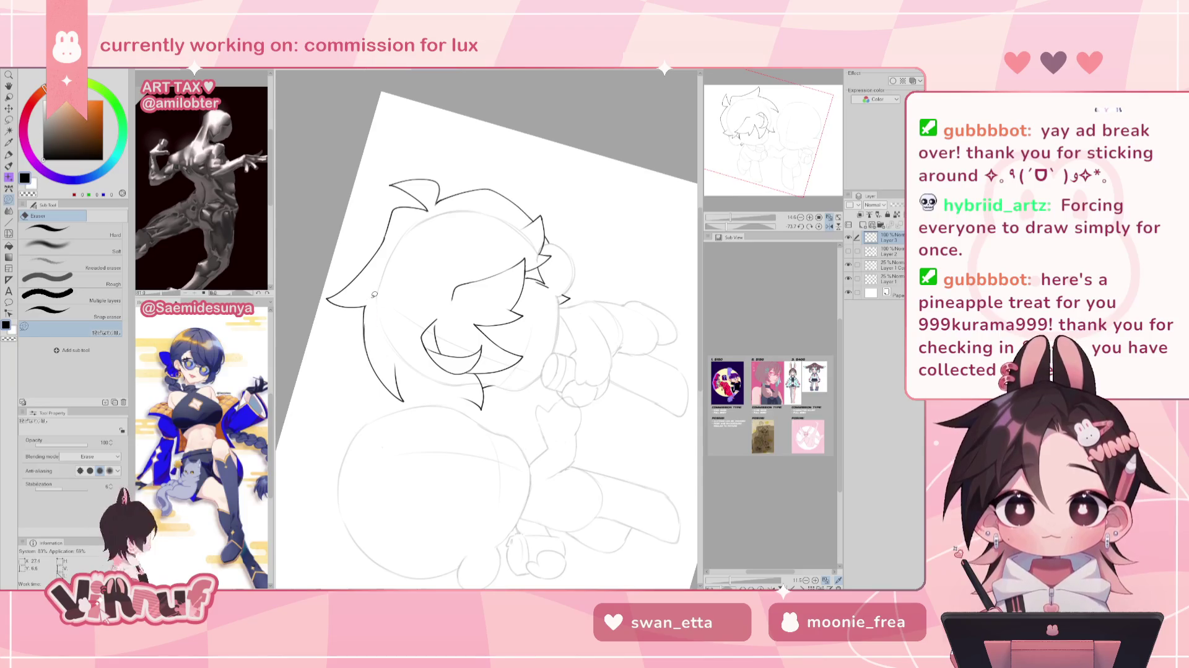